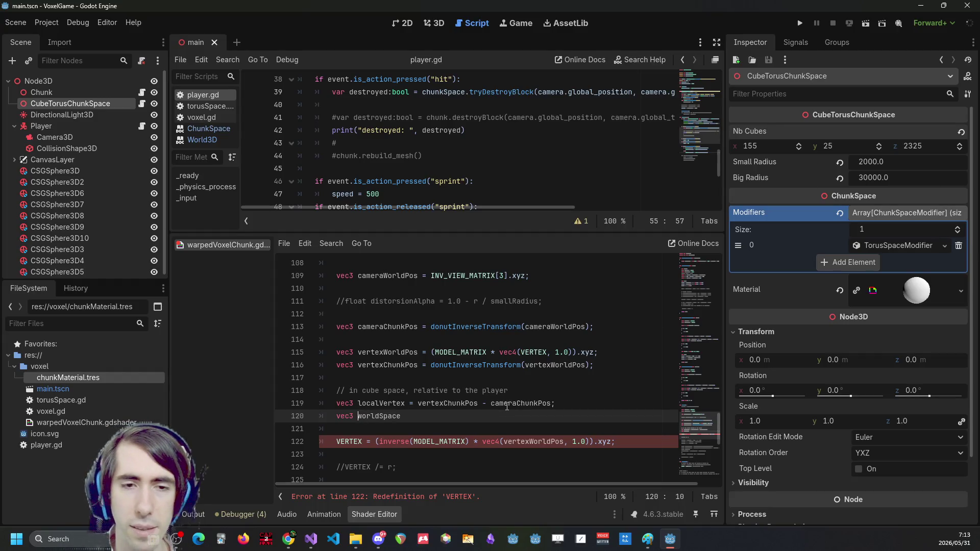
Name the new line-120 vector worldSpace and check where vertexChunkPos, cameraWorldPos and vertexWorldPos are used
{"action": "type", "text": "e"}
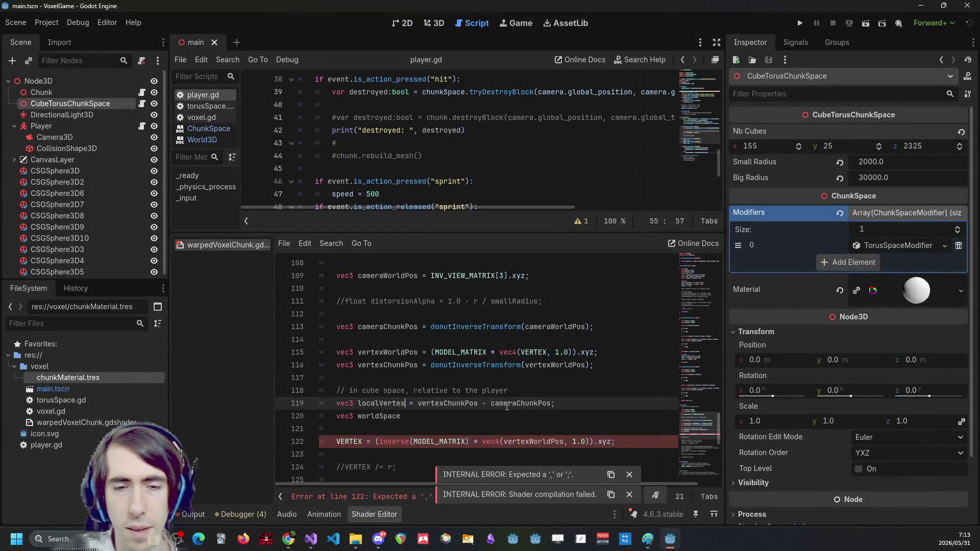
{"action": "key", "text": "Down"}
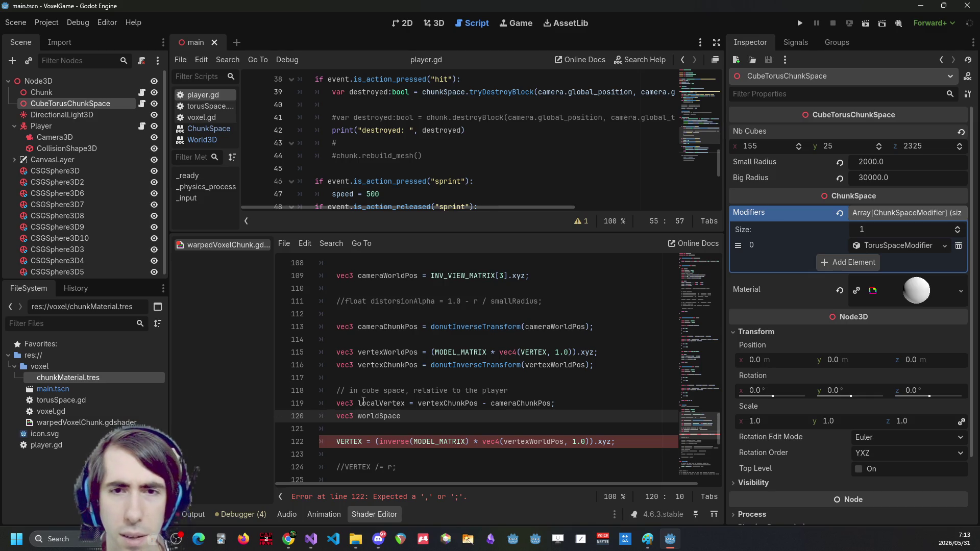
{"action": "double_click", "coordinate": [471, 403]}
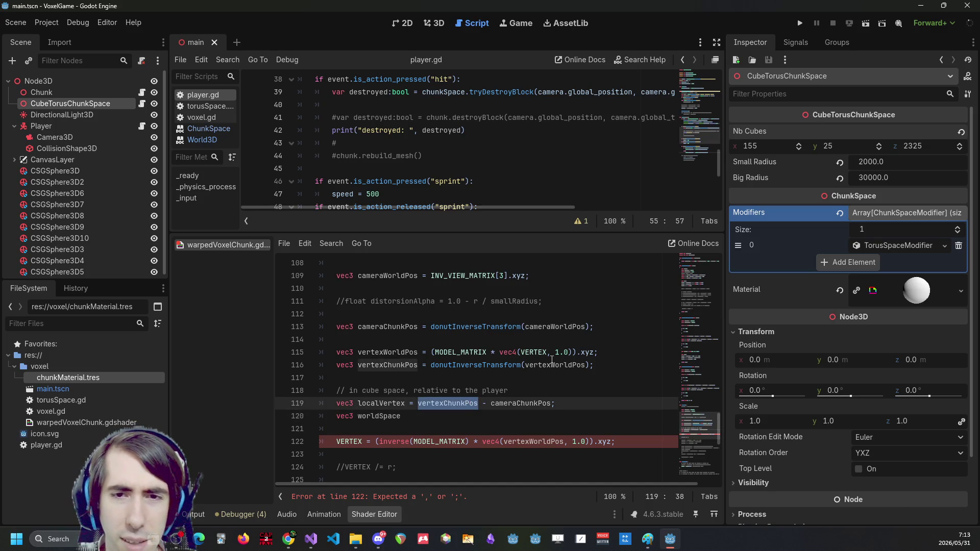
{"action": "double_click", "coordinate": [558, 327]}
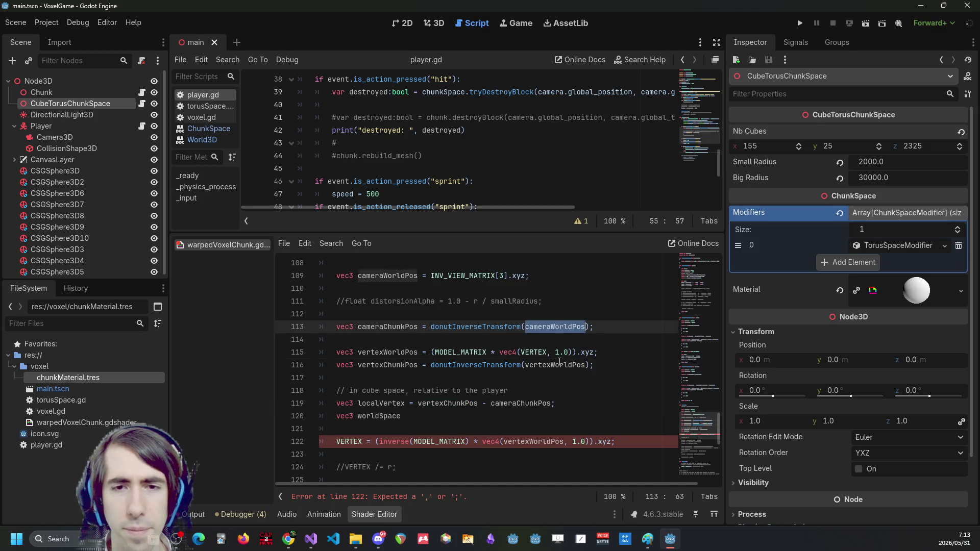
{"action": "double_click", "coordinate": [560, 364]}
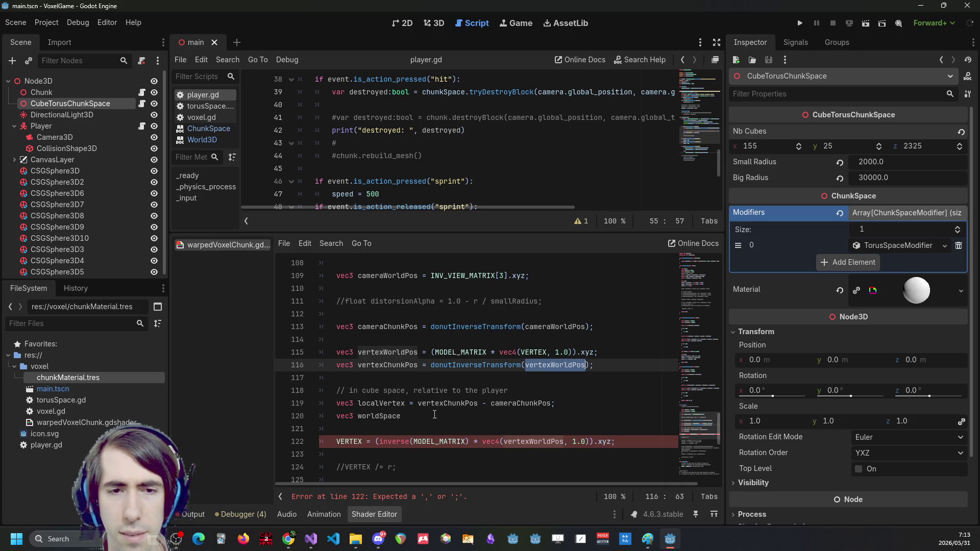
Complete line 120 as 'vec3 worldSpace = vertexWorldPos - cameraWorldPos;' using the copied cameraWorldPos name
{"action": "left_click", "coordinate": [431, 412]}
{"action": "type", "text": "= vertexWorldPos -"}
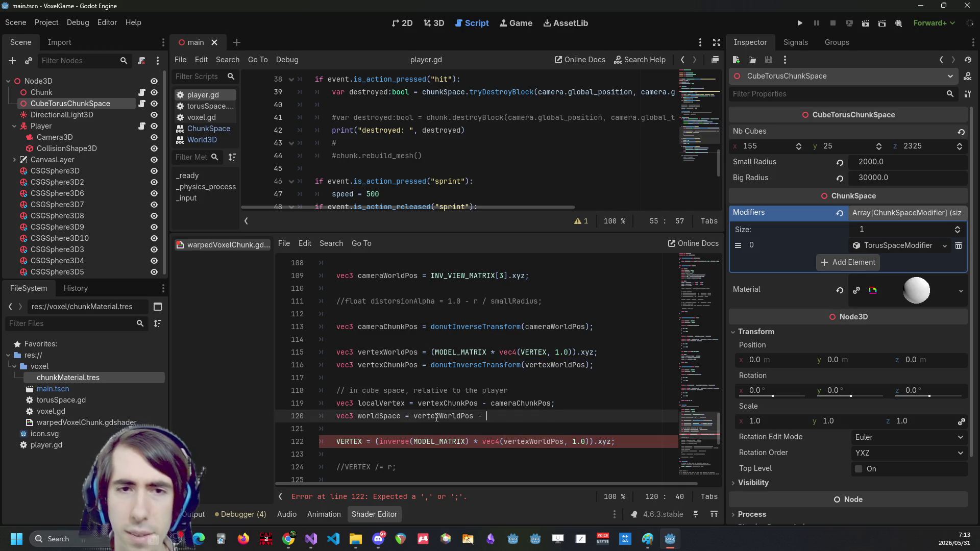
{"action": "double_click", "coordinate": [556, 326]}
{"action": "key", "text": "ctrl+c"}
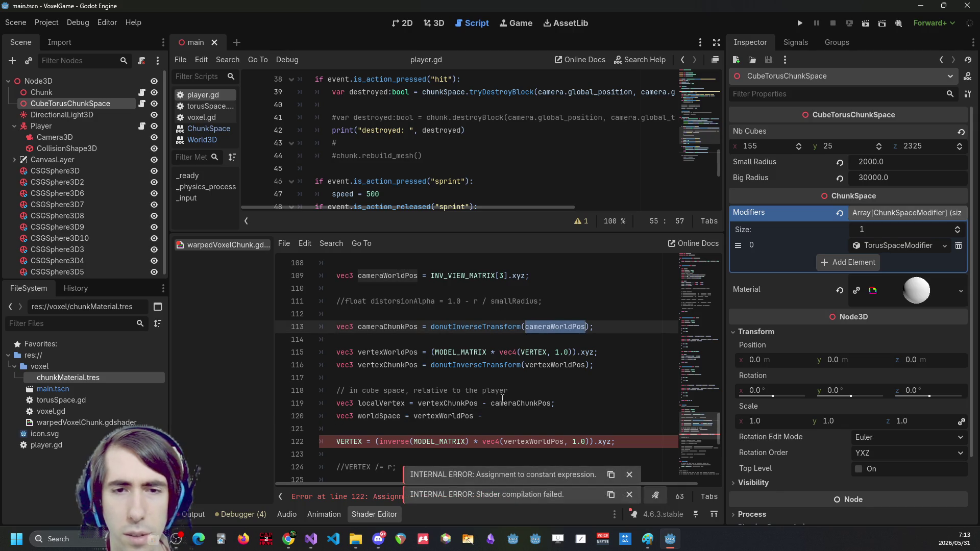
{"action": "left_click", "coordinate": [562, 415]}
{"action": "key", "text": "ctrl+v"}
{"action": "type", "text": ";"}
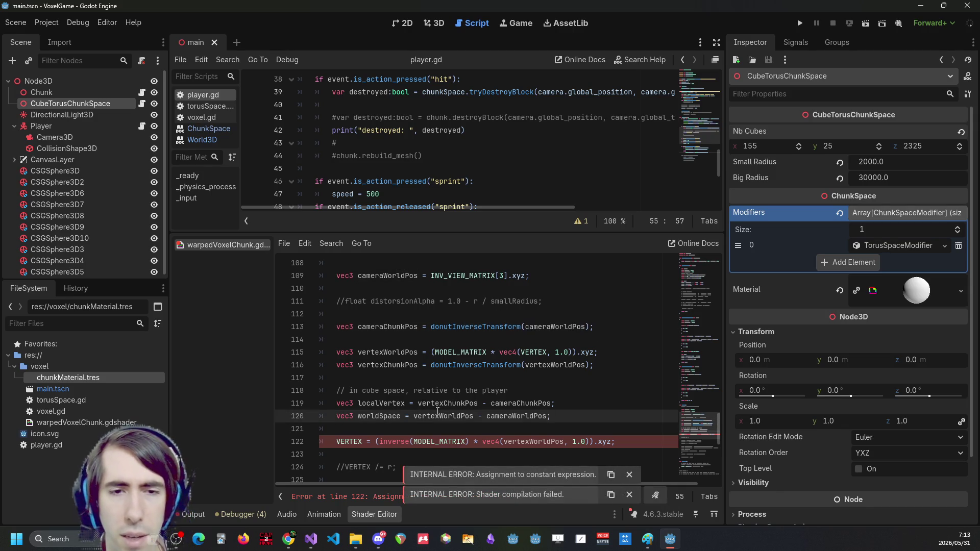
{"action": "double_click", "coordinate": [379, 416]}
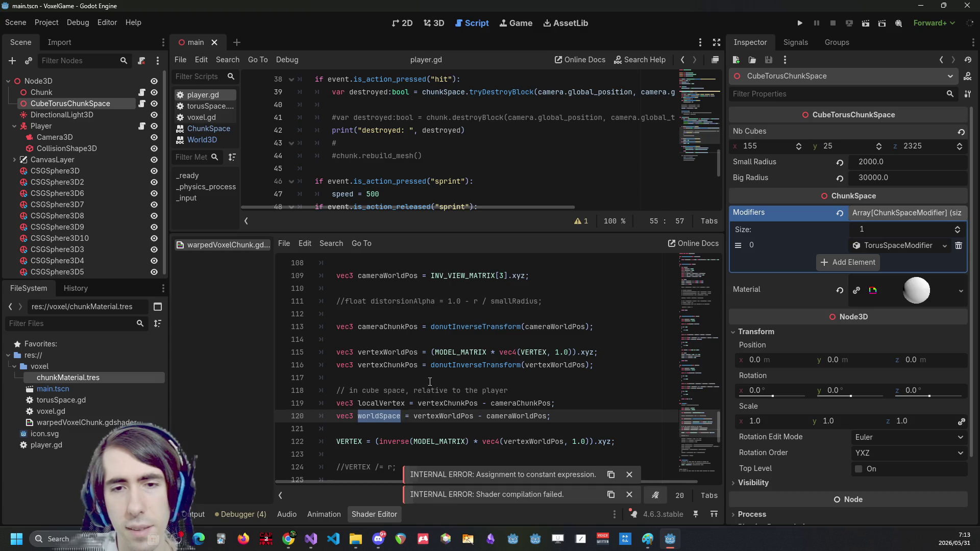
{"action": "key", "text": "Up"}
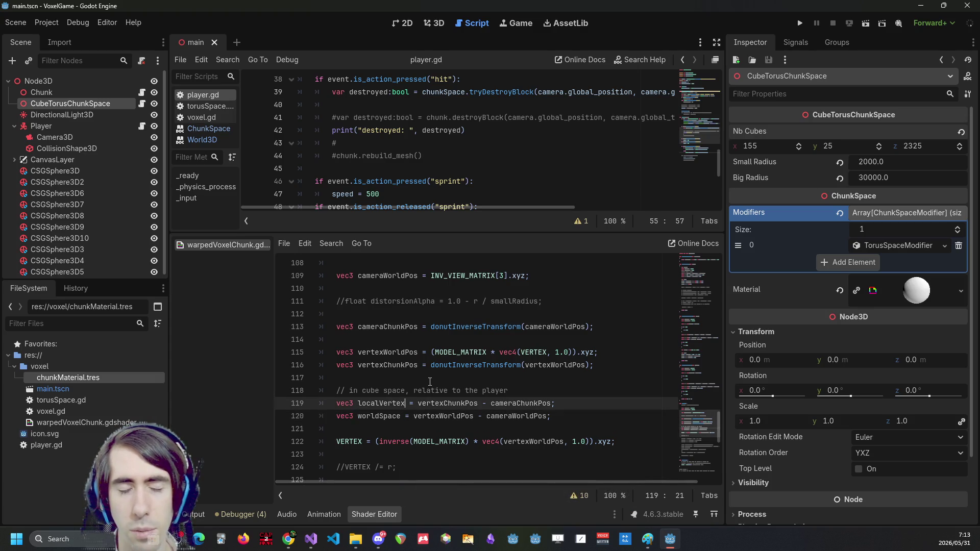
Rename localVertex on line 119 to cameraToVertexChunkSpace
{"action": "key", "text": "ctrl+shift+Left"}
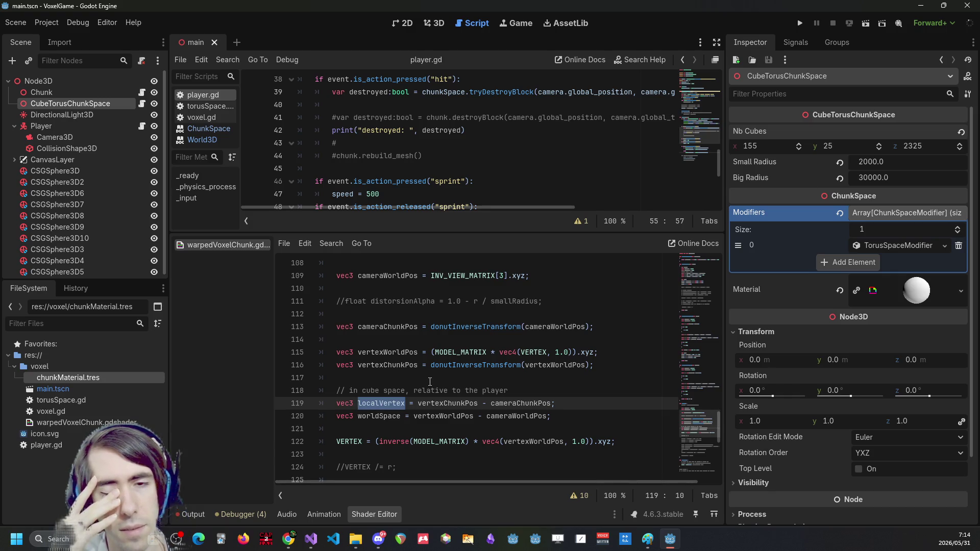
{"action": "type", "text": "cameraToVertexChunk"}
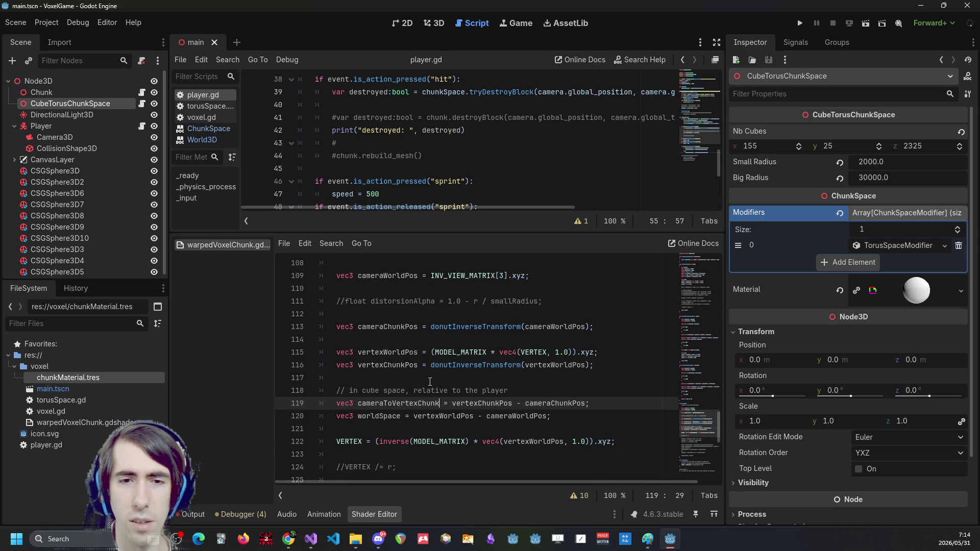
{"action": "type", "text": "Po"}
{"action": "key", "text": "BackSpace"}
{"action": "key", "text": "BackSpace"}
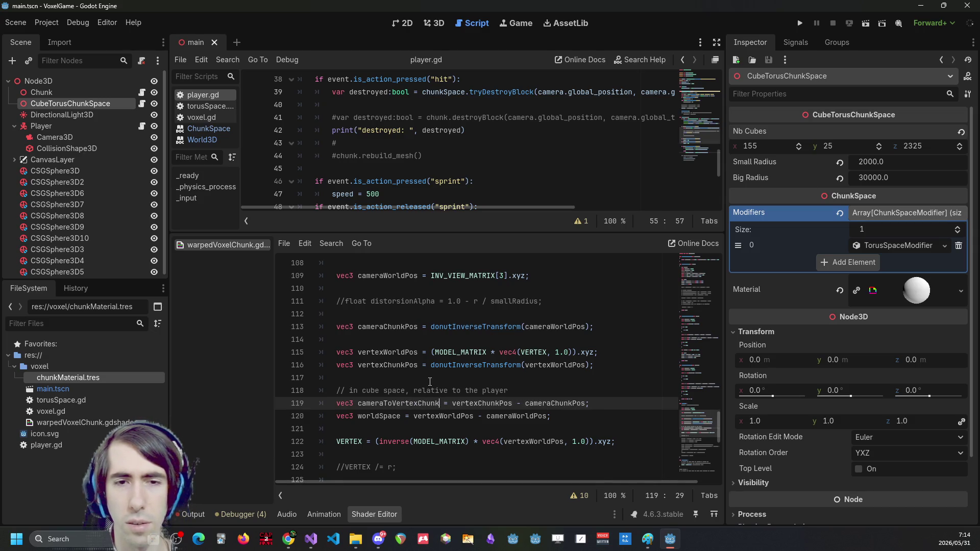
{"action": "type", "text": "Space"}
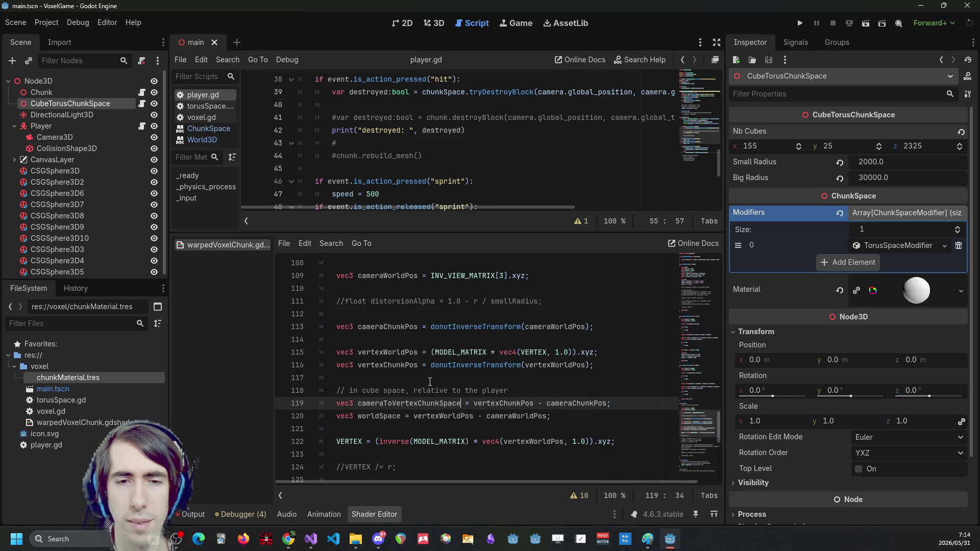
Rename worldSpace on line 120 to cameraToVertexWorldSpace and save the shader
{"action": "key", "text": "Down"}
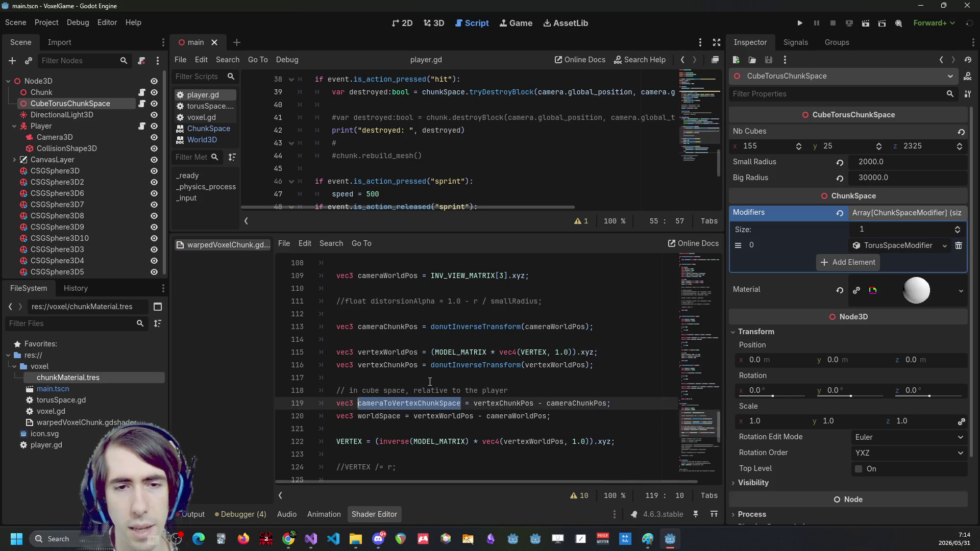
{"action": "key", "text": "ctrl+Left"}
{"action": "key", "text": "ctrl+Left"}
{"action": "key", "text": "ctrl+v"}
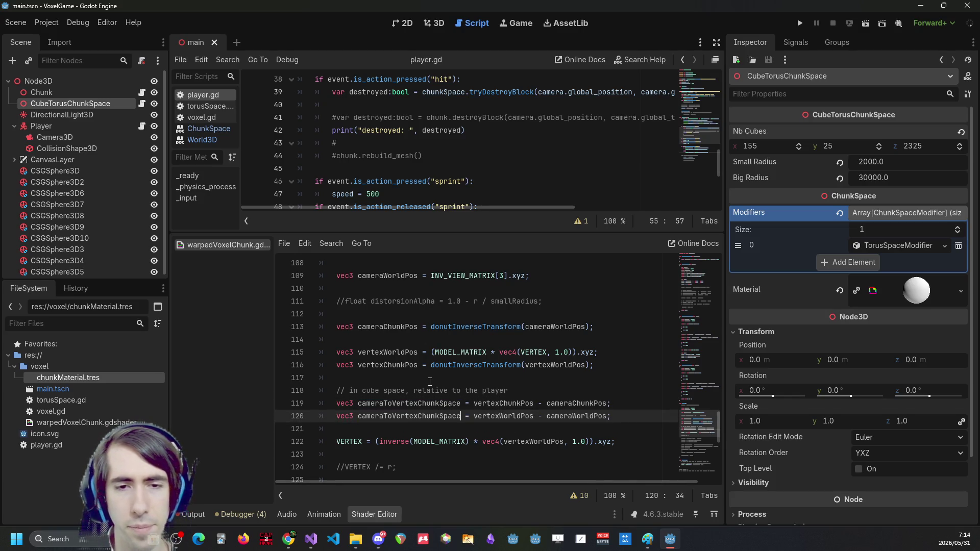
{"action": "key", "text": "Left"}
{"action": "key", "text": "BackSpace"}
{"action": "key", "text": "BackSpace"}
{"action": "key", "text": "BackSpace"}
{"action": "type", "text": "World"}
{"action": "key", "text": "ctrl+s"}
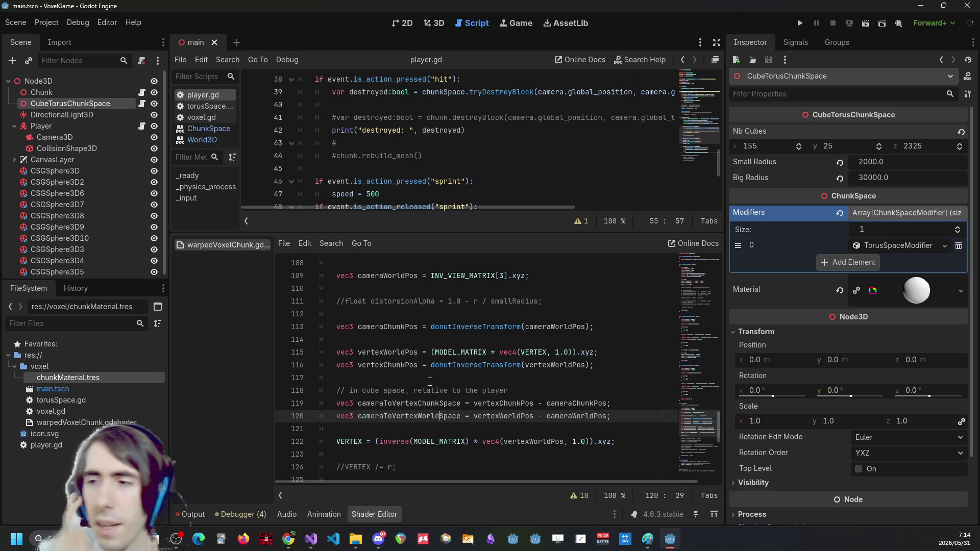
{"action": "key", "text": "Return"}
{"action": "key", "text": "Return"}
Start a new line 'float alpha = smoothstep()' below the camera-relative vectors
{"action": "type", "text": "floo"}
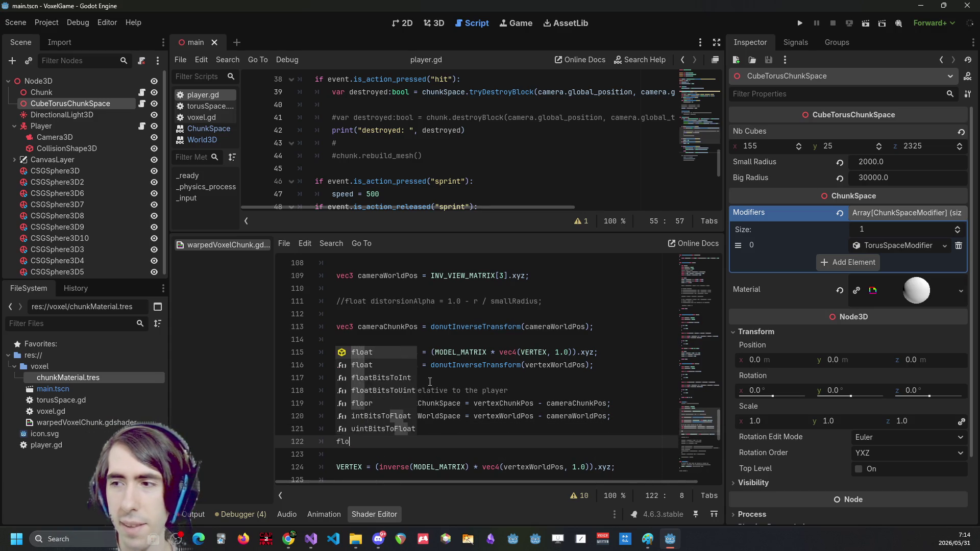
{"action": "key", "text": "BackSpace"}
{"action": "type", "text": "at "}
{"action": "type", "text": "t"}
{"action": "key", "text": "BackSpace"}
{"action": "type", "text": "alpha = smoot"}
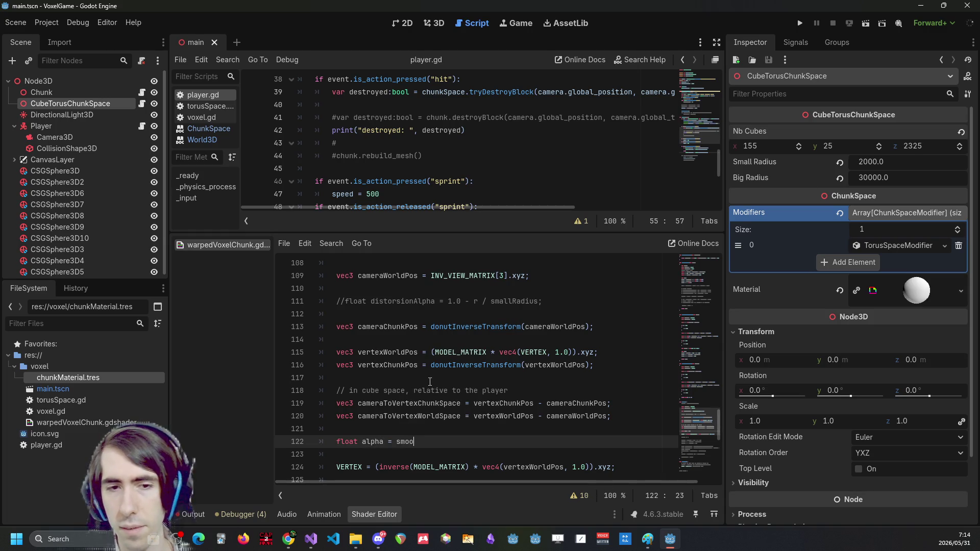
{"action": "key", "text": "Return"}
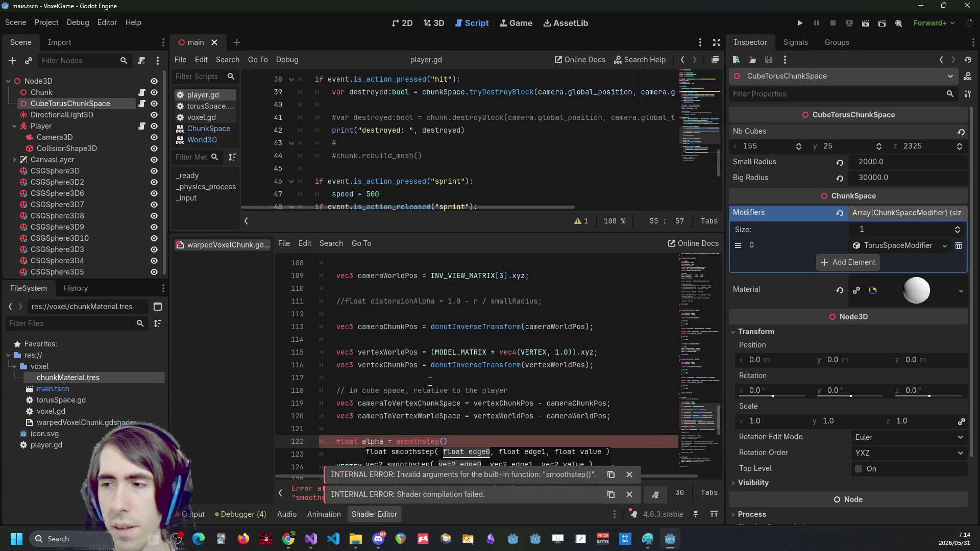
{"action": "key", "text": "Home"}
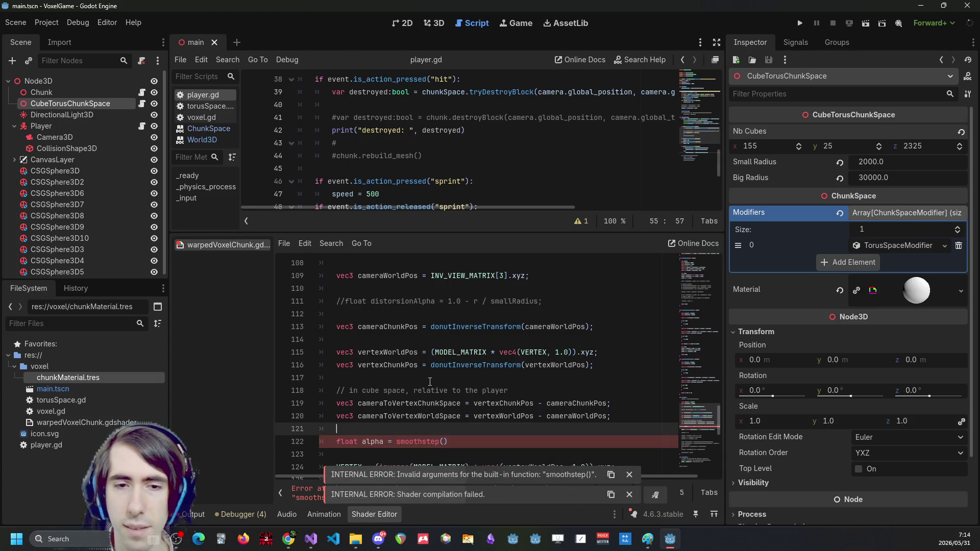
{"action": "key", "text": "Return"}
Declare float nearDist and float farDist = 10.0 above the alpha line
{"action": "type", "text": "float ne"}
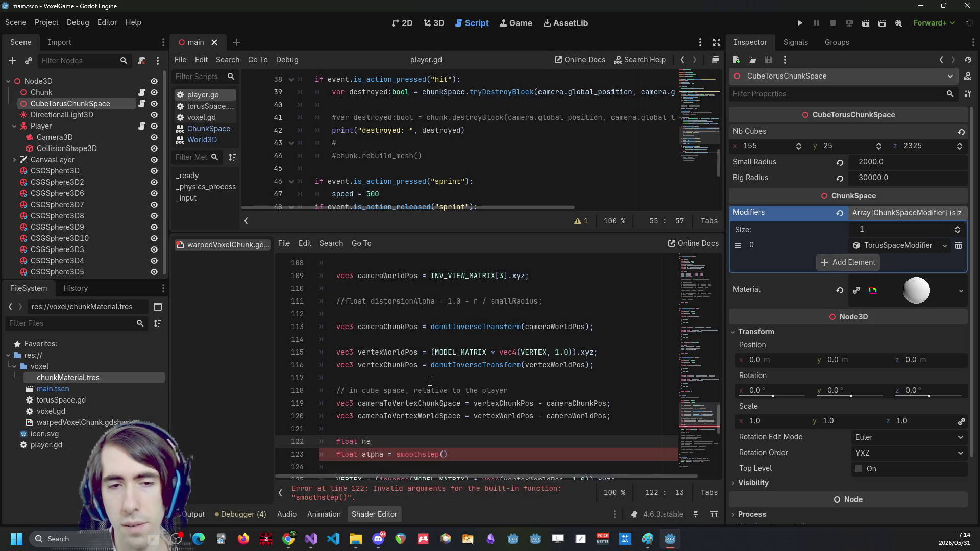
{"action": "type", "text": "arDist ="}
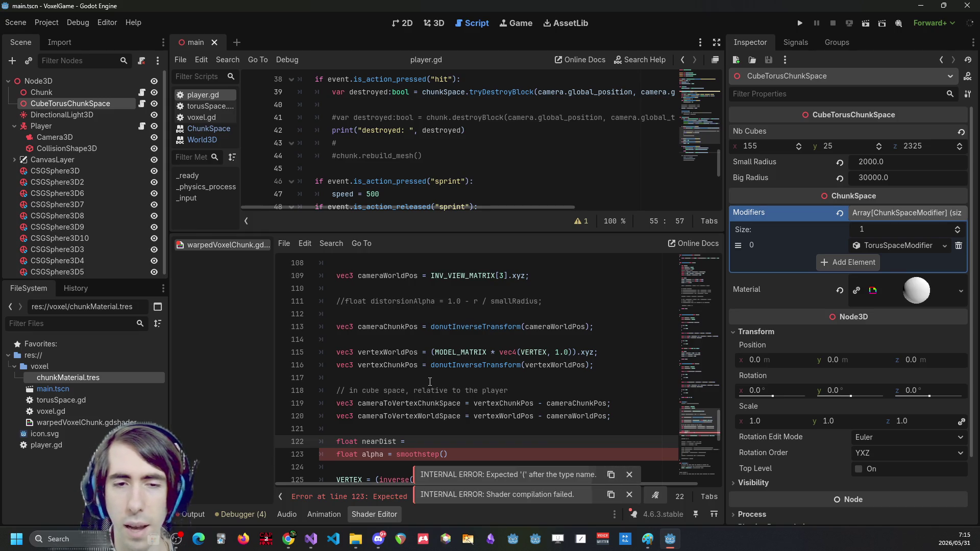
{"action": "type", "text": "0.0;"}
{"action": "key", "text": "Return"}
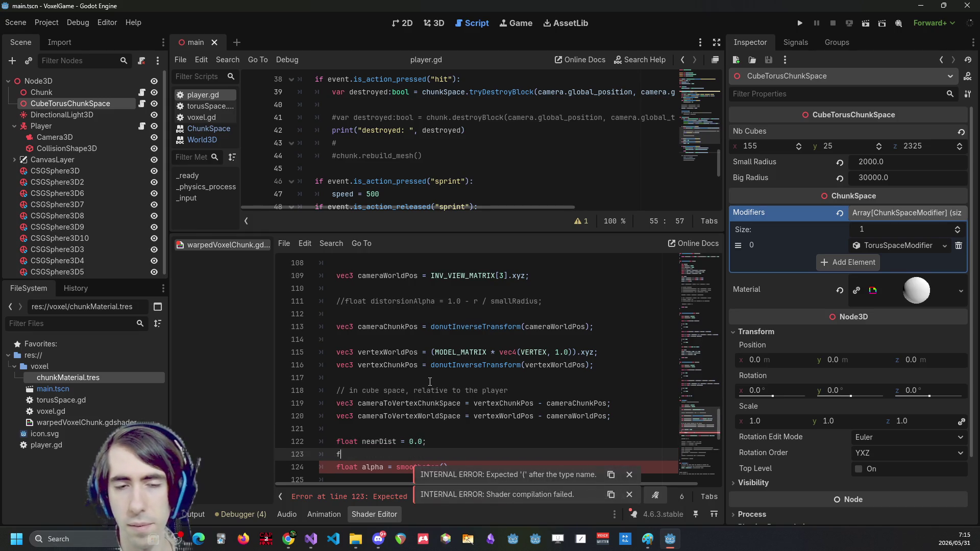
{"action": "type", "text": "float fla"}
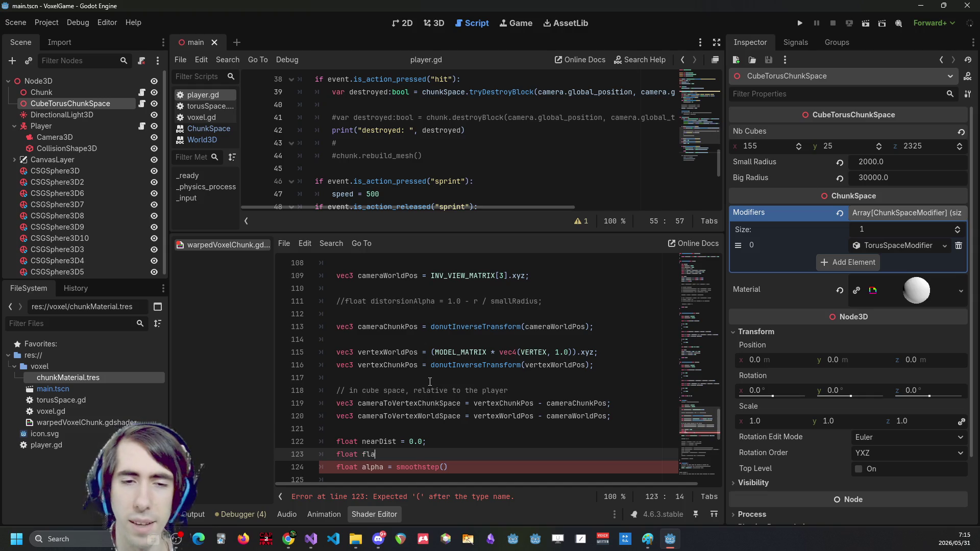
{"action": "key", "text": "BackSpace"}
{"action": "key", "text": "BackSpace"}
{"action": "type", "text": "arDist = 10.0"}
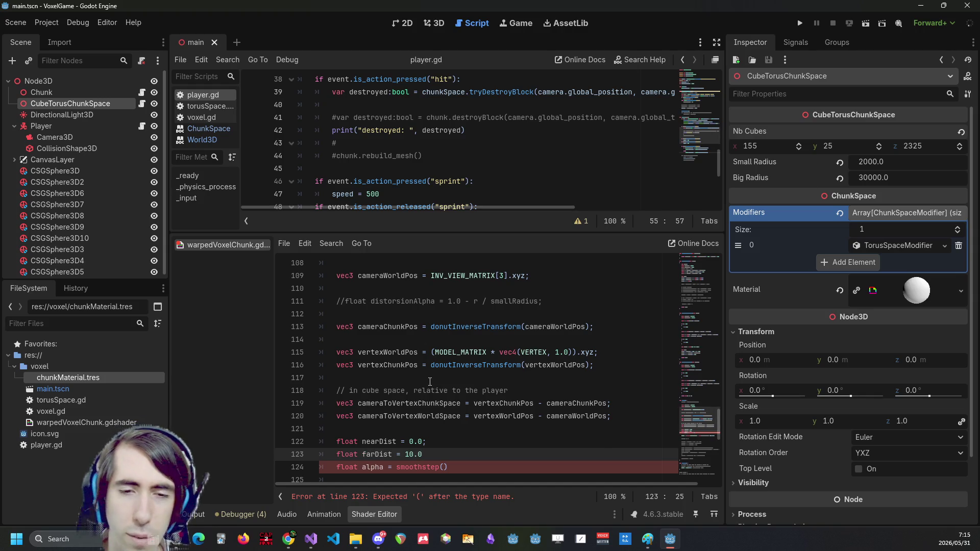
{"action": "type", "text": ";"}
{"action": "scroll", "coordinate": [430, 382], "scroll_direction": "down", "scroll_amount": 1}
{"action": "key", "text": "Up"}
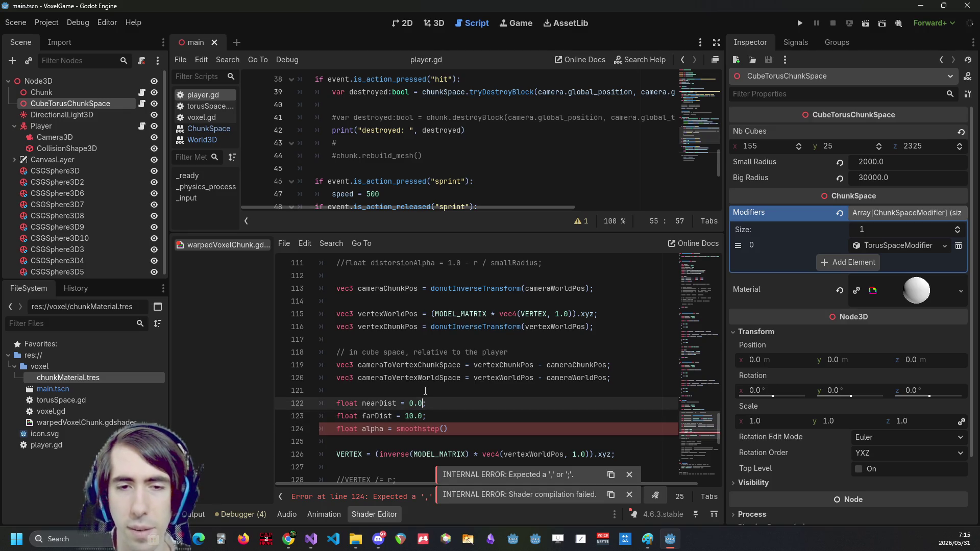
Set nearDist to 10.0 and farDist to 100.0
{"action": "scroll", "coordinate": [438, 393], "scroll_direction": "down", "scroll_amount": 1}
{"action": "left_click", "coordinate": [460, 396]}
{"action": "key", "text": "Left"}
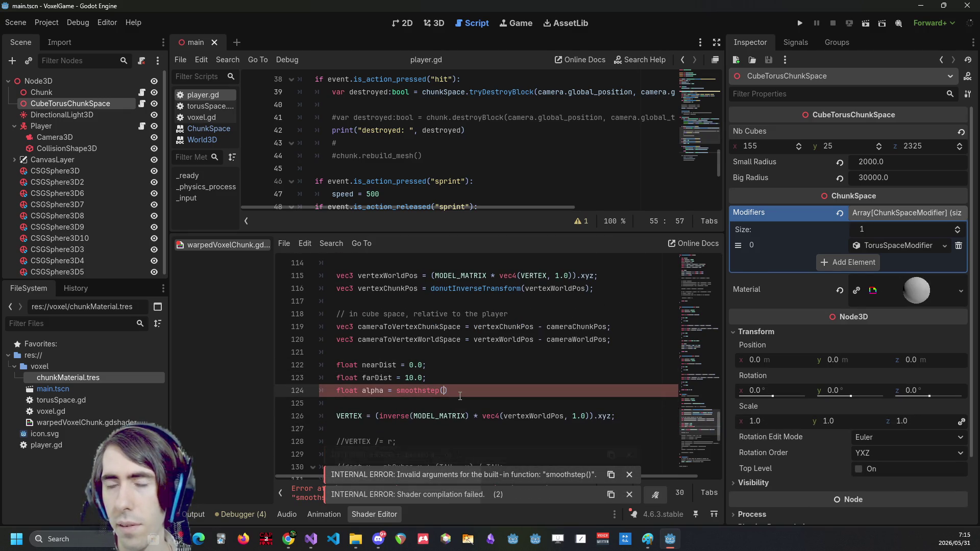
{"action": "key", "text": "Up"}
{"action": "key", "text": "Up"}
{"action": "key", "text": "Down"}
{"action": "key", "text": "Up"}
{"action": "key", "text": "Up"}
{"action": "key", "text": "Down"}
{"action": "key", "text": "Home"}
{"action": "key", "text": "ctrl+Right"}
{"action": "key", "text": "End"}
{"action": "key", "text": "Left"}
{"action": "key", "text": "BackSpace"}
{"action": "type", "text": "10"}
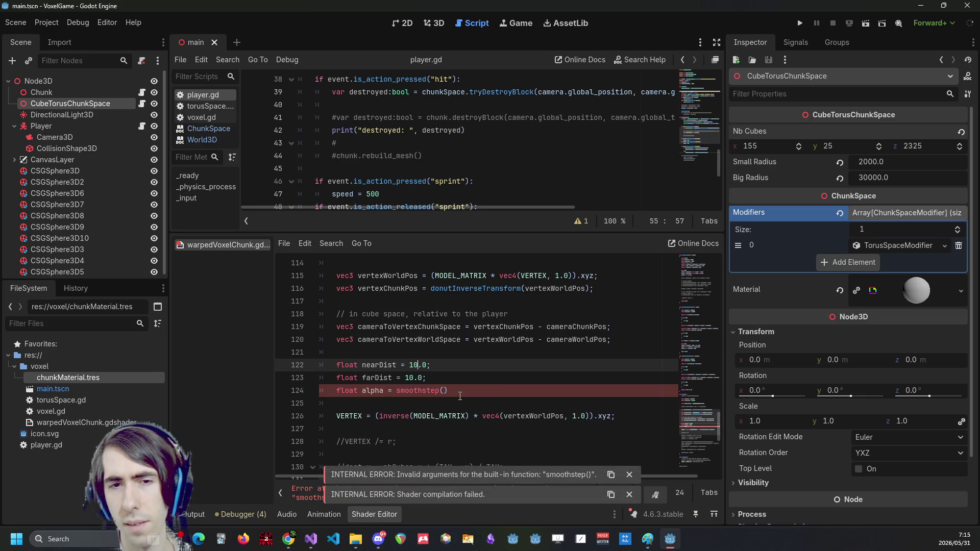
{"action": "key", "text": "Down"}
{"action": "type", "text": "0"}
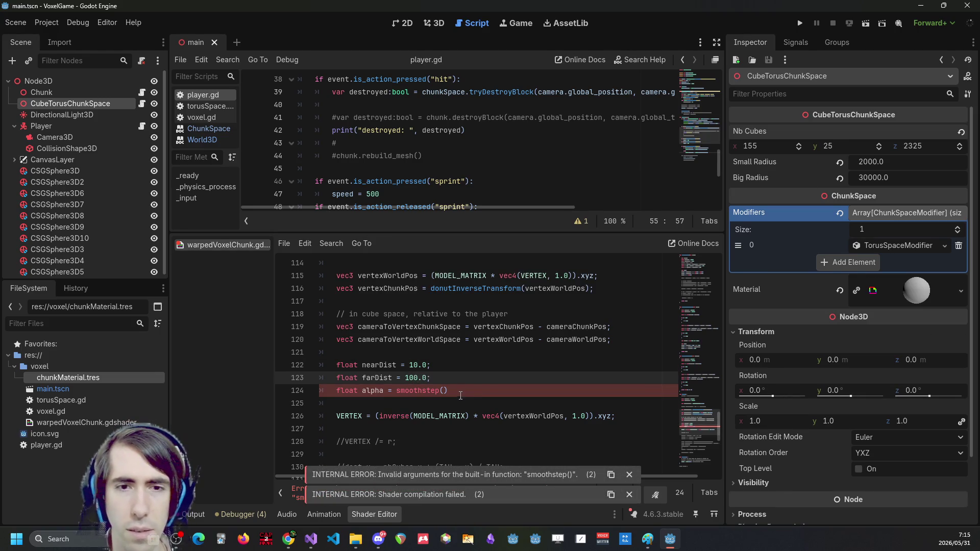
{"action": "left_click", "coordinate": [414, 365]}
Change nearDist to 50.0 and fill smoothstep with nearDist, farDist and a length() call
{"action": "key", "text": "BackSpace"}
{"action": "type", "text": "5"}
{"action": "left_click", "coordinate": [445, 390]}
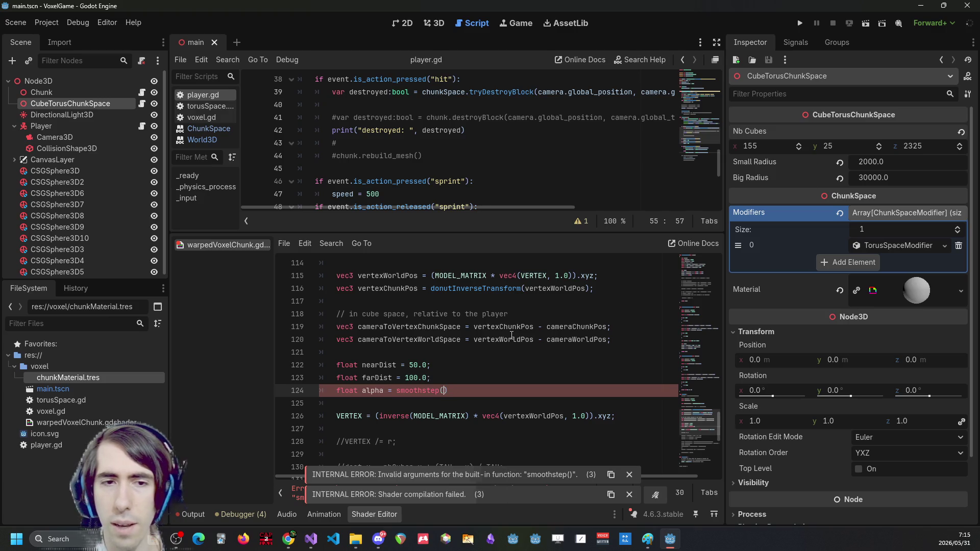
{"action": "type", "text": "nearD"}
{"action": "key", "text": "Return"}
{"action": "type", "text": ", farDi"}
{"action": "key", "text": "Return"}
{"action": "type", "text": ", len"}
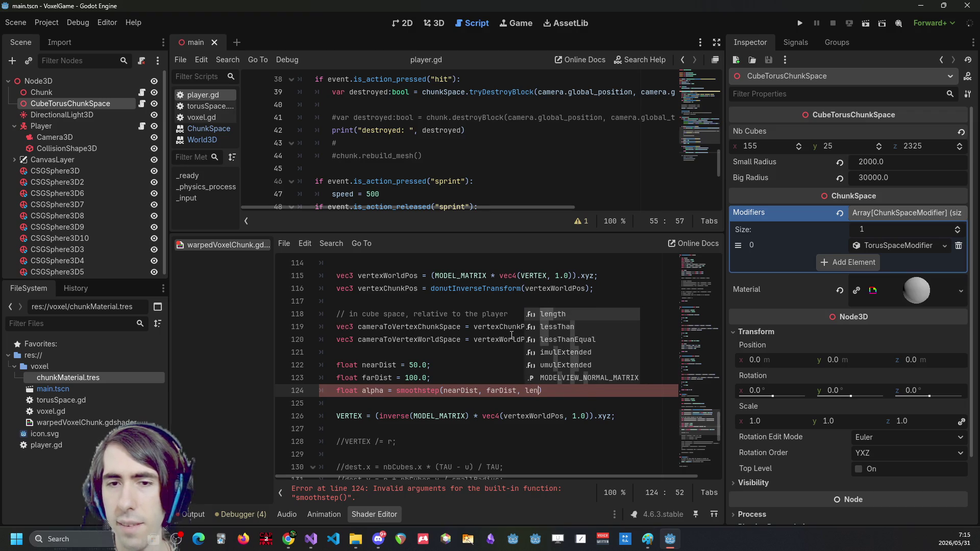
{"action": "key", "text": "Return"}
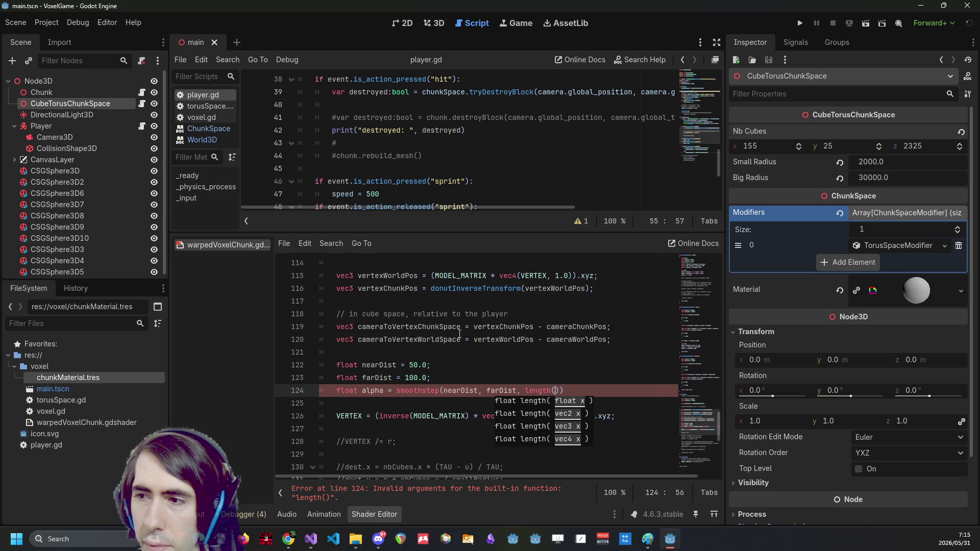
Paste cameraToVertexChunkSpace into the length() call and save the scene
{"action": "double_click", "coordinate": [404, 326]}
{"action": "key", "text": "ctrl+c"}
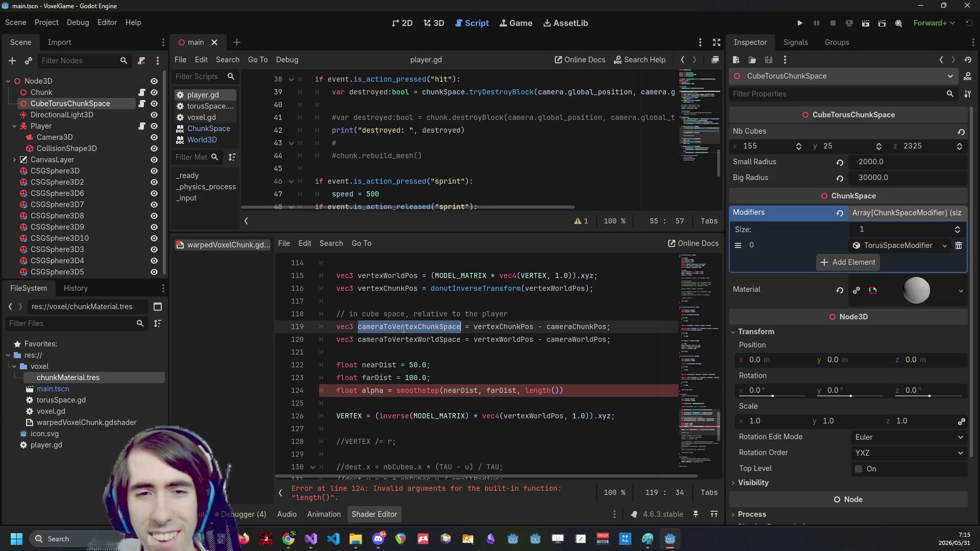
{"action": "left_click", "coordinate": [560, 390]}
{"action": "key", "text": "ctrl+v"}
{"action": "key", "text": "ctrl+s"}
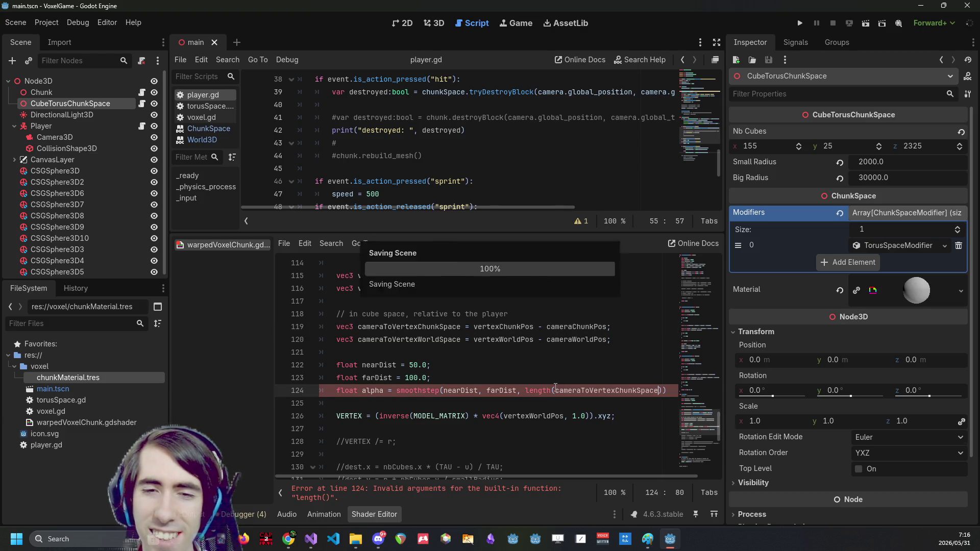
Close the alpha smoothstep line and begin a new blend line 'vertexWorldPos = lerp('
{"action": "type", "text": "));"}
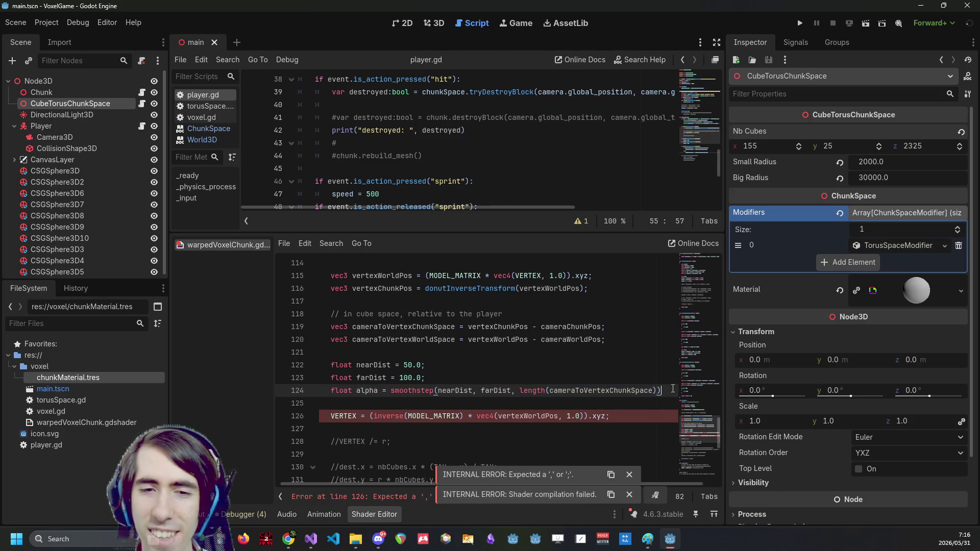
{"action": "left_click", "coordinate": [379, 398]}
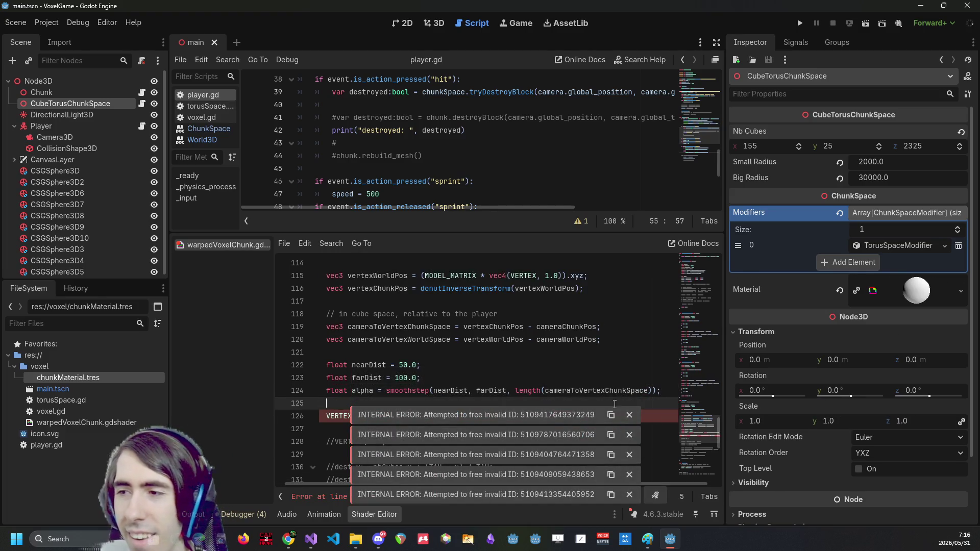
{"action": "left_click", "coordinate": [407, 377]}
{"action": "scroll", "coordinate": [406, 372], "scroll_direction": "down", "scroll_amount": 1}
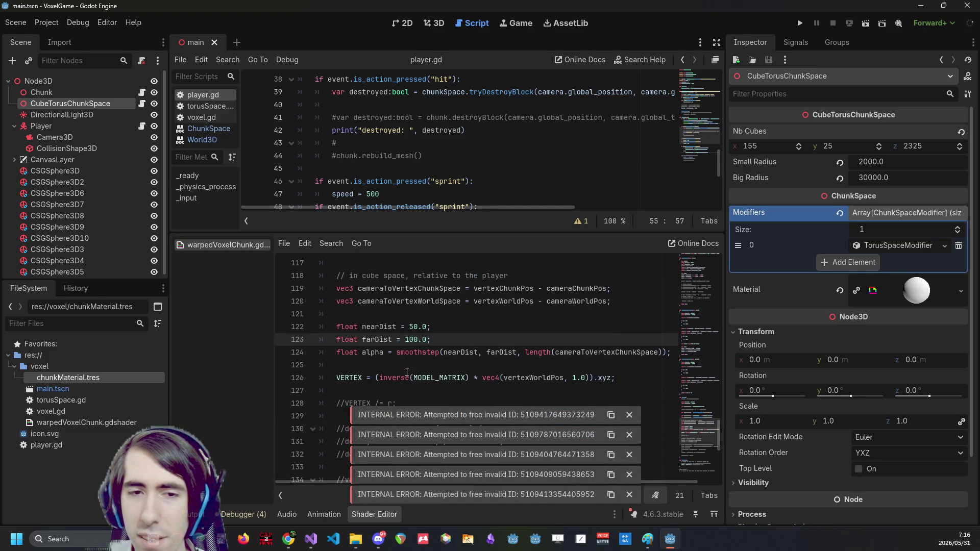
{"action": "double_click", "coordinate": [355, 377]}
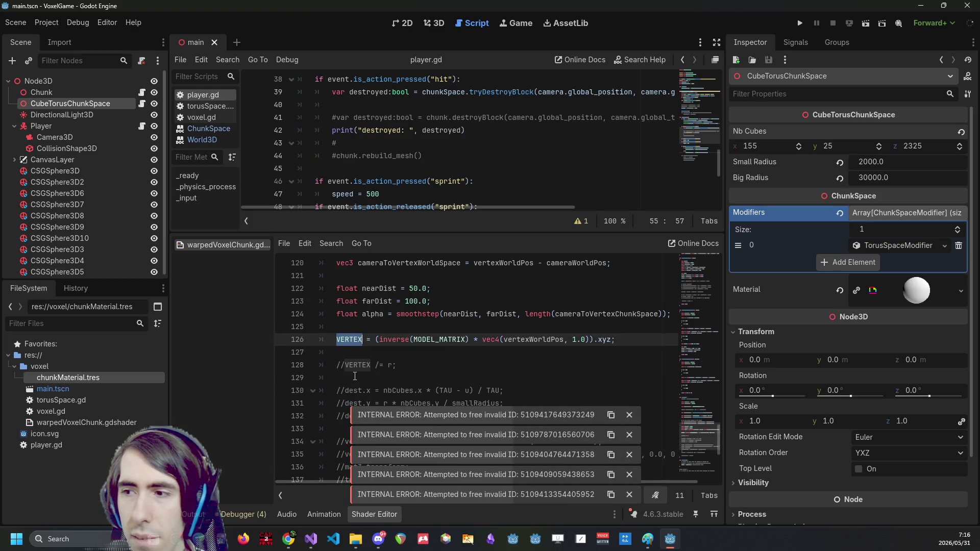
{"action": "scroll", "coordinate": [358, 375], "scroll_direction": "down", "scroll_amount": 1}
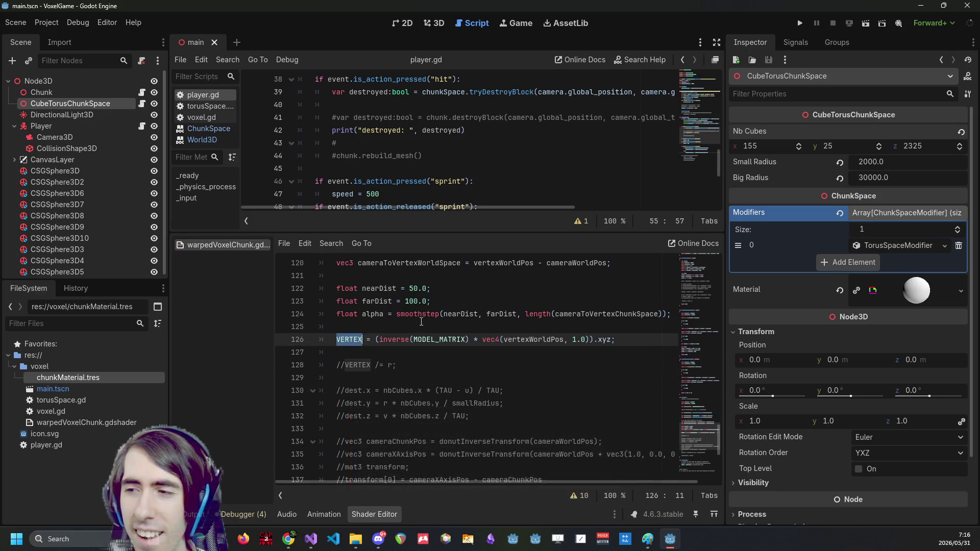
{"action": "double_click", "coordinate": [527, 339]}
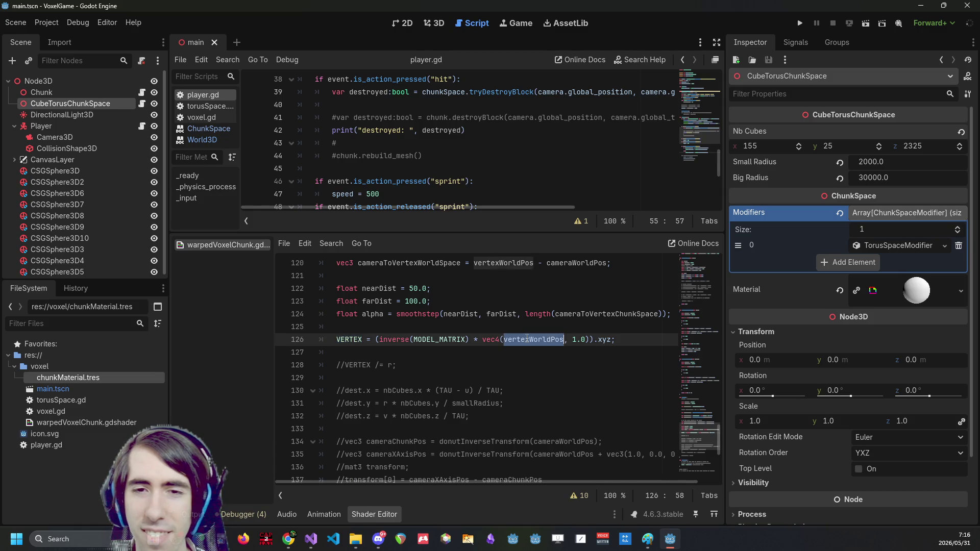
{"action": "left_click", "coordinate": [534, 323]}
{"action": "key", "text": "Return"}
{"action": "key", "text": "Return"}
{"action": "key", "text": "Up"}
{"action": "type", "text": "vertexWorldPos ="}
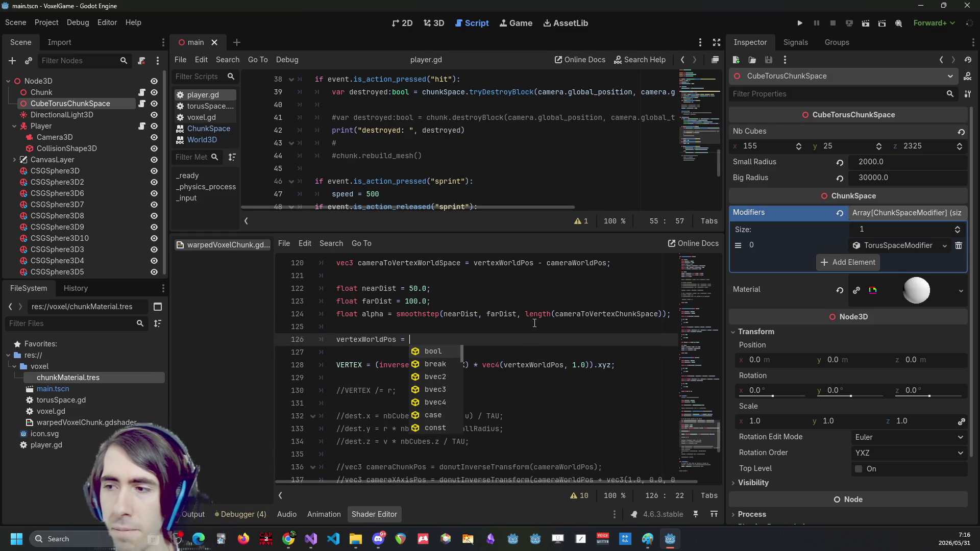
{"action": "type", "text": " lerp("}
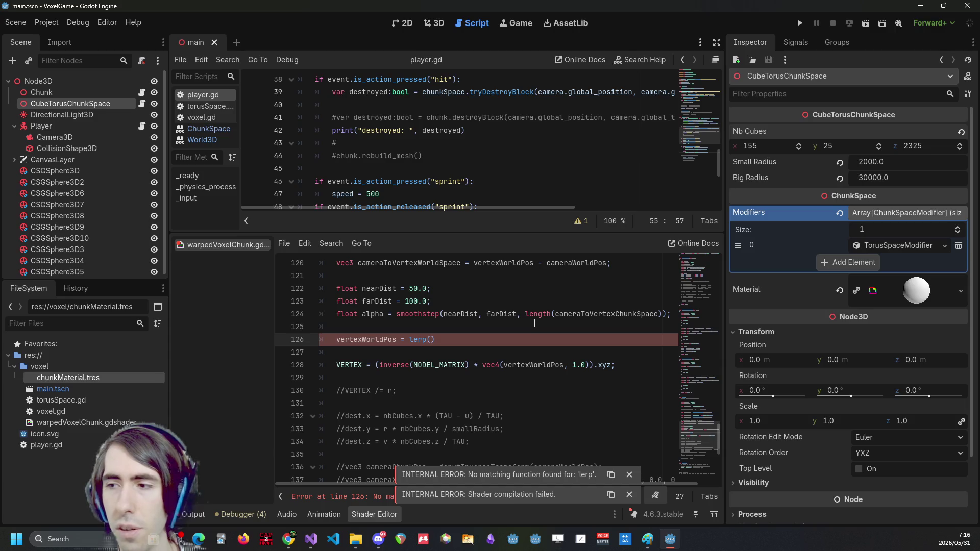
Make the blend line assign to VERTEX instead of vertexWorldPos
{"action": "scroll", "coordinate": [535, 323], "scroll_direction": "up", "scroll_amount": 1}
{"action": "scroll", "coordinate": [535, 323], "scroll_direction": "up", "scroll_amount": 1}
{"action": "scroll", "coordinate": [534, 323], "scroll_direction": "down", "scroll_amount": 1}
{"action": "double_click", "coordinate": [430, 289]}
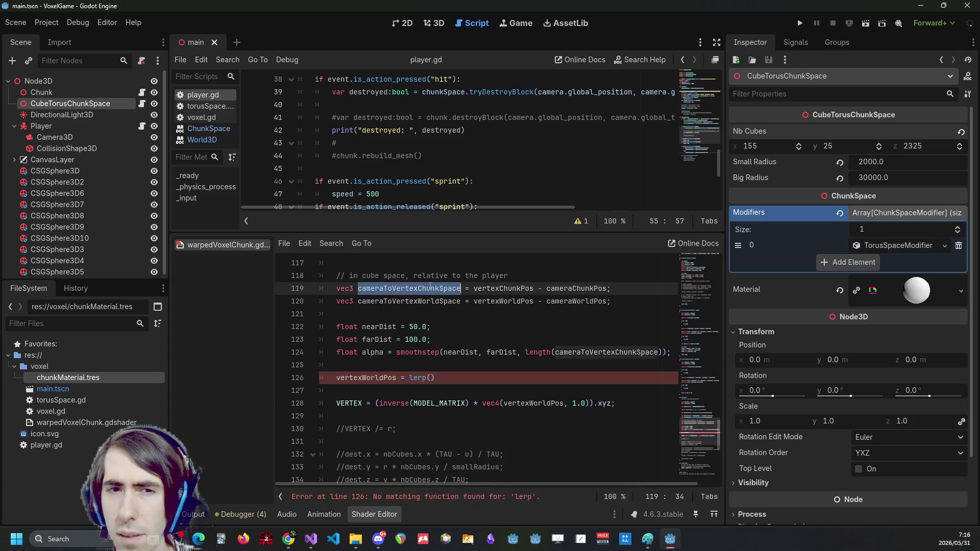
{"action": "left_click", "coordinate": [398, 379]}
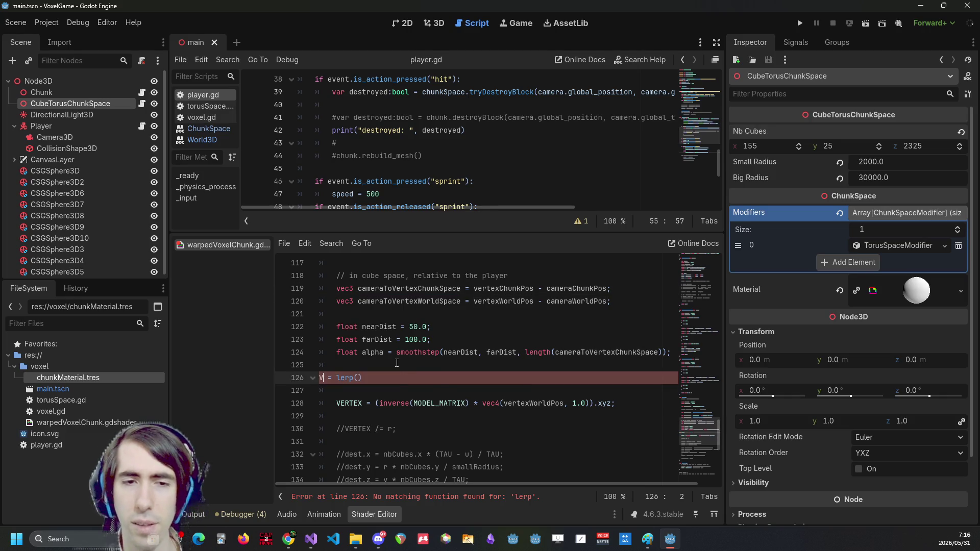
{"action": "key", "text": "ctrl+shift+Left"}
{"action": "type", "text": "VERE"}
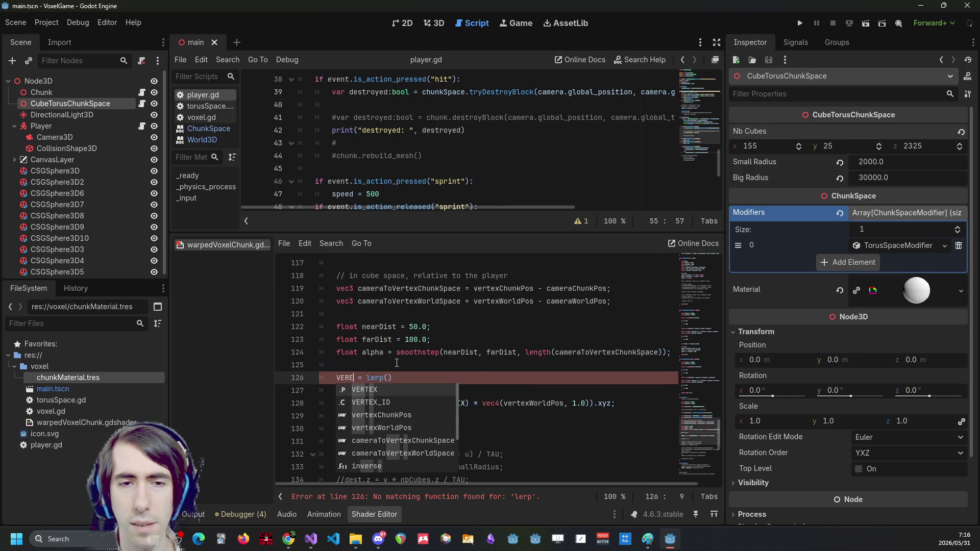
{"action": "key", "text": "Return"}
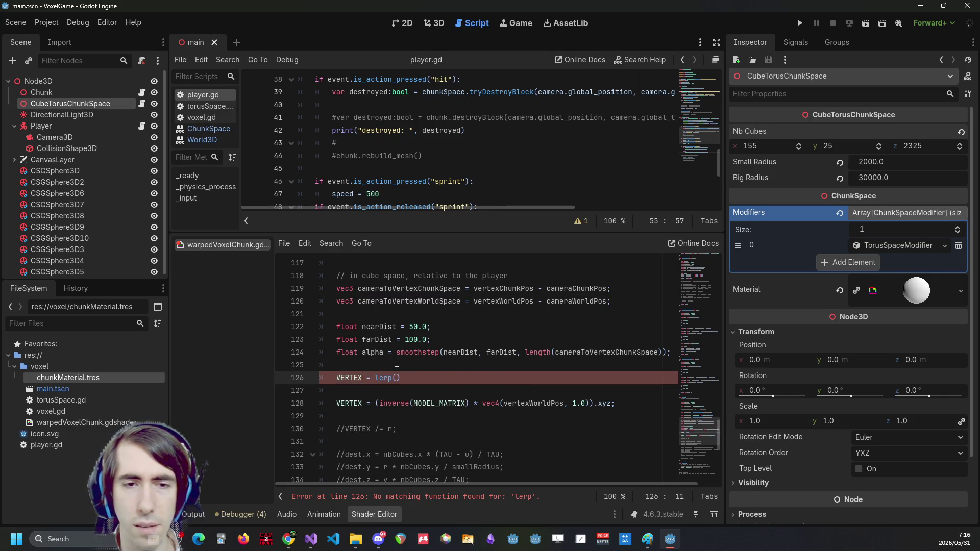
{"action": "key", "text": "Down"}
{"action": "key", "text": "Down"}
{"action": "left_click", "coordinate": [397, 378]}
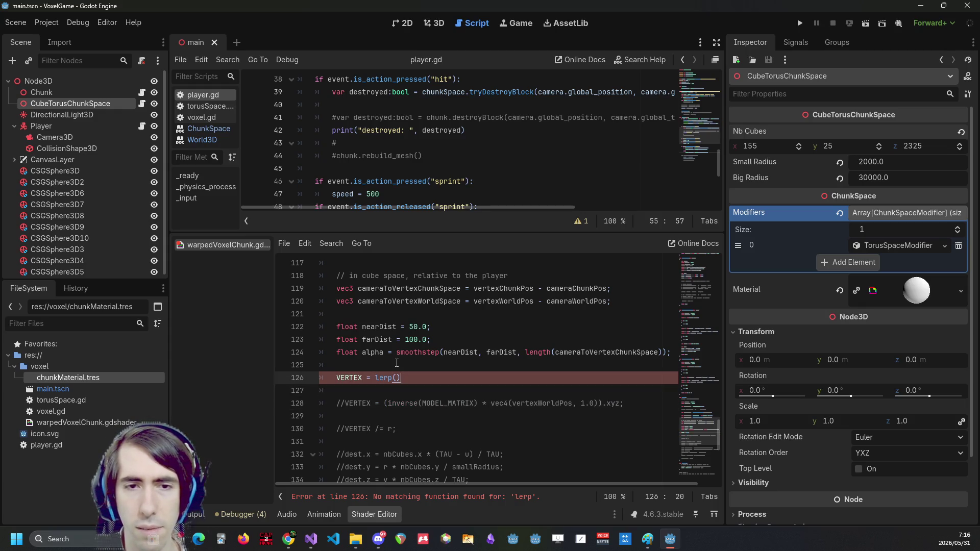
Give lerp the arguments cameraToVertexChunkSpace, cameraToVertexWorldSpace and alpha
{"action": "double_click", "coordinate": [428, 288]}
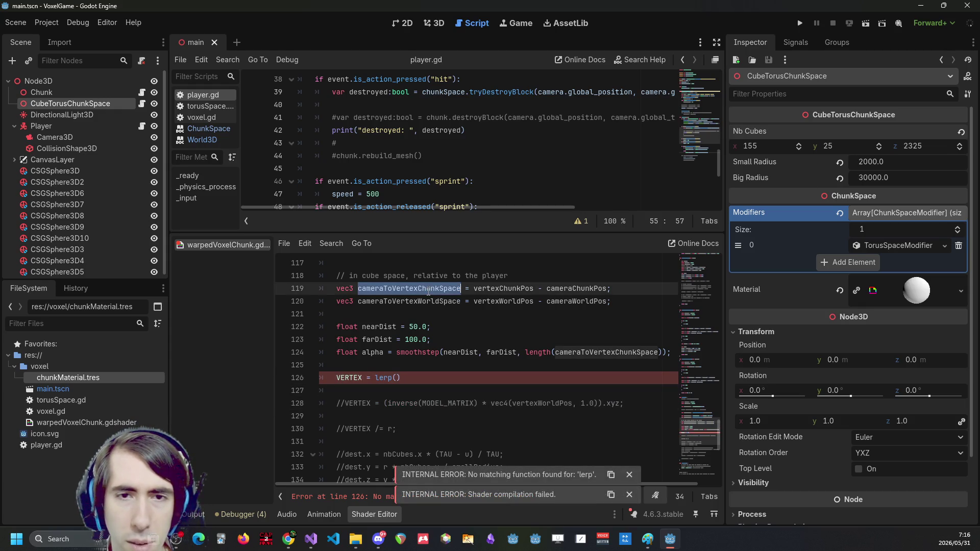
{"action": "key", "text": "ctrl+c"}
{"action": "left_click", "coordinate": [396, 378]}
{"action": "key", "text": "ctrl+v"}
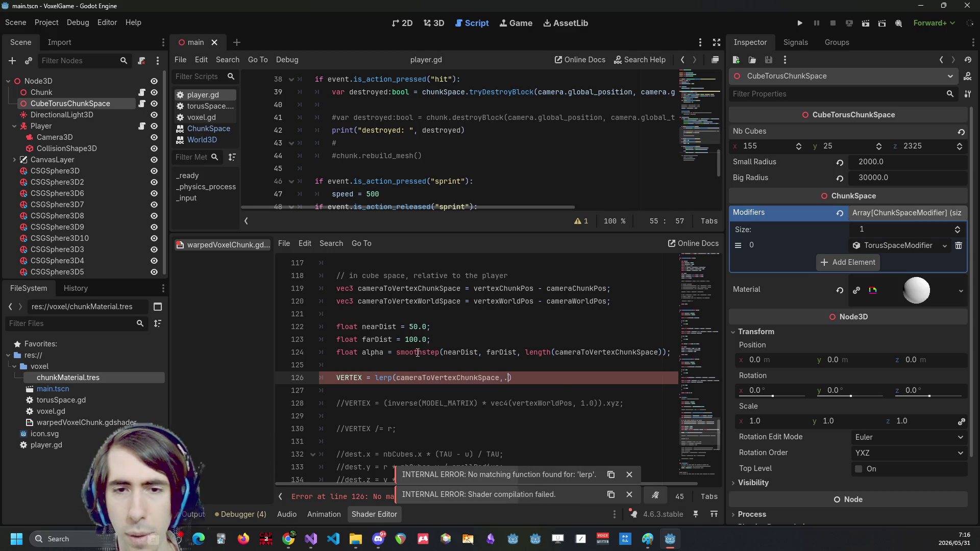
{"action": "type", "text": ","}
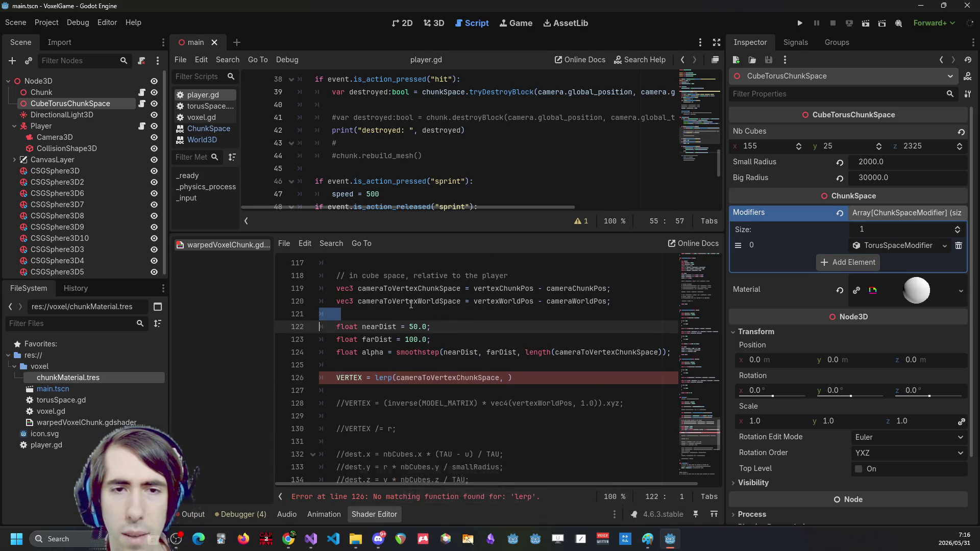
{"action": "double_click", "coordinate": [411, 302]}
{"action": "left_click", "coordinate": [507, 377]}
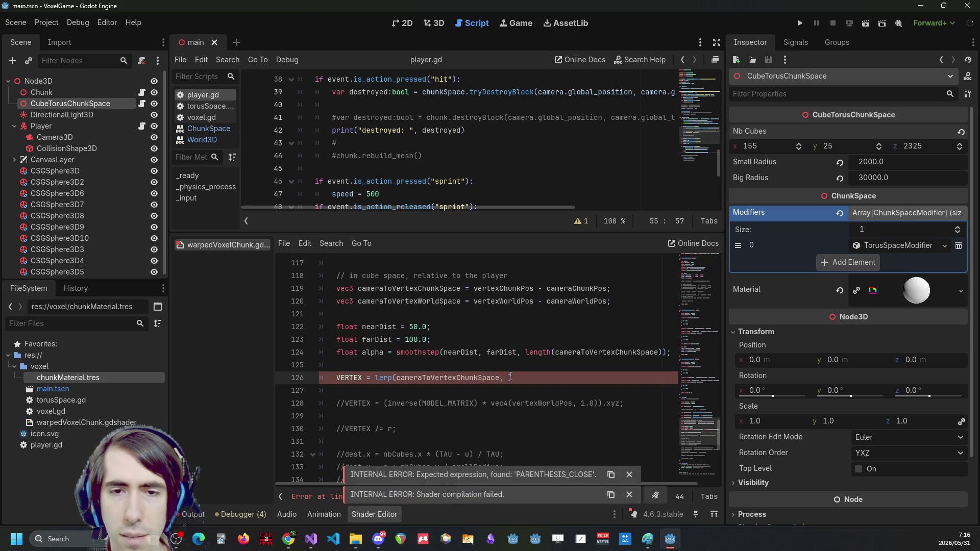
{"action": "key", "text": "ctrl+v"}
{"action": "type", "text": ","}
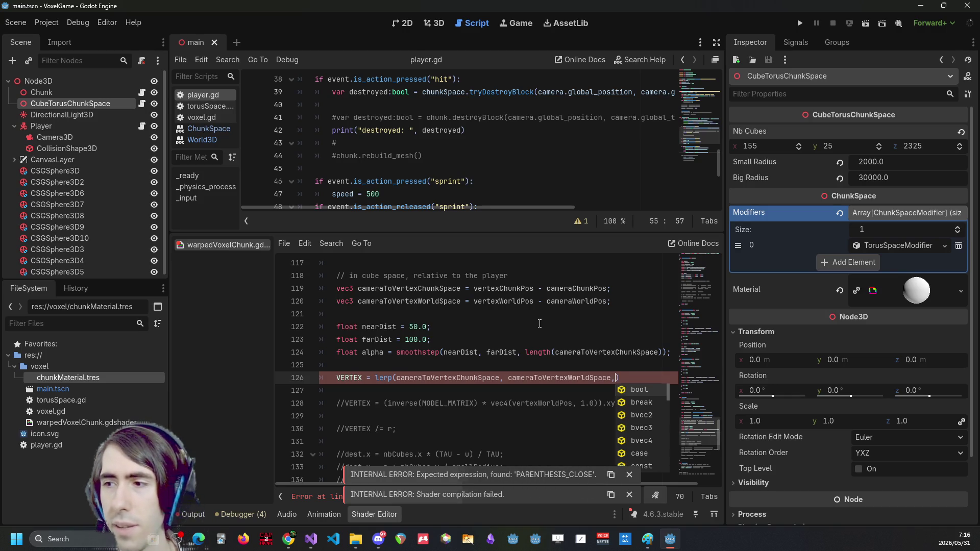
{"action": "type", "text": " alpha);"}
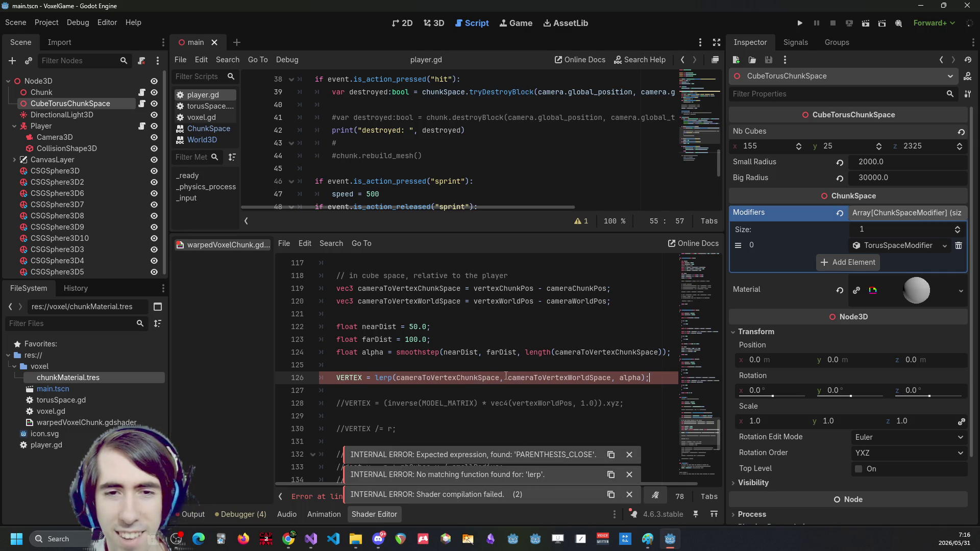
Replace lerp with mix on line 126 after confirming online that mix equals lerp
{"action": "double_click", "coordinate": [482, 382]}
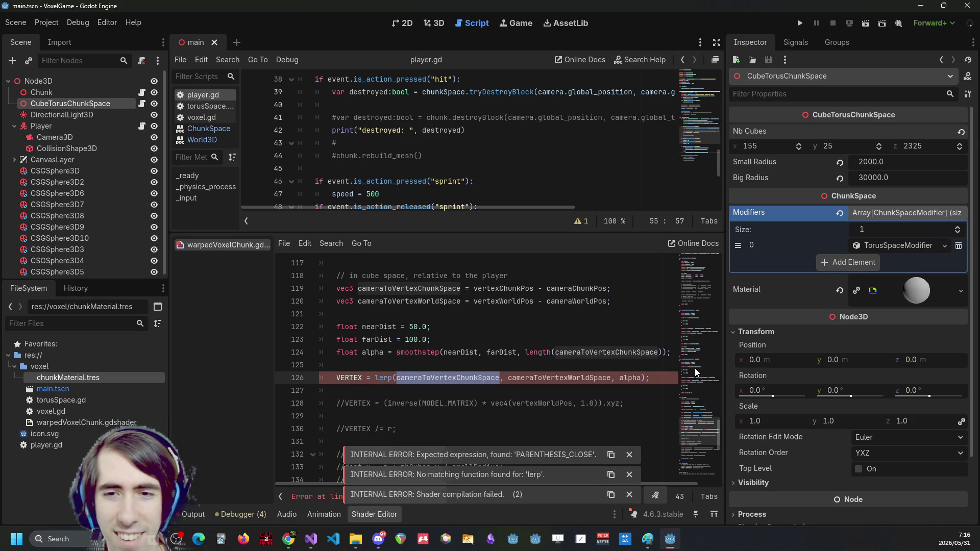
{"action": "left_click", "coordinate": [639, 378]}
{"action": "left_click", "coordinate": [642, 378]}
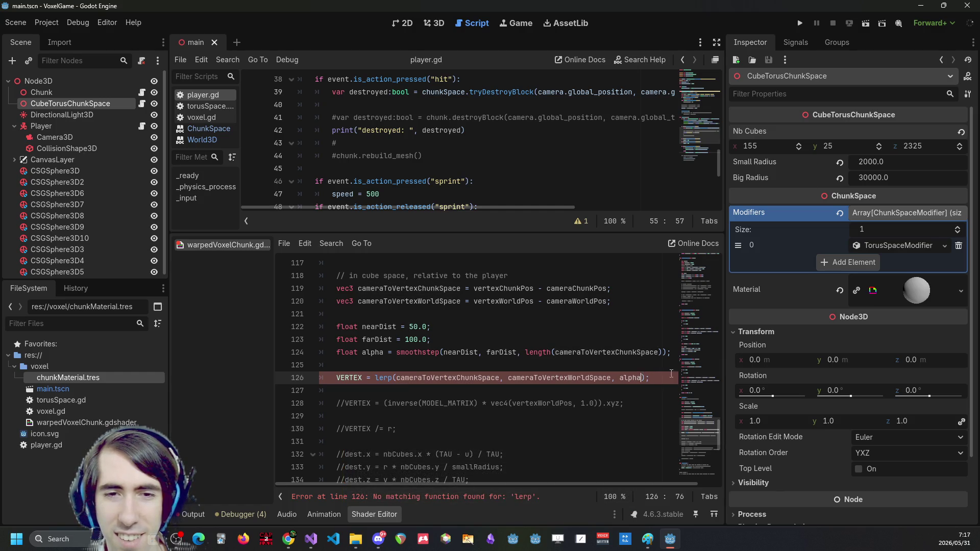
{"action": "double_click", "coordinate": [447, 378]}
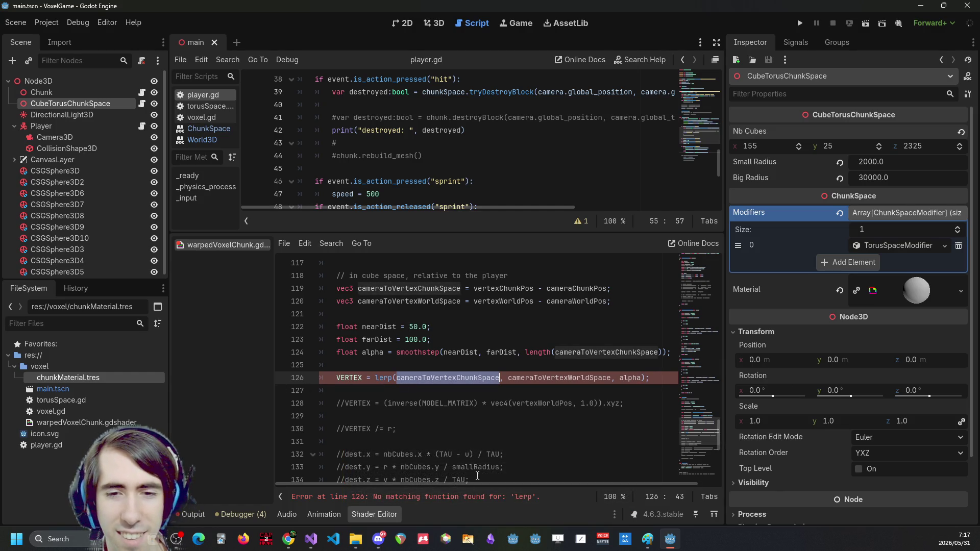
{"action": "scroll", "coordinate": [389, 370], "scroll_direction": "down", "scroll_amount": 1}
{"action": "left_click", "coordinate": [389, 364]}
{"action": "double_click", "coordinate": [389, 363]}
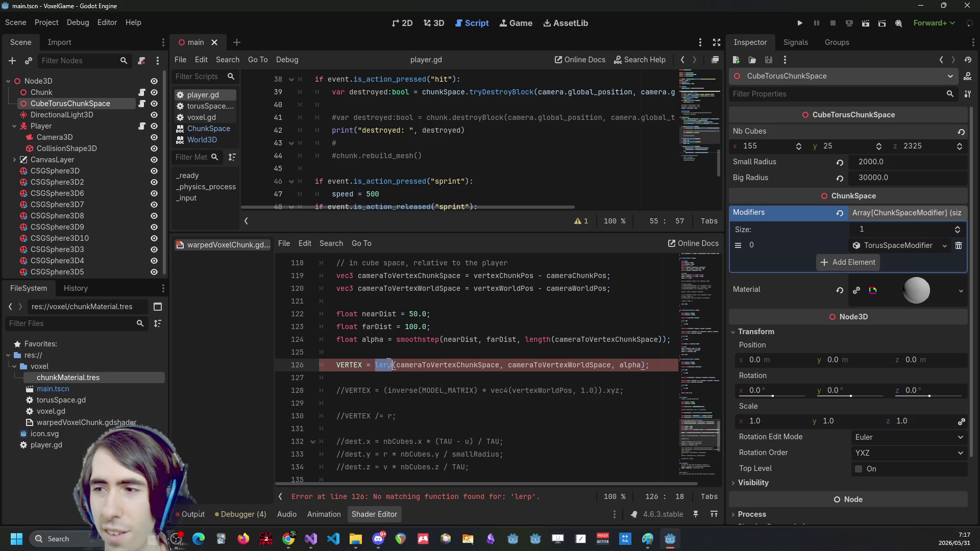
{"action": "type", "text": "mix"}
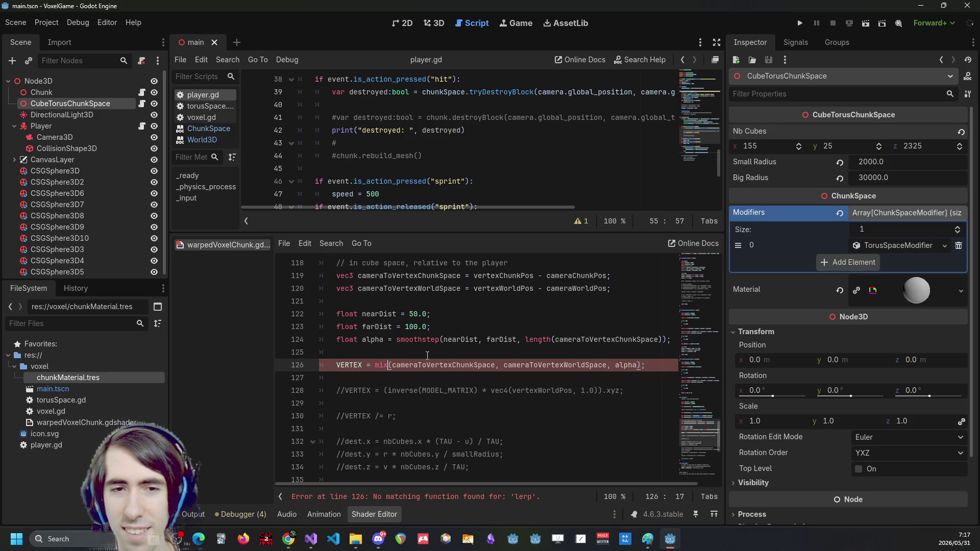
{"action": "left_click", "coordinate": [378, 366]}
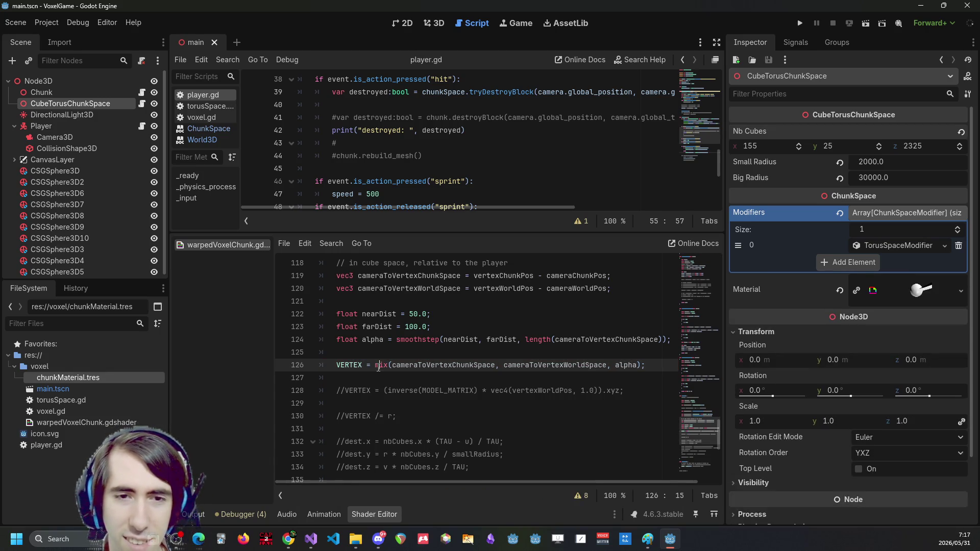
{"action": "scroll", "coordinate": [379, 367], "scroll_direction": "down", "scroll_amount": 3}
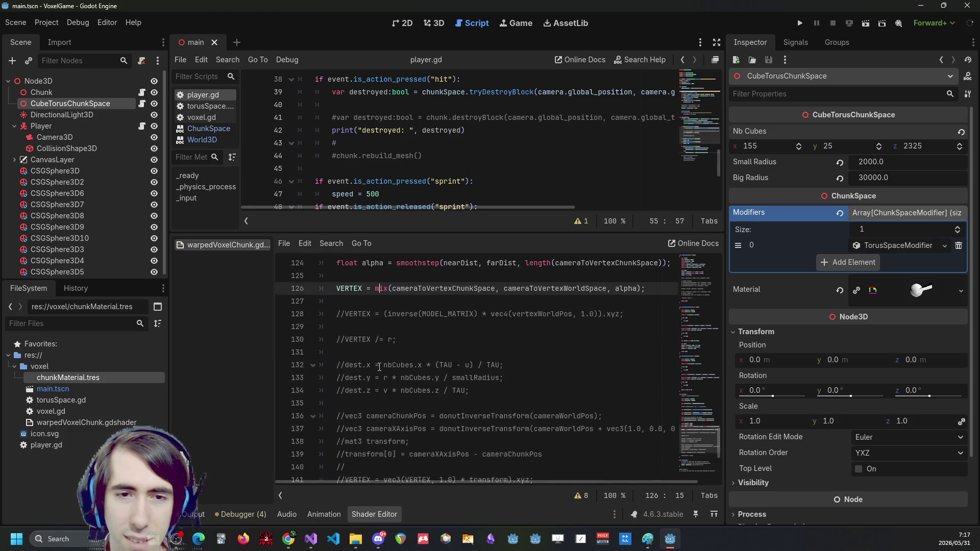
{"action": "scroll", "coordinate": [491, 355], "scroll_direction": "up", "scroll_amount": 3}
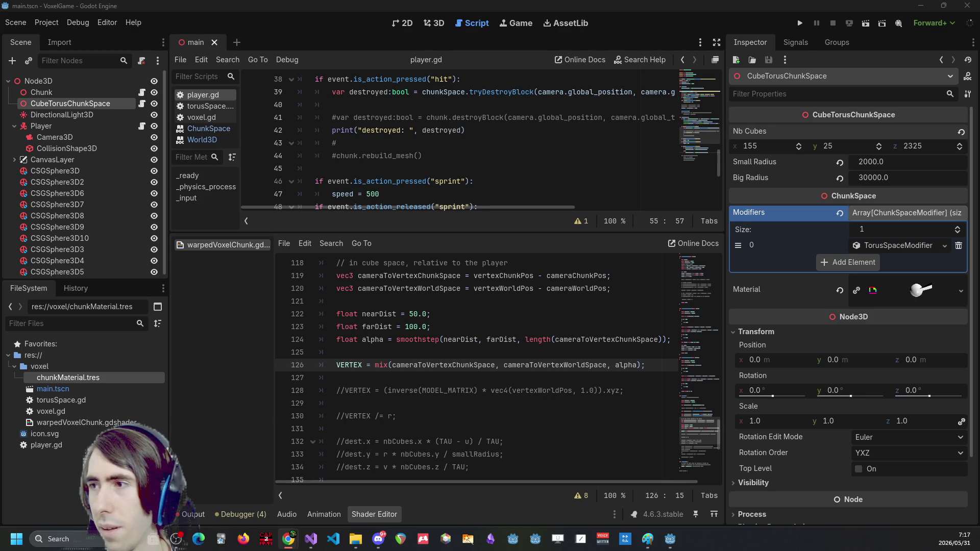
{"action": "key", "text": "super+shift+Left"}
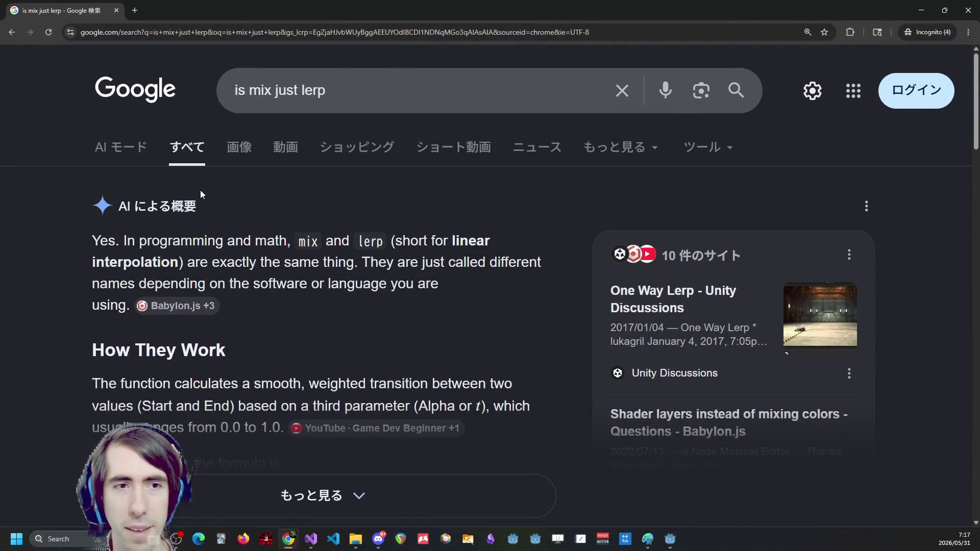
{"action": "key", "text": "alt+Tab"}
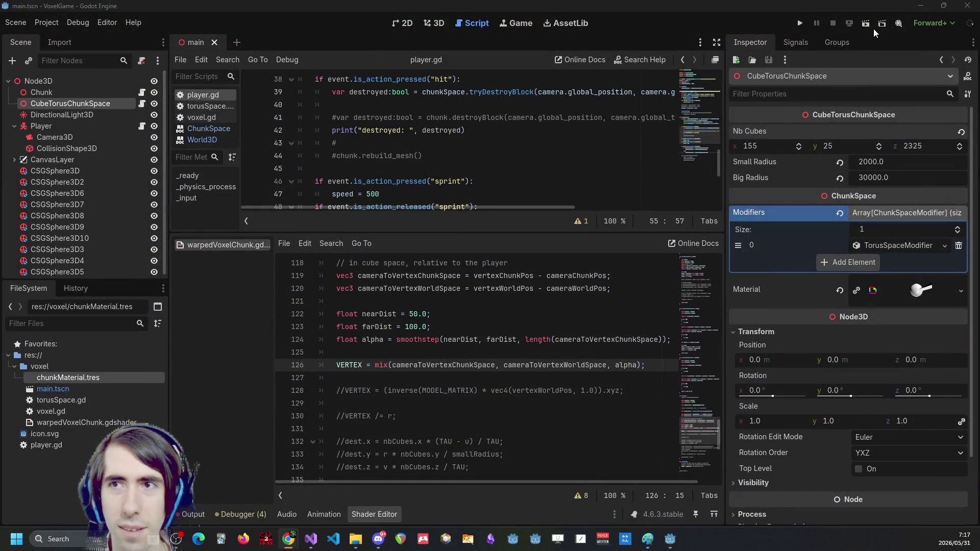
Run VoxelGame to view the torus world blending near the camera, then close it
{"action": "left_click", "coordinate": [863, 25]}
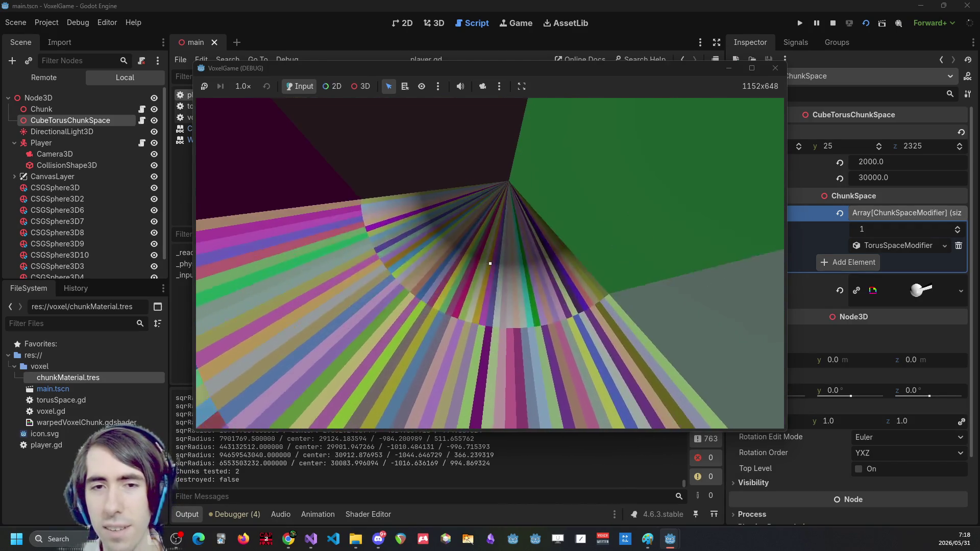
{"action": "left_click", "coordinate": [775, 68]}
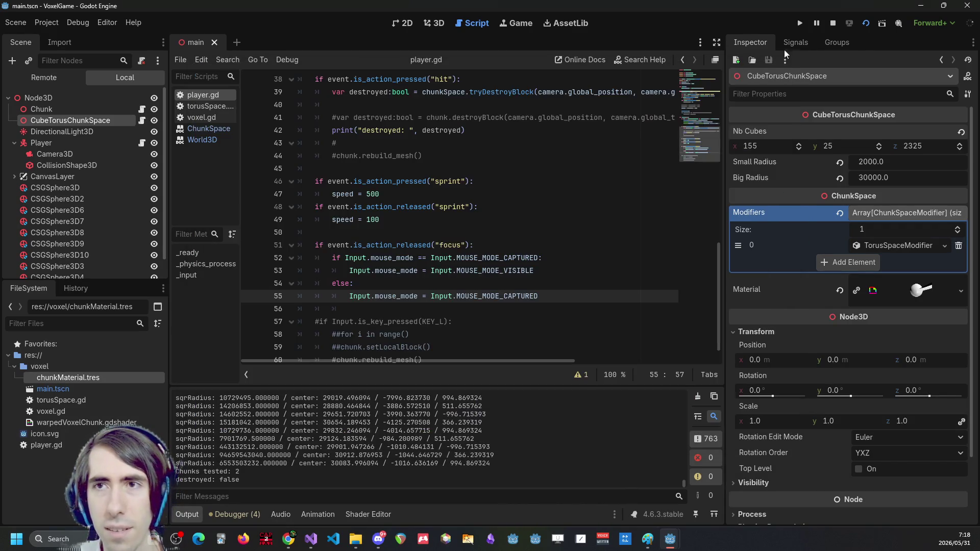
Stop the running project and bring up the warpedVoxelChunk shader code with a wider editor area
{"action": "left_click", "coordinate": [834, 23]}
{"action": "left_click", "coordinate": [368, 514]}
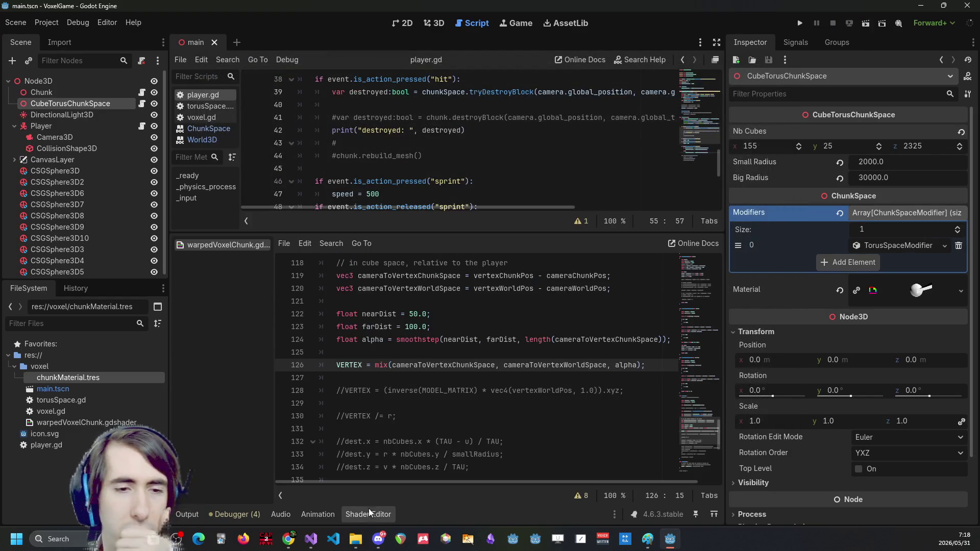
{"action": "scroll", "coordinate": [473, 299], "scroll_direction": "up", "scroll_amount": 2}
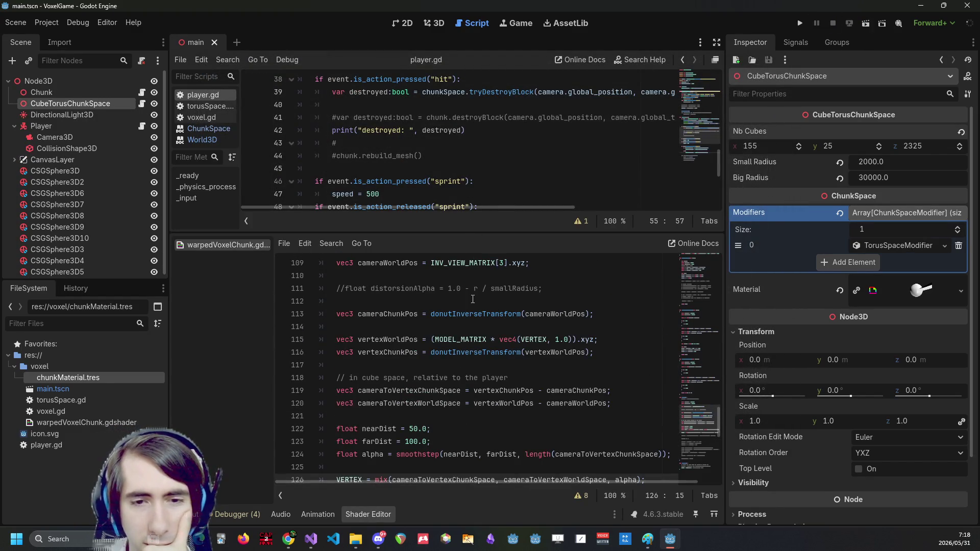
{"action": "scroll", "coordinate": [473, 299], "scroll_direction": "down", "scroll_amount": 1}
{"action": "mouse_move", "coordinate": [725, 301]}
{"action": "left_mouse_down"}
{"action": "mouse_move", "coordinate": [845, 311]}
{"action": "mouse_move", "coordinate": [822, 313]}
{"action": "left_mouse_up"}
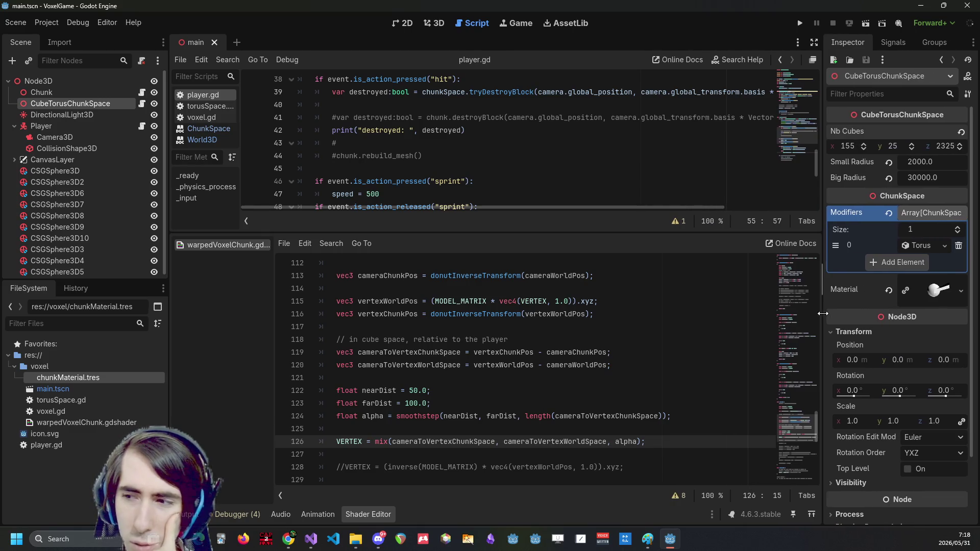
{"action": "scroll", "coordinate": [640, 416], "scroll_direction": "down", "scroll_amount": 9}
{"action": "scroll", "coordinate": [641, 416], "scroll_direction": "up", "scroll_amount": 12}
{"action": "scroll", "coordinate": [622, 412], "scroll_direction": "down", "scroll_amount": 2}
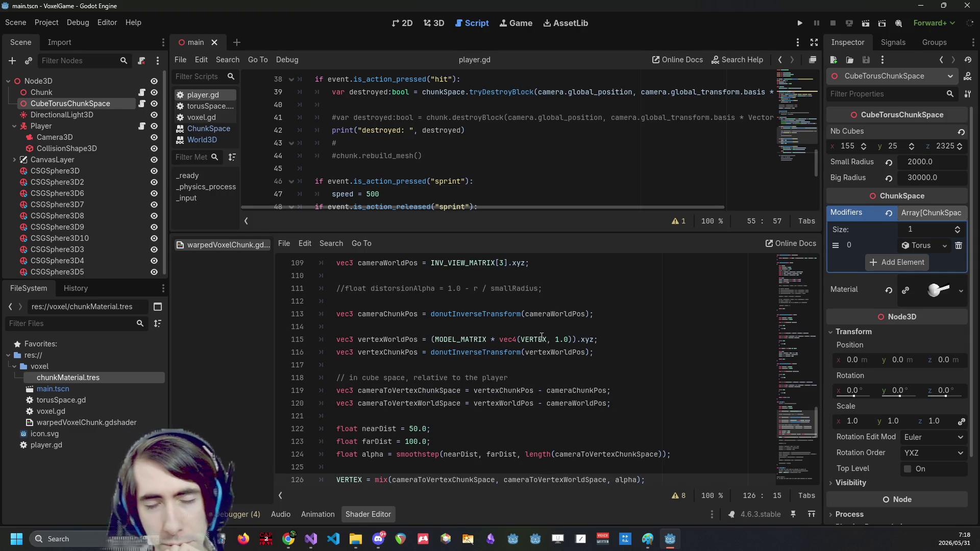
{"action": "scroll", "coordinate": [469, 365], "scroll_direction": "down", "scroll_amount": 1}
Highlight donutInverseTransform, cameraWorldPos, cameraToVertexChunkSpace and VERTEX on line 126 to trace their uses
{"action": "double_click", "coordinate": [500, 276]}
{"action": "double_click", "coordinate": [555, 276]}
{"action": "left_click", "coordinate": [546, 276]}
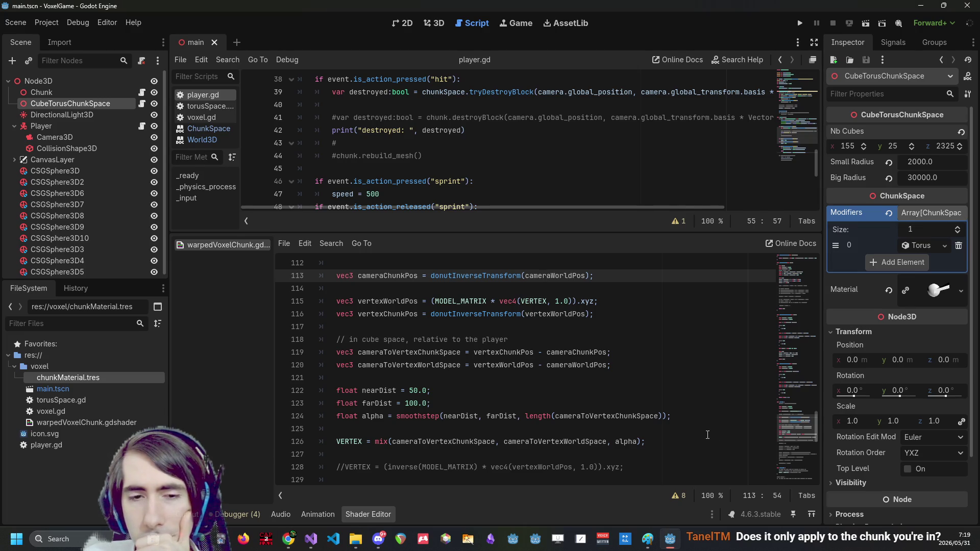
{"action": "left_click", "coordinate": [718, 436]}
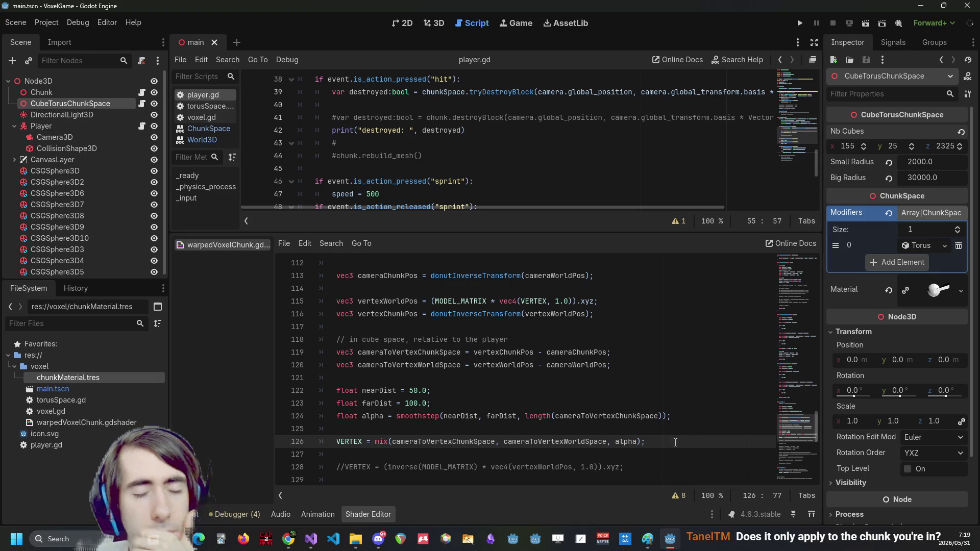
{"action": "double_click", "coordinate": [444, 441]}
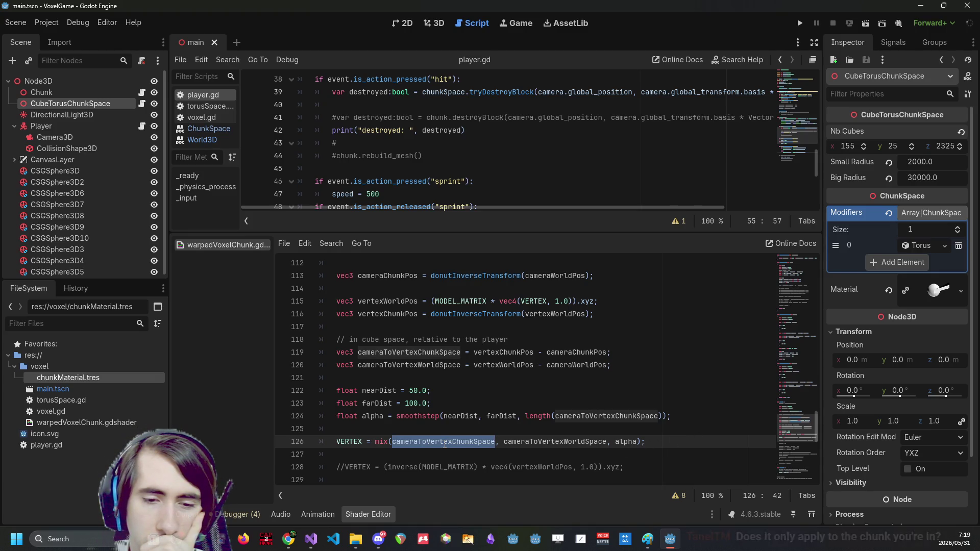
{"action": "double_click", "coordinate": [350, 443]}
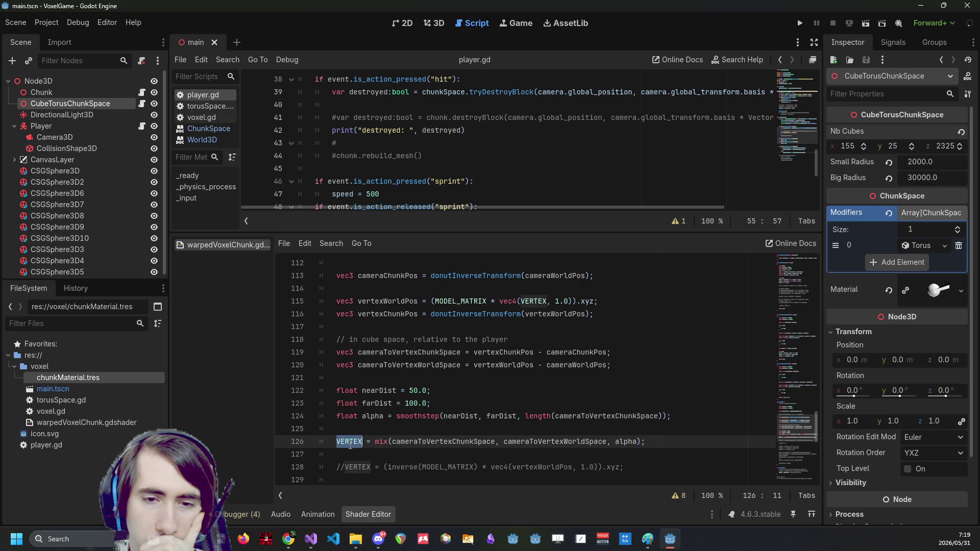
Uncomment line 128, rename line 126's VERTEX to vertexWorldPos, and run the game
{"action": "left_click", "coordinate": [442, 461]}
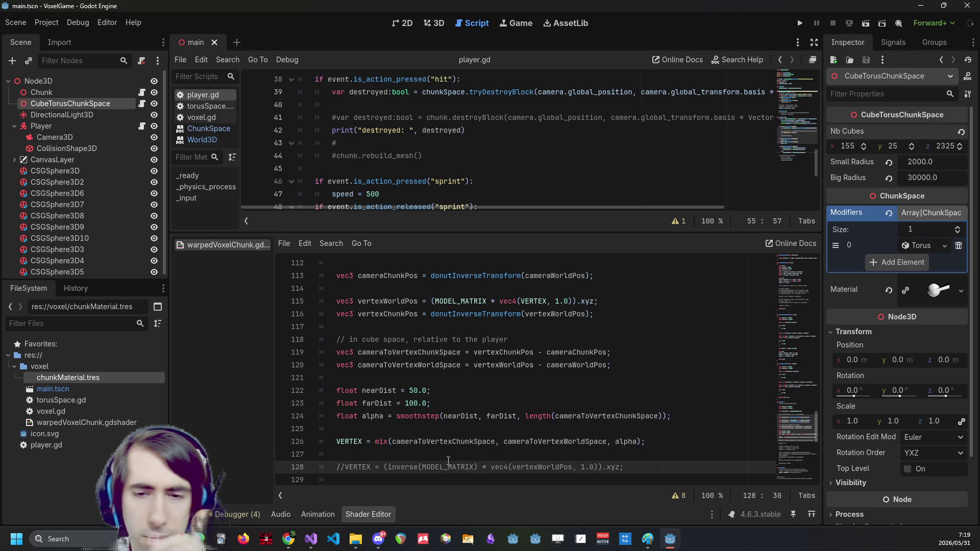
{"action": "key", "text": "ctrl+k"}
{"action": "key", "text": "ctrl+shift+Left"}
{"action": "key", "text": "Up"}
{"action": "key", "text": "Up"}
{"action": "key", "text": "Up"}
{"action": "key", "text": "Down"}
{"action": "key", "text": "Home"}
{"action": "key", "text": "ctrl+Right"}
{"action": "key", "text": "ctrl+shift+Left"}
{"action": "type", "text": "vertexWorldPos"}
{"action": "left_click", "coordinate": [804, 23]}
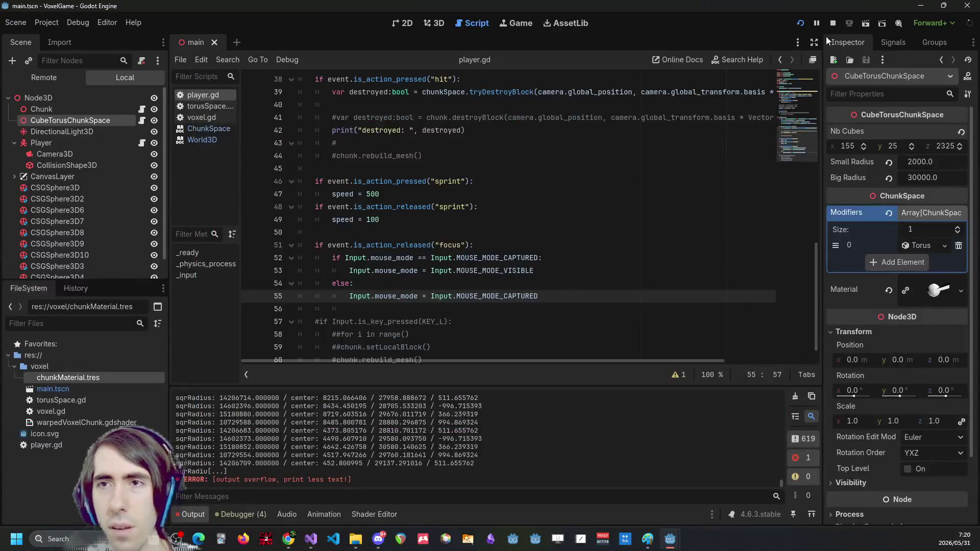
Stop the running game after viewing the warped world
{"action": "left_click", "coordinate": [832, 23]}
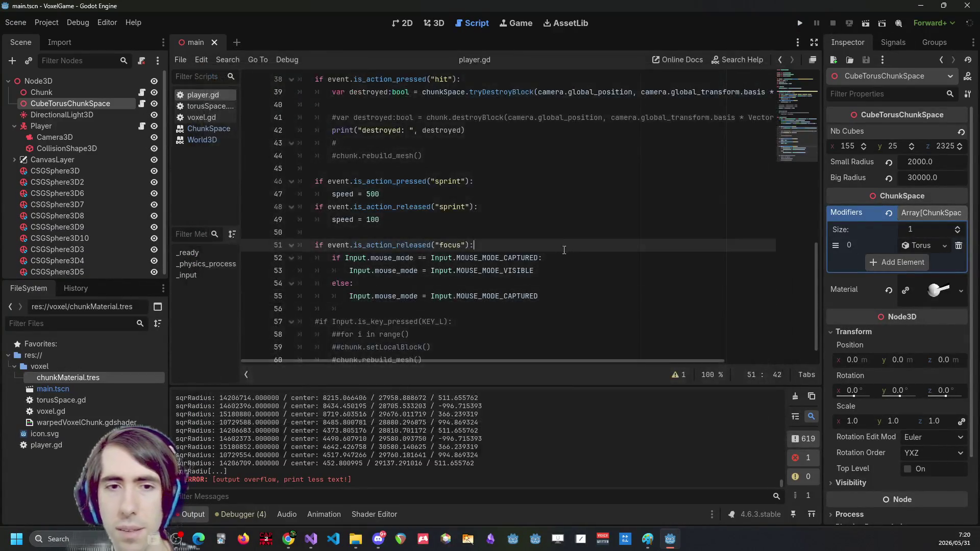
Replace VERTEX on line 126 with vertexWorldPos in the shader
{"action": "left_click", "coordinate": [394, 514]}
{"action": "double_click", "coordinate": [349, 442]}
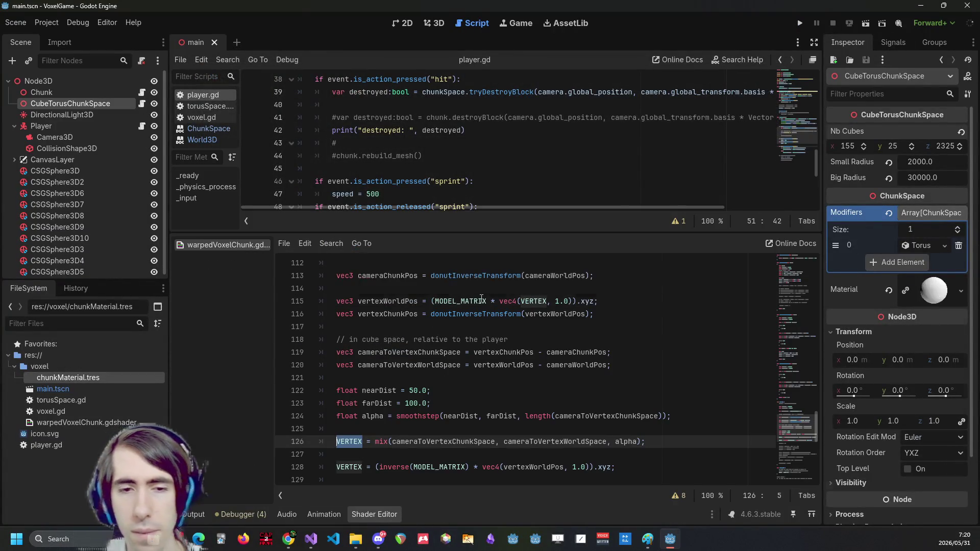
{"action": "scroll", "coordinate": [459, 377], "scroll_direction": "down", "scroll_amount": 1}
{"action": "scroll", "coordinate": [458, 377], "scroll_direction": "down", "scroll_amount": 1}
{"action": "type", "text": "vertexWorldPos"}
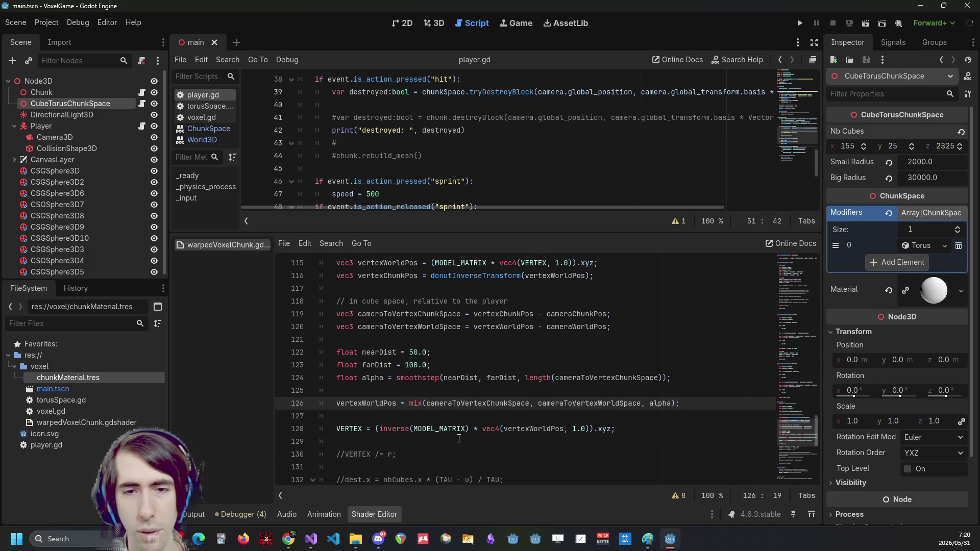
{"action": "scroll", "coordinate": [487, 365], "scroll_direction": "down", "scroll_amount": 2}
Undo and redo until line 126 reads VERTEX = mix(...) and line 128 is commented again
{"action": "key", "text": "ctrl+z"}
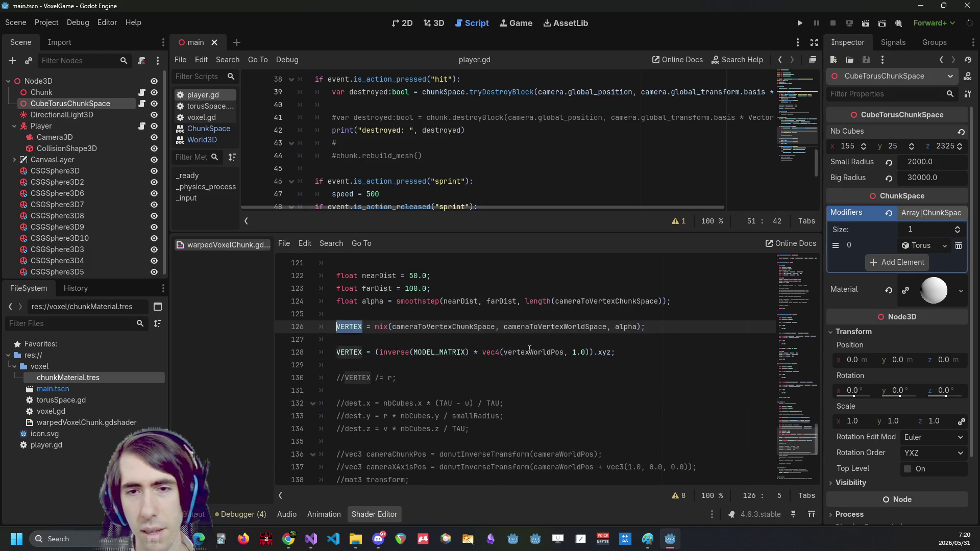
{"action": "key", "text": "Down"}
{"action": "key", "text": "Down"}
{"action": "key", "text": "ctrl+k"}
{"action": "key", "text": "ctrl+z"}
{"action": "key", "text": "ctrl+z"}
{"action": "key", "text": "ctrl+y"}
{"action": "key", "text": "ctrl+y"}
{"action": "scroll", "coordinate": [535, 347], "scroll_direction": "up", "scroll_amount": 3}
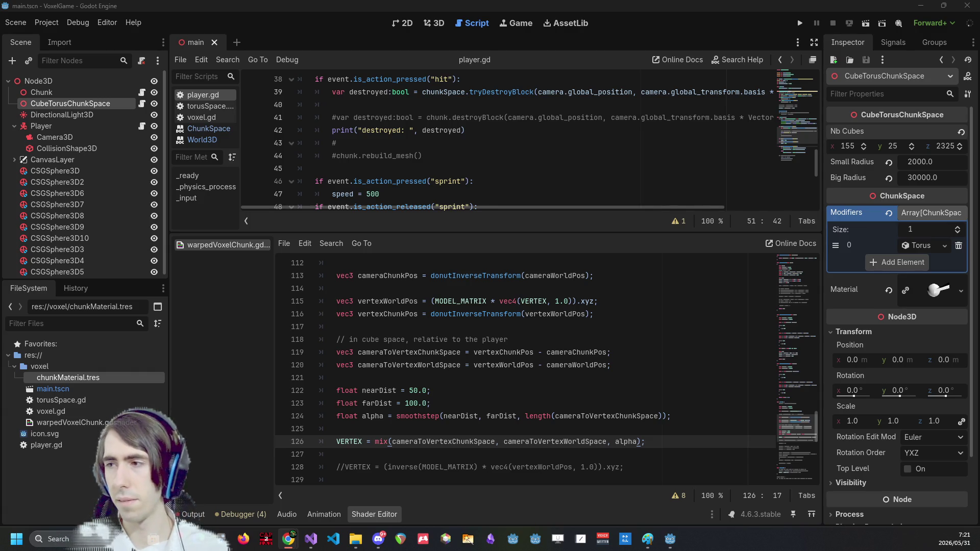
{"action": "key", "text": "alt+Tab"}
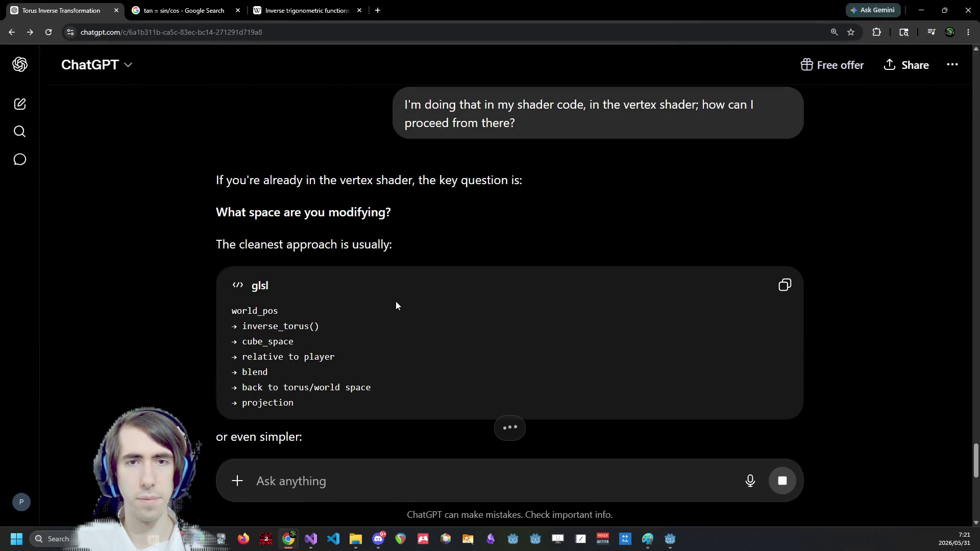
Zoom out the ChatGPT page and scroll down to Option 1's inverse_torus code
{"action": "key", "text": "ctrl+minus"}
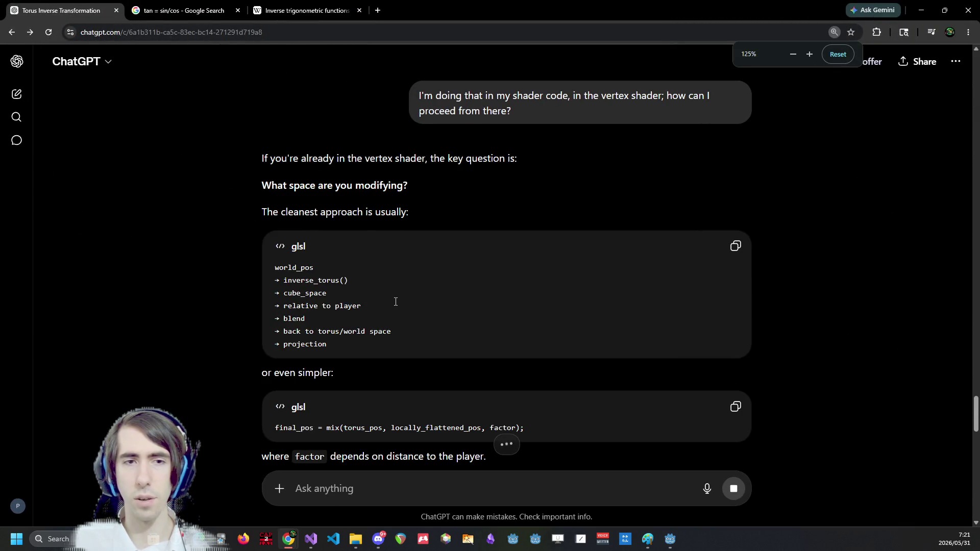
{"action": "scroll", "coordinate": [378, 291], "scroll_direction": "down", "scroll_amount": 1}
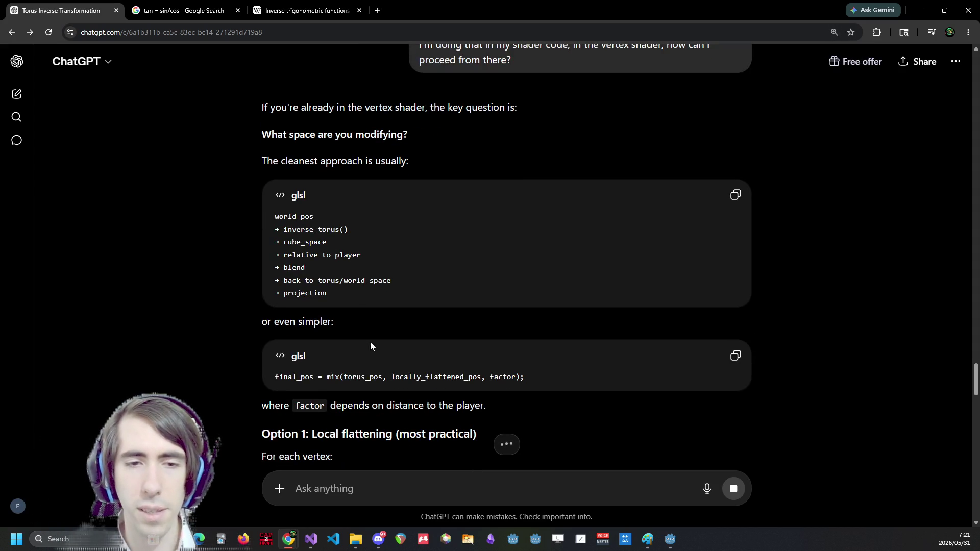
{"action": "scroll", "coordinate": [556, 353], "scroll_direction": "down", "scroll_amount": 1}
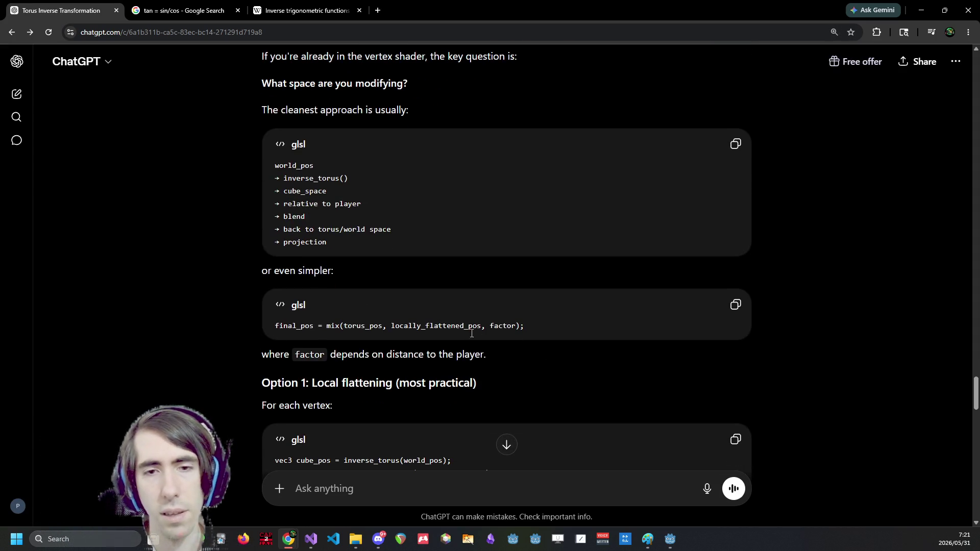
{"action": "scroll", "coordinate": [467, 332], "scroll_direction": "down", "scroll_amount": 2}
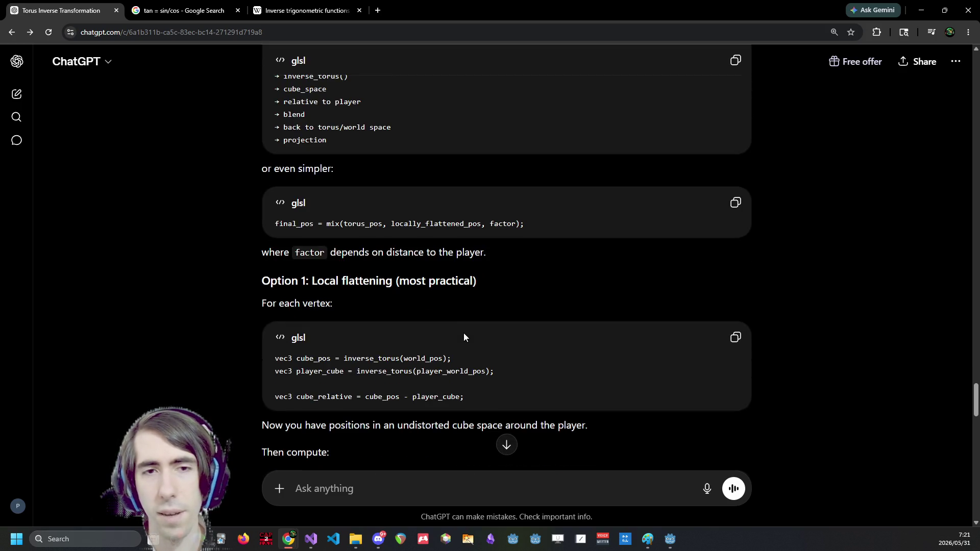
{"action": "scroll", "coordinate": [464, 334], "scroll_direction": "down", "scroll_amount": 2}
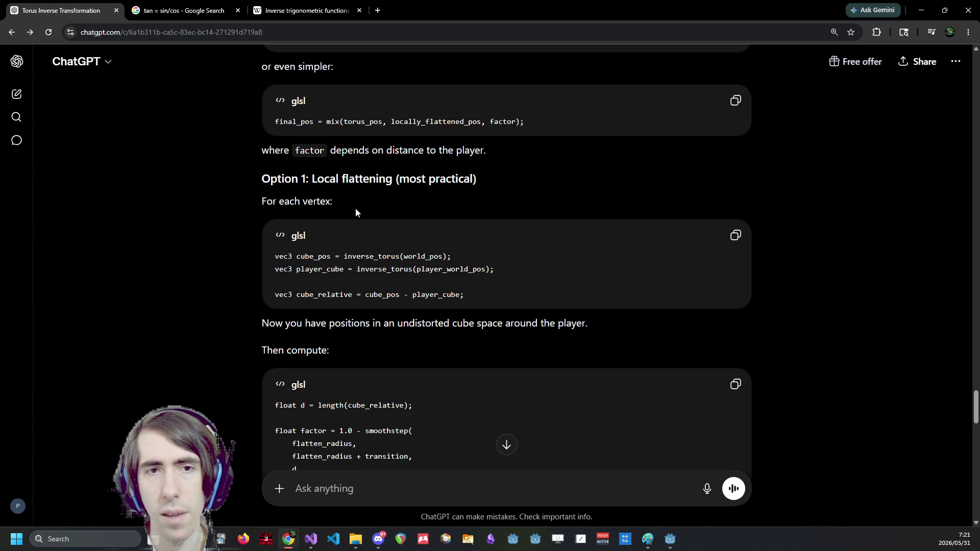
{"action": "left_click_drag", "start_coordinate": [403, 256], "coordinate": [452, 257]}
{"action": "left_click", "coordinate": [433, 256]}
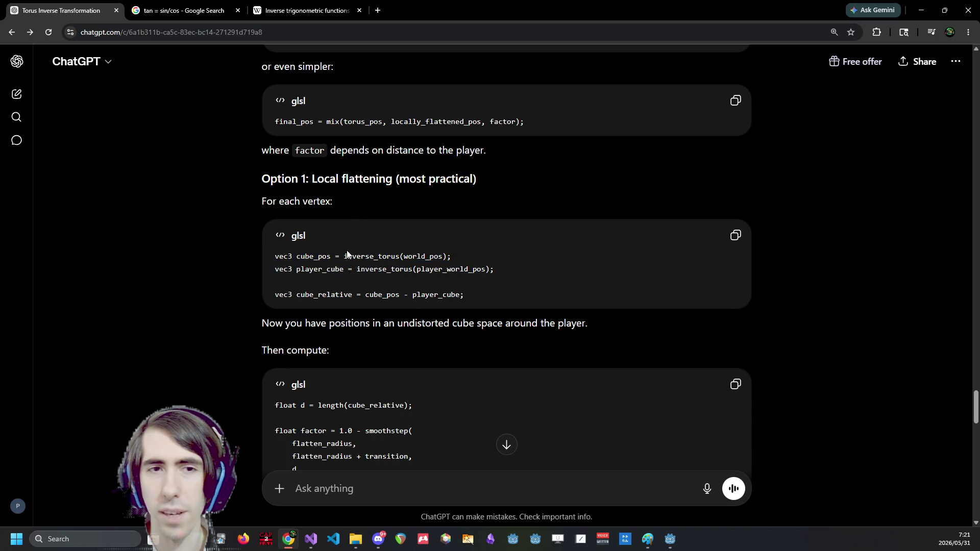
Select the vertex and player inverse_torus calls and the sentence about undistorted cube space
{"action": "left_click_drag", "start_coordinate": [348, 256], "coordinate": [473, 261]}
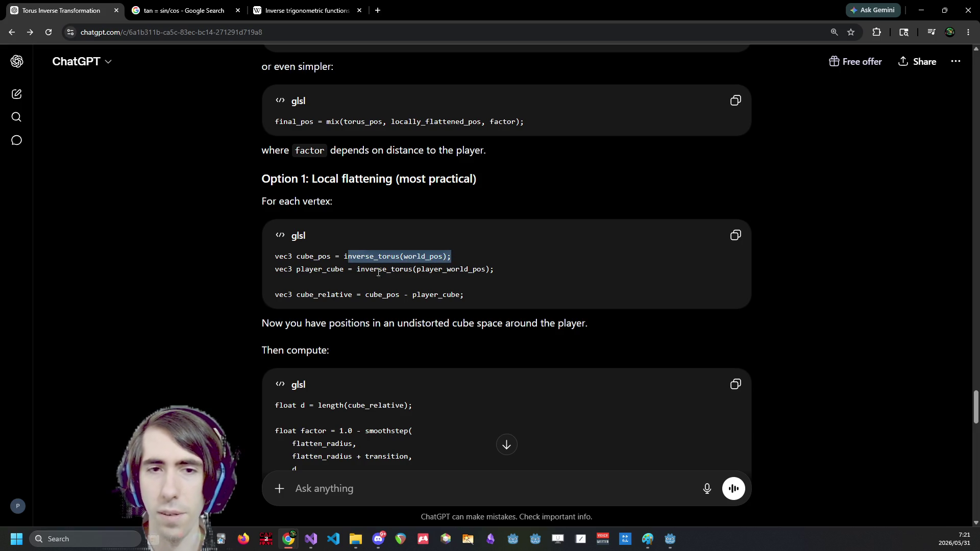
{"action": "left_click_drag", "start_coordinate": [378, 272], "coordinate": [527, 278]}
{"action": "scroll", "coordinate": [493, 276], "scroll_direction": "down", "scroll_amount": 1}
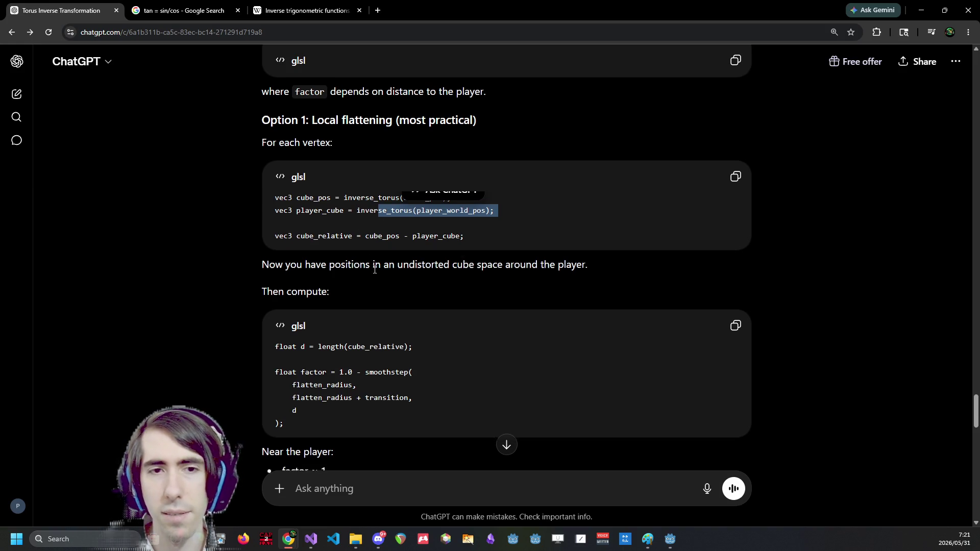
{"action": "scroll", "coordinate": [364, 249], "scroll_direction": "down", "scroll_amount": 1}
{"action": "left_click", "coordinate": [387, 230]}
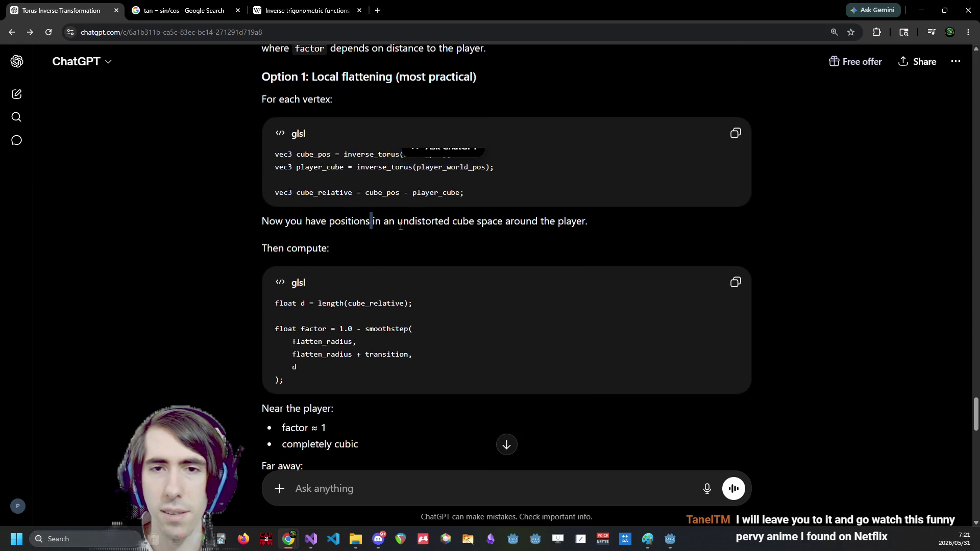
{"action": "left_click_drag", "start_coordinate": [352, 224], "coordinate": [544, 222]}
{"action": "left_click", "coordinate": [545, 222]}
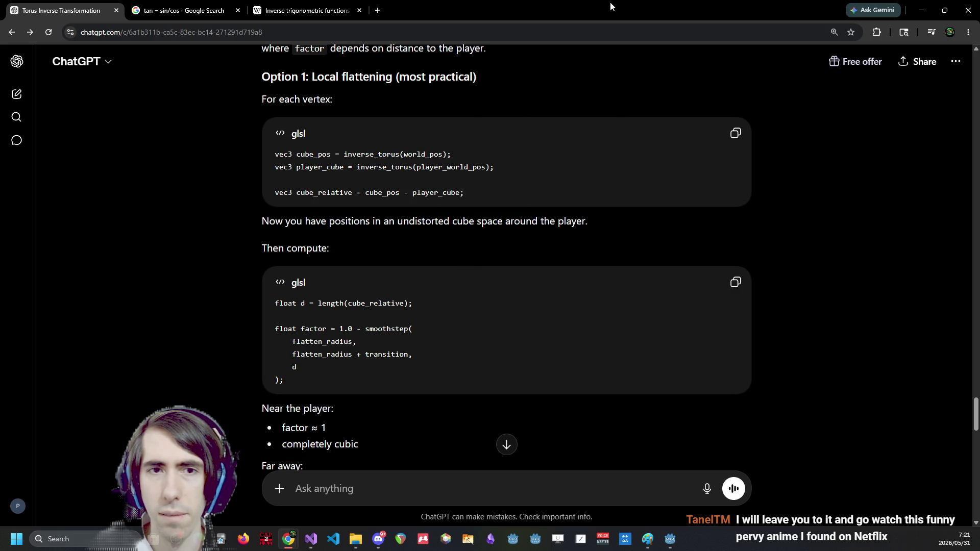
{"action": "key", "text": "alt+Tab"}
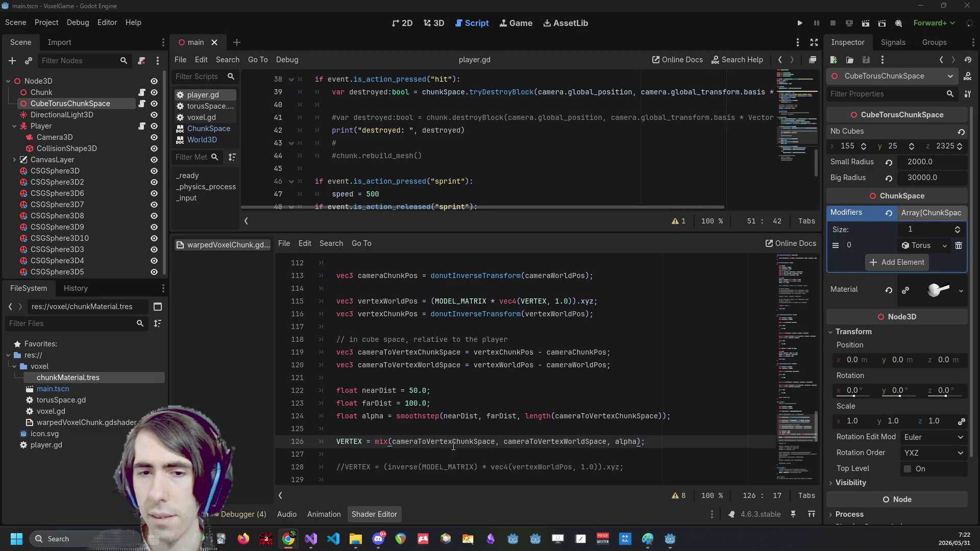
Select cameraToVertexChunkSpace in the line 124 alpha smoothstep to compare with the suggestion
{"action": "double_click", "coordinate": [602, 416]}
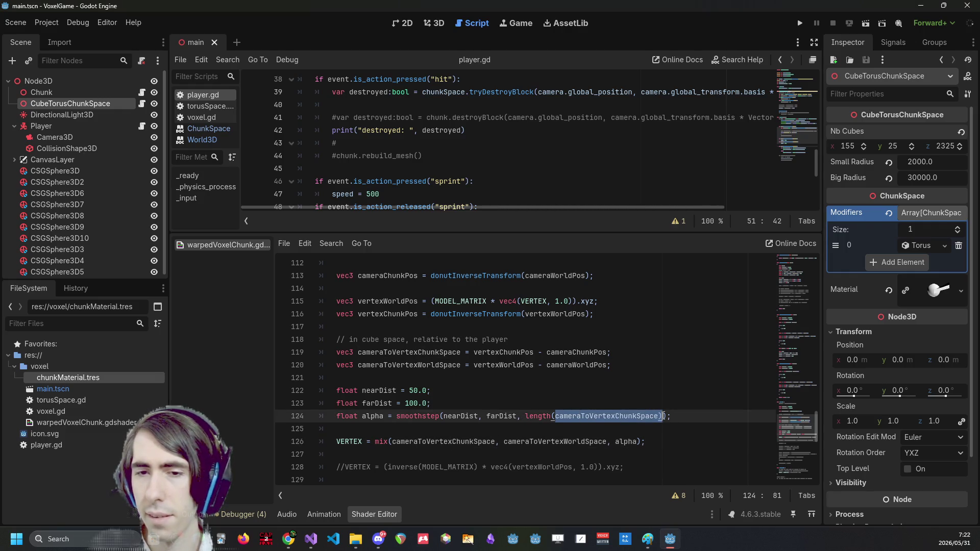
{"action": "left_click", "coordinate": [660, 416]}
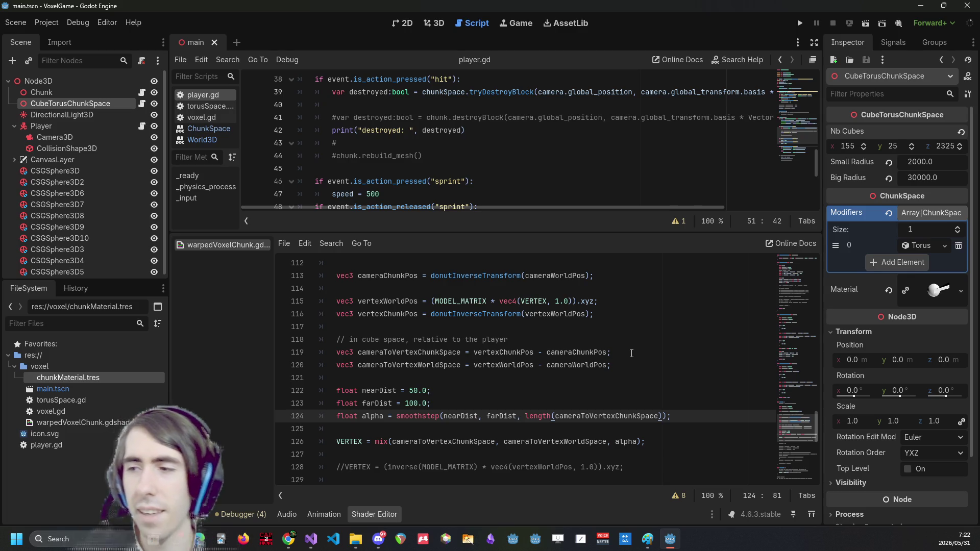
{"action": "key", "text": "alt+Tab"}
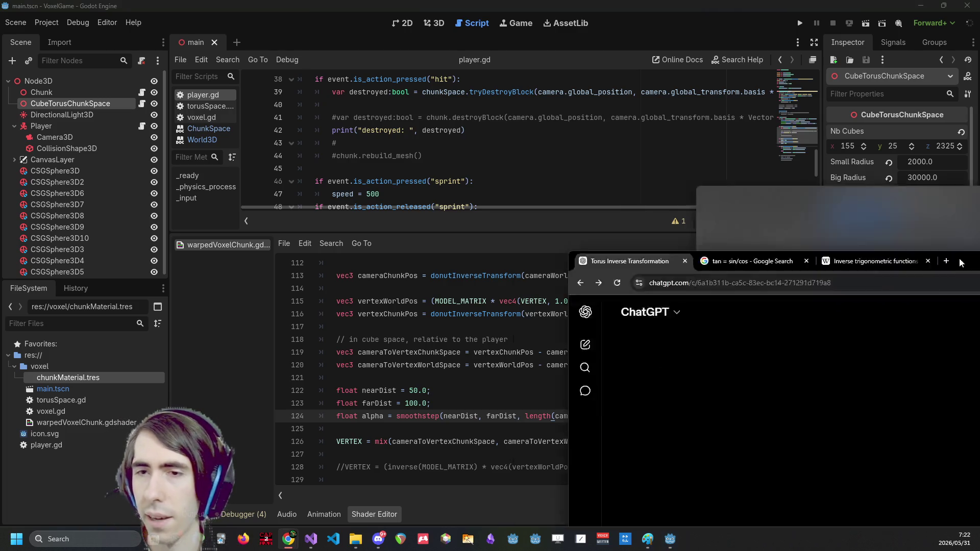
Skim the ChatGPT answer and compare it against the Godot shader code
{"action": "scroll", "coordinate": [331, 361], "scroll_direction": "down", "scroll_amount": 3}
{"action": "scroll", "coordinate": [332, 361], "scroll_direction": "up", "scroll_amount": 2}
{"action": "left_click_drag", "start_coordinate": [323, 278], "coordinate": [390, 317]}
{"action": "scroll", "coordinate": [407, 307], "scroll_direction": "down", "scroll_amount": 2}
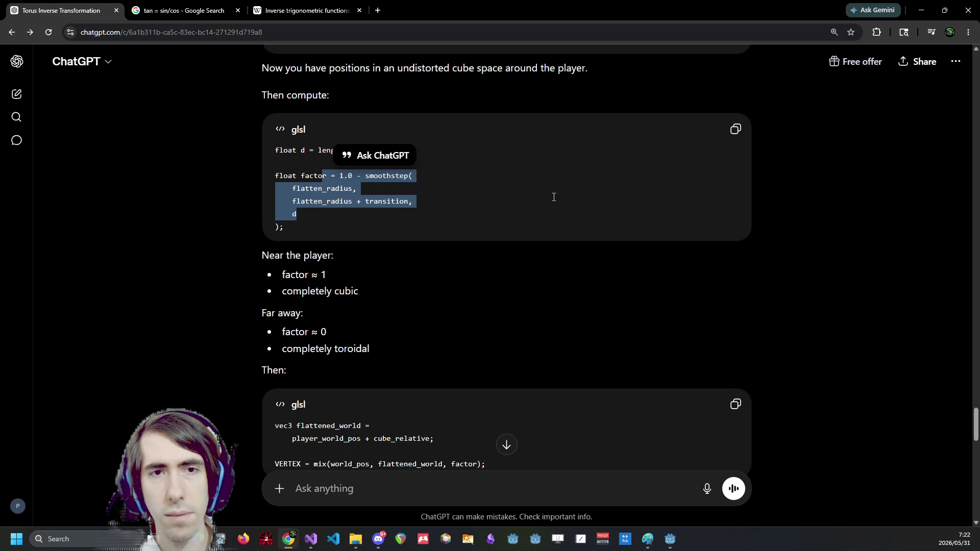
{"action": "key", "text": "alt+Tab"}
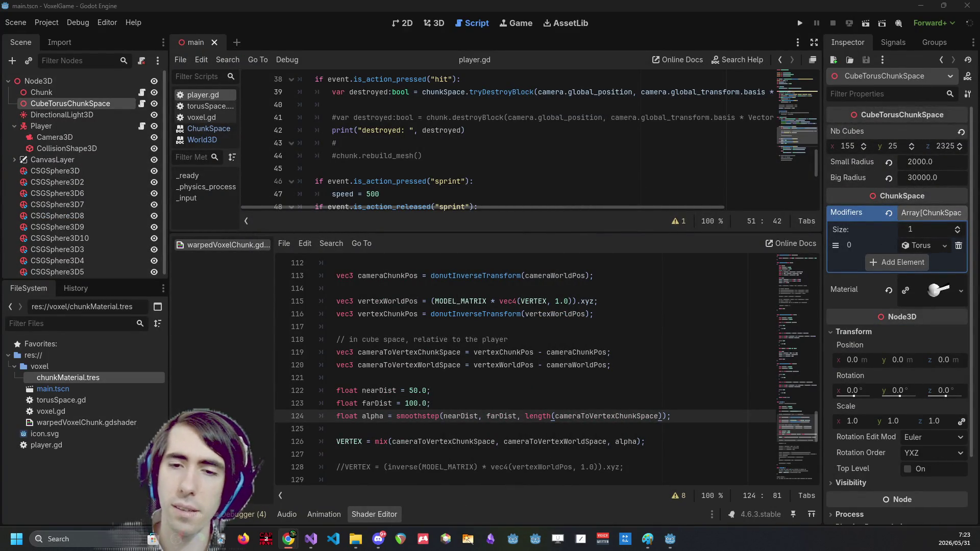
{"action": "key", "text": "alt+Tab"}
Select the lerp line and the smoothstep lines in the C++ example
{"action": "scroll", "coordinate": [550, 320], "scroll_direction": "up", "scroll_amount": 6}
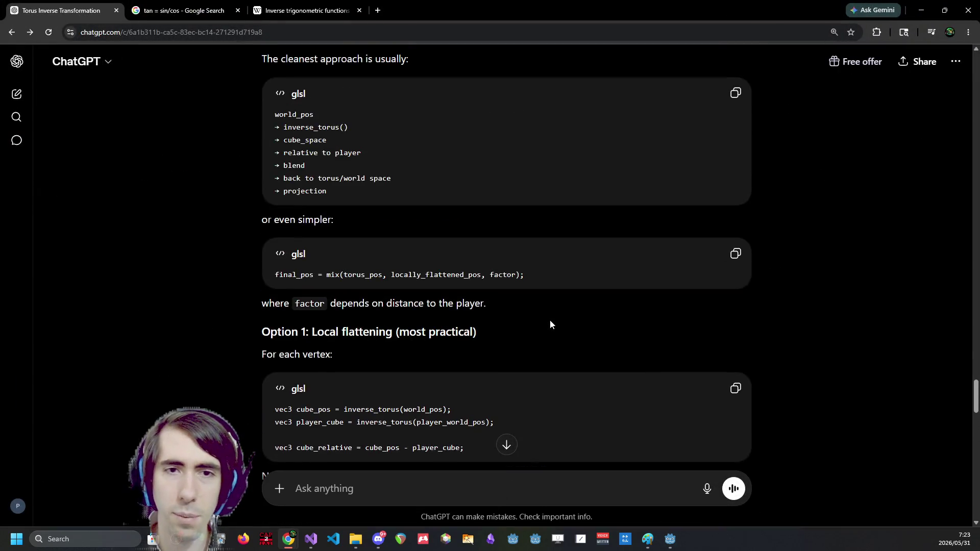
{"action": "scroll", "coordinate": [550, 319], "scroll_direction": "up", "scroll_amount": 12}
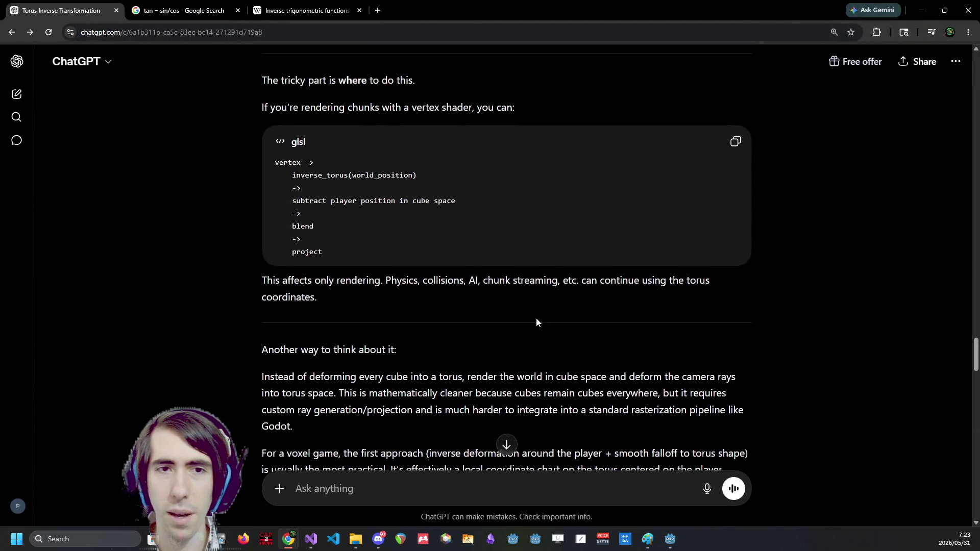
{"action": "scroll", "coordinate": [549, 322], "scroll_direction": "up", "scroll_amount": 10}
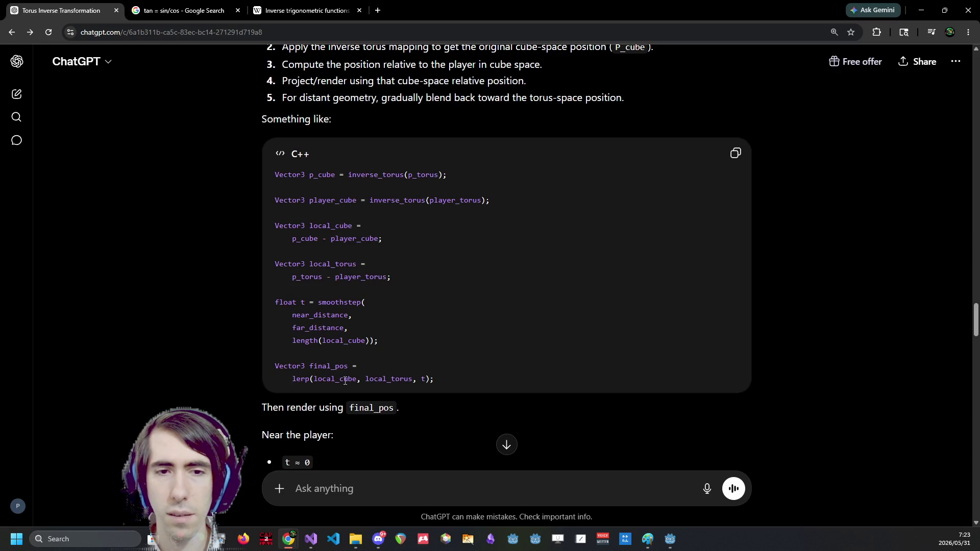
{"action": "triple_click", "coordinate": [313, 380]}
{"action": "left_click", "coordinate": [466, 380]}
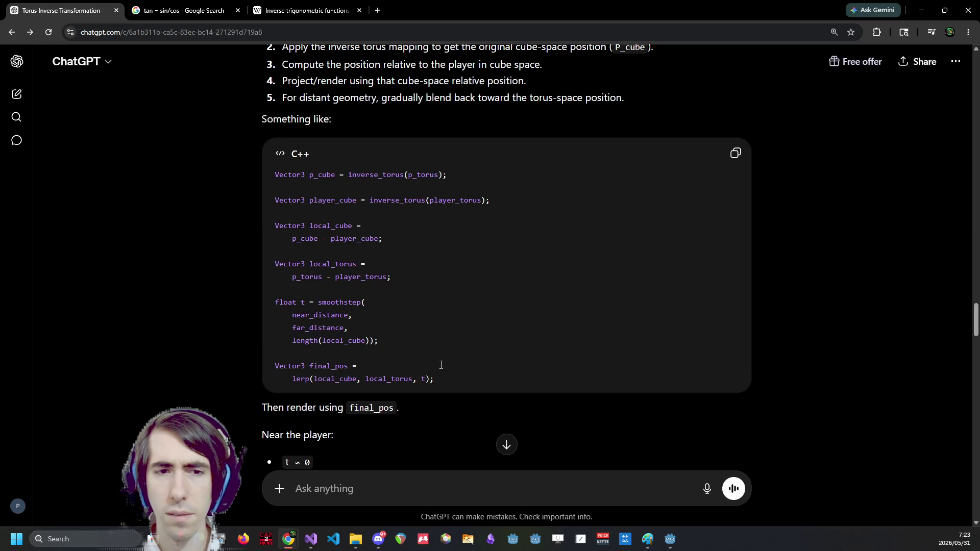
{"action": "left_click_drag", "start_coordinate": [404, 348], "coordinate": [318, 302]}
{"action": "left_click", "coordinate": [319, 307]}
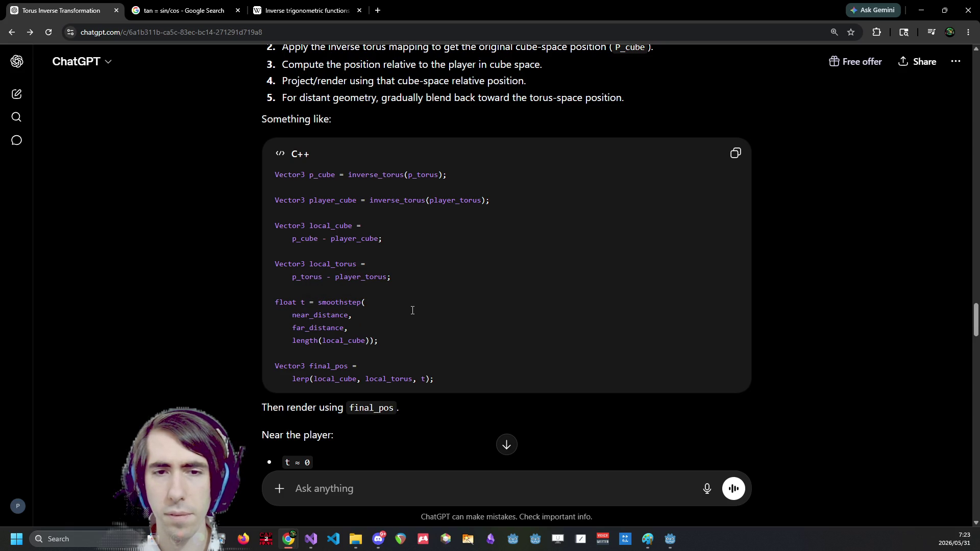
Scroll down to the flattened_world calculation and select it and its name
{"action": "scroll", "coordinate": [412, 310], "scroll_direction": "down", "scroll_amount": 20}
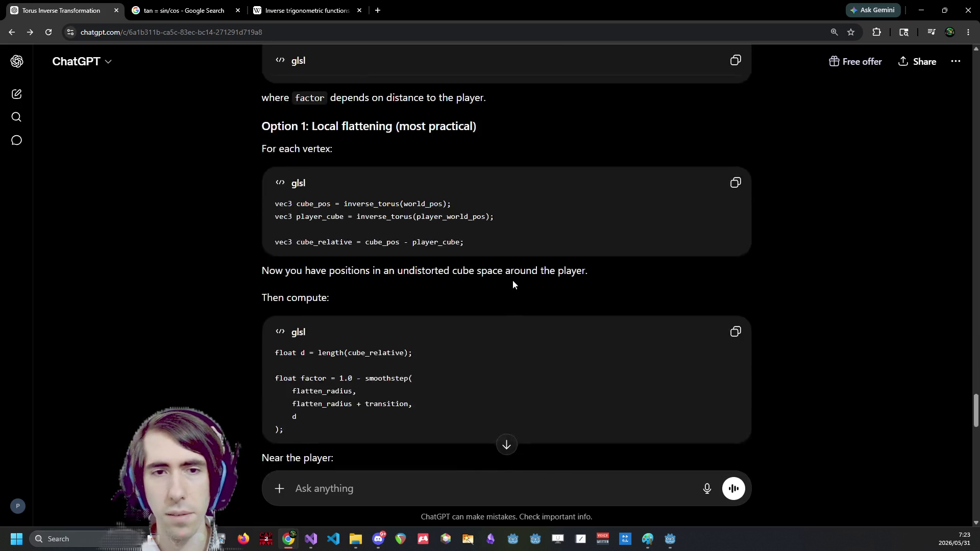
{"action": "scroll", "coordinate": [511, 282], "scroll_direction": "down", "scroll_amount": 5}
{"action": "scroll", "coordinate": [511, 276], "scroll_direction": "up", "scroll_amount": 8}
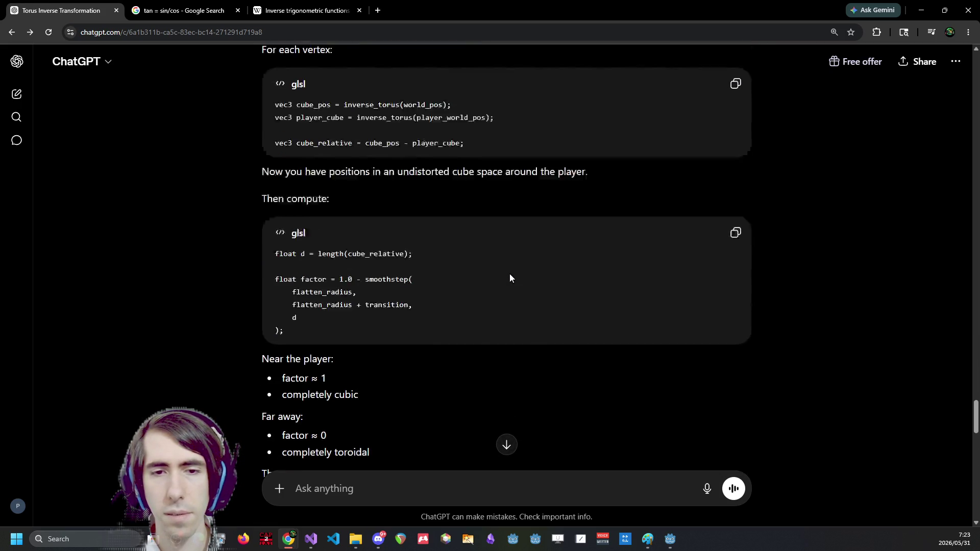
{"action": "scroll", "coordinate": [509, 273], "scroll_direction": "down", "scroll_amount": 3}
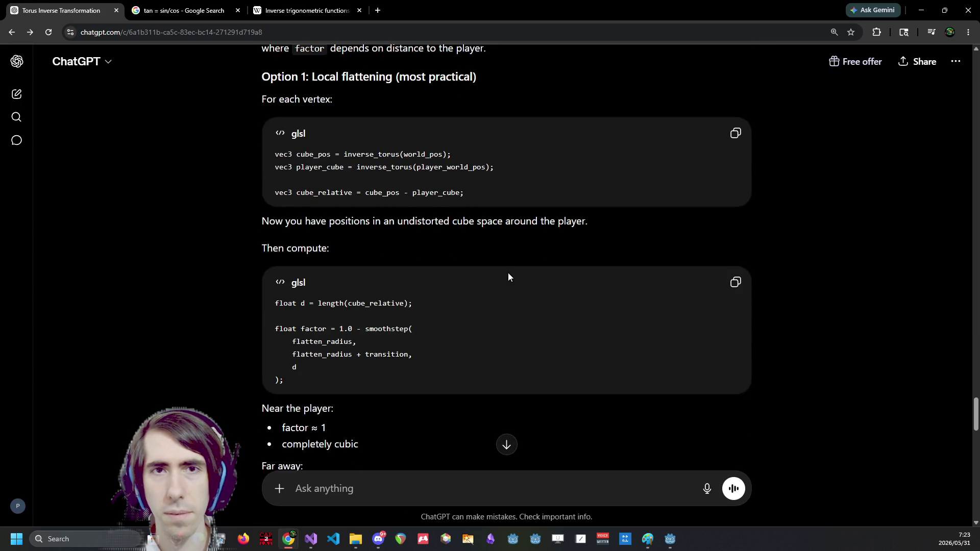
{"action": "scroll", "coordinate": [507, 276], "scroll_direction": "down", "scroll_amount": 3}
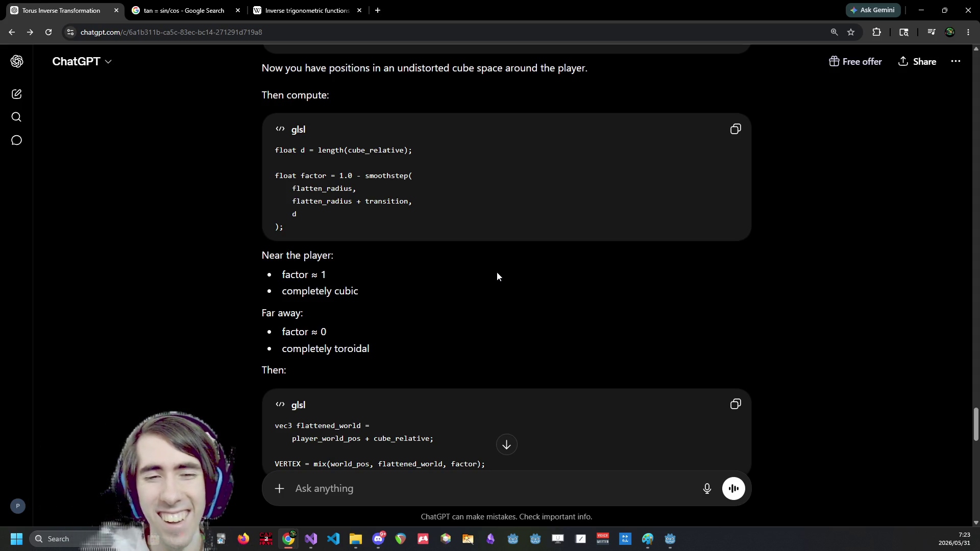
{"action": "scroll", "coordinate": [498, 276], "scroll_direction": "down", "scroll_amount": 1}
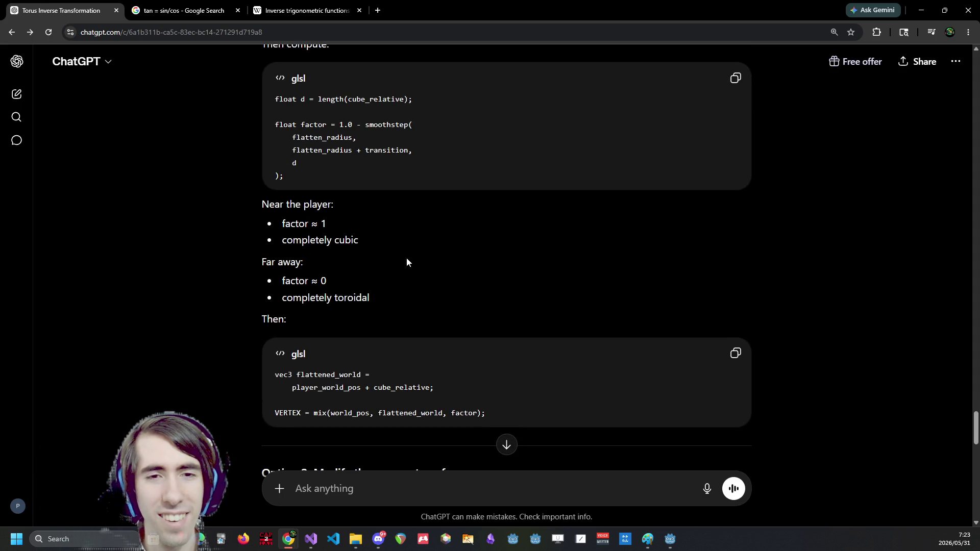
{"action": "scroll", "coordinate": [348, 235], "scroll_direction": "down", "scroll_amount": 1}
{"action": "scroll", "coordinate": [327, 250], "scroll_direction": "down", "scroll_amount": 1}
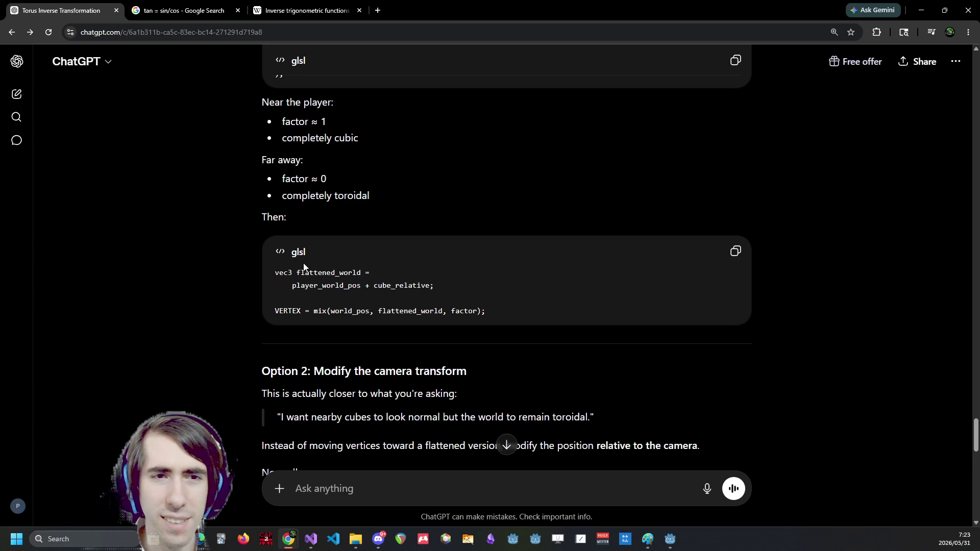
{"action": "left_click_drag", "start_coordinate": [289, 271], "coordinate": [441, 296]}
{"action": "left_click", "coordinate": [411, 287]}
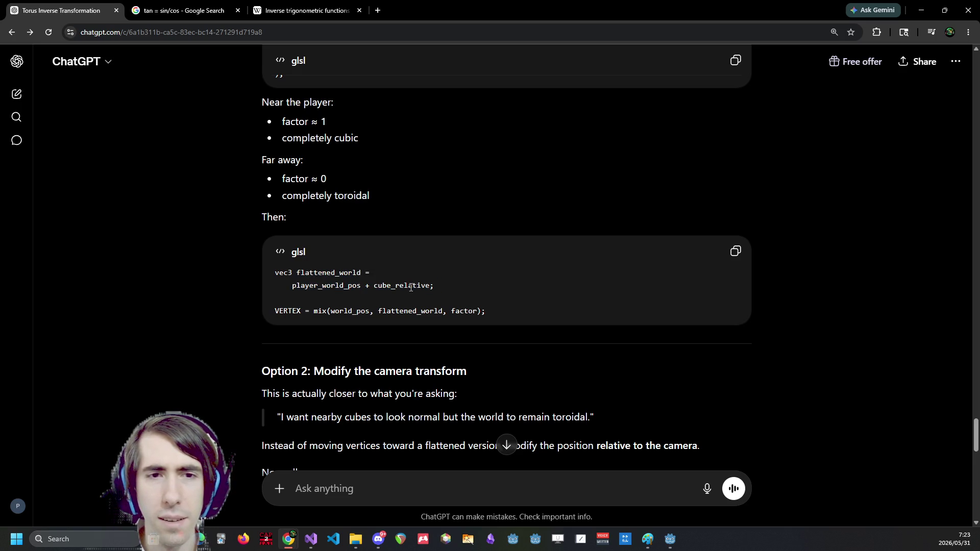
{"action": "double_click", "coordinate": [336, 273]}
{"action": "scroll", "coordinate": [356, 277], "scroll_direction": "up", "scroll_amount": 3}
{"action": "scroll", "coordinate": [361, 284], "scroll_direction": "down", "scroll_amount": 2}
{"action": "scroll", "coordinate": [422, 306], "scroll_direction": "up", "scroll_amount": 1}
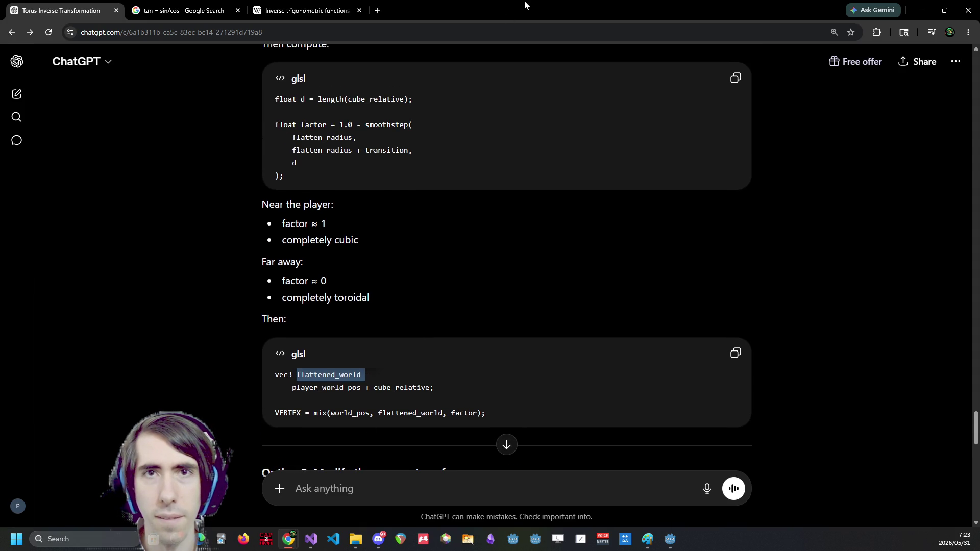
{"action": "key", "text": "alt+Tab"}
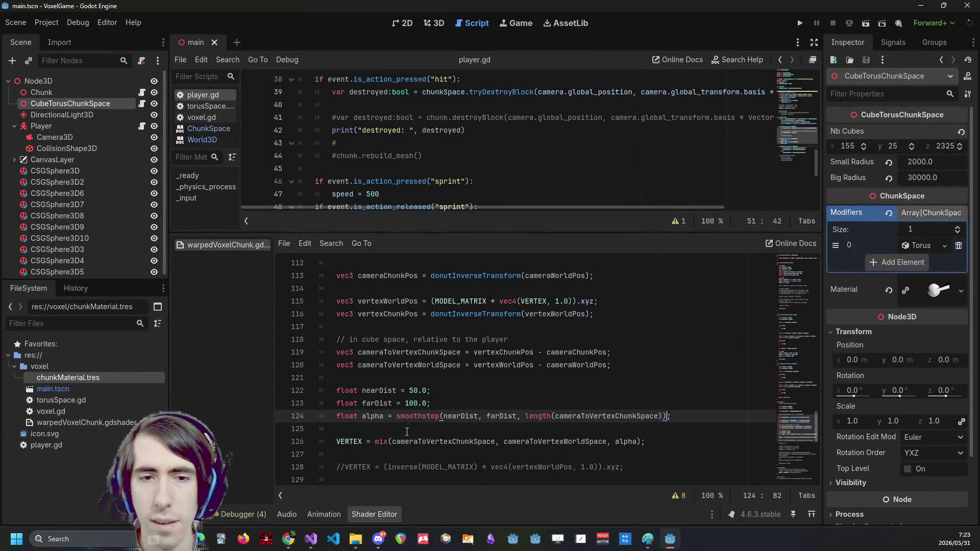
Invert alpha by prefixing smoothstep with '1.0 -' on line 124 and add a blank line before VERTEX
{"action": "left_click", "coordinate": [397, 416]}
{"action": "type", "text": "1.0 -"}
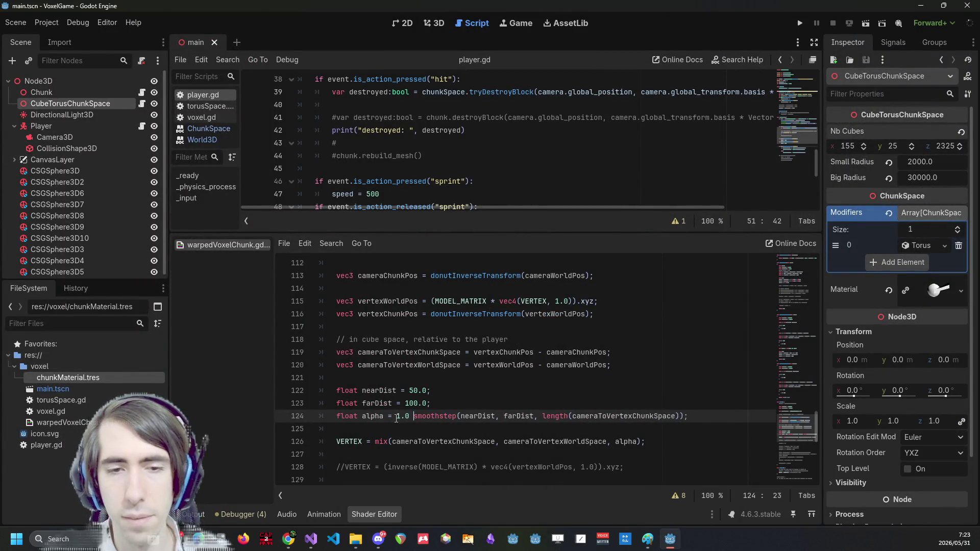
{"action": "key", "text": "Down"}
{"action": "key", "text": "Return"}
{"action": "key", "text": "Return"}
{"action": "key", "text": "Up"}
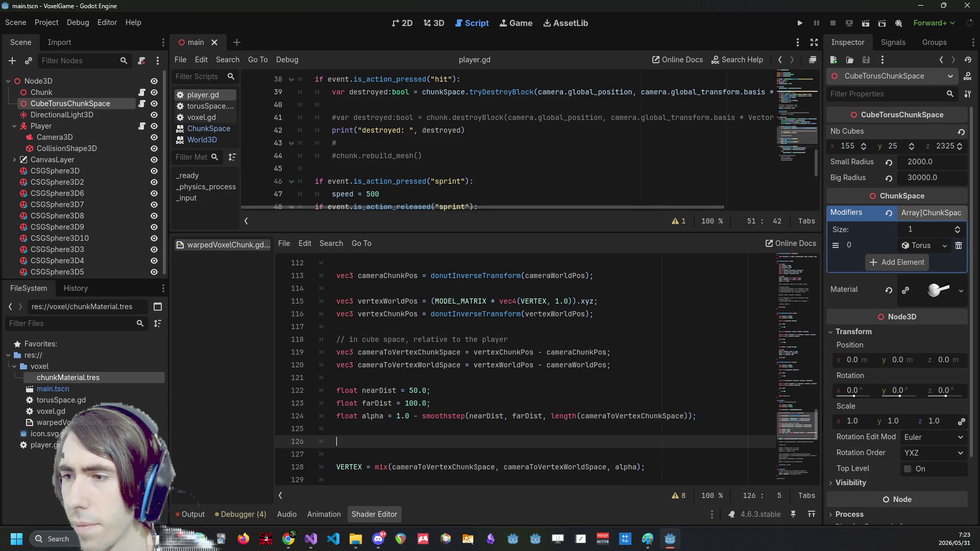
Check the ChatGPT answer and return to the blank line below the alpha calculation
{"action": "key", "text": "alt+Tab"}
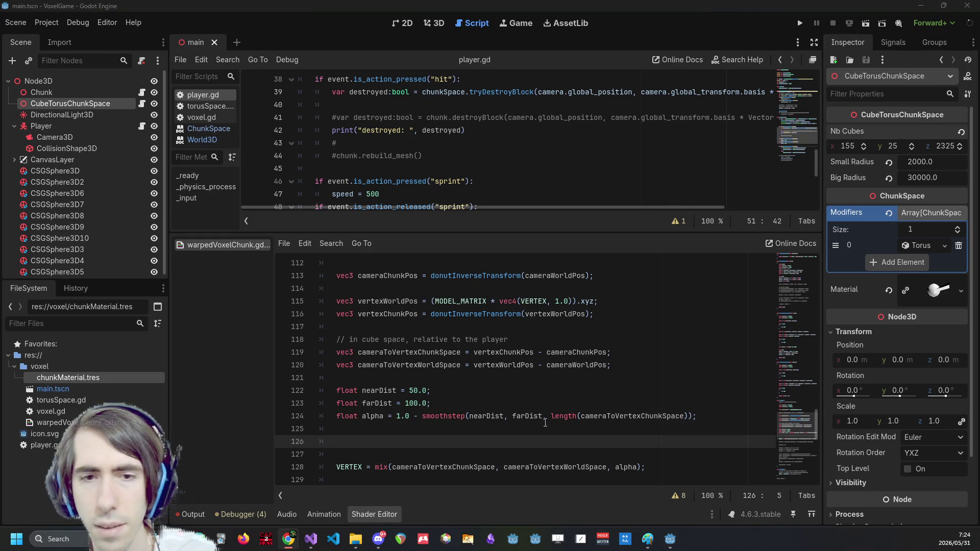
{"action": "left_click", "coordinate": [569, 432]}
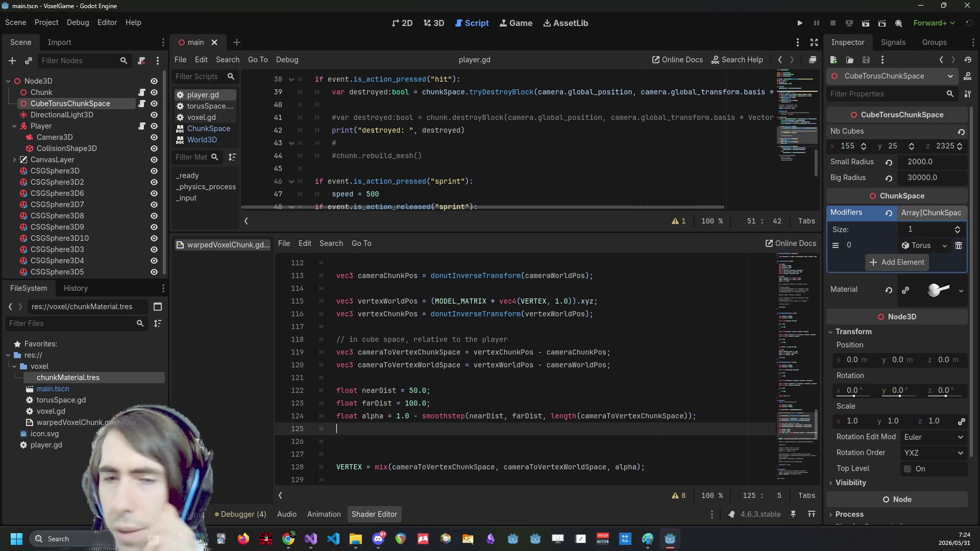
{"action": "key", "text": "Down"}
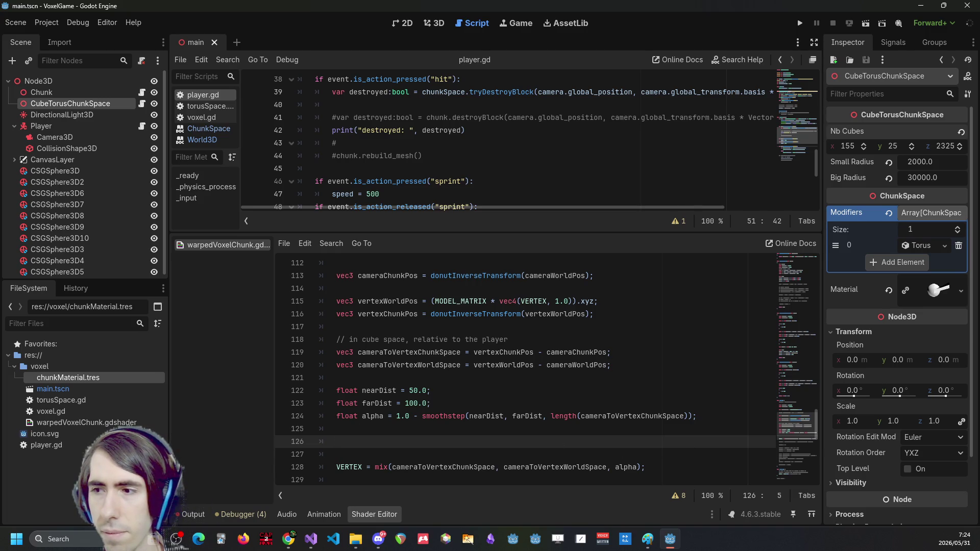
{"action": "key", "text": "alt+Tab"}
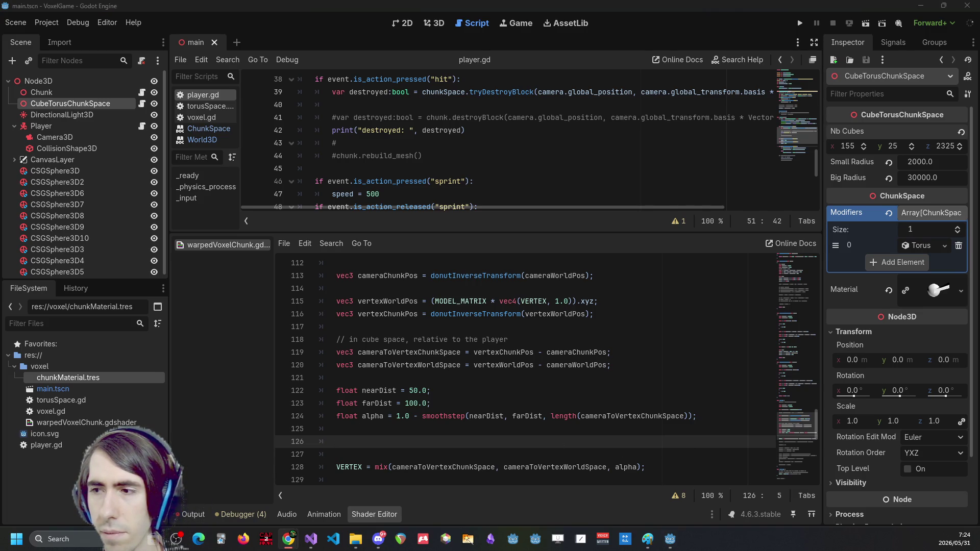
{"action": "left_click", "coordinate": [459, 437]}
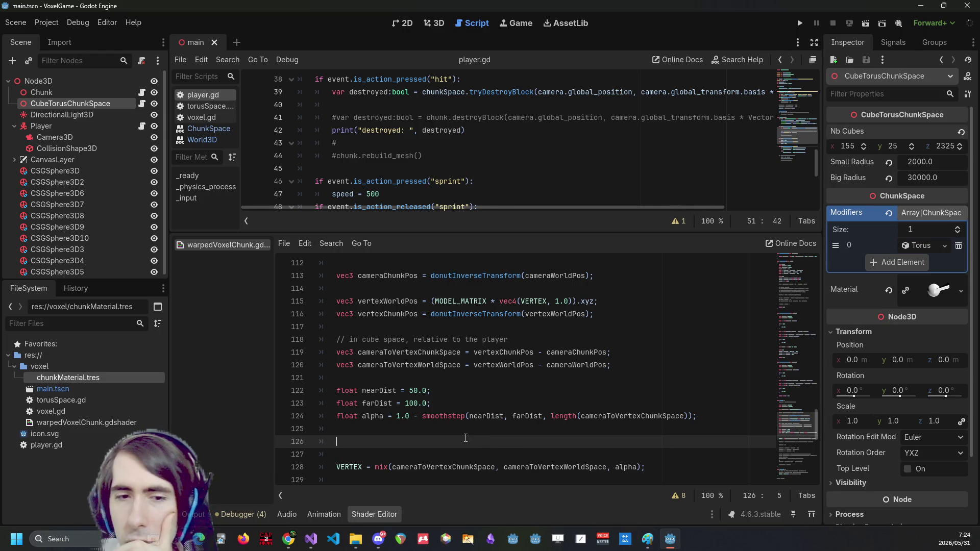
Review the shader, undoing and redoing the recent edits around line 128
{"action": "scroll", "coordinate": [449, 439], "scroll_direction": "down", "scroll_amount": 2}
{"action": "scroll", "coordinate": [433, 429], "scroll_direction": "up", "scroll_amount": 1}
{"action": "scroll", "coordinate": [421, 420], "scroll_direction": "down", "scroll_amount": 1}
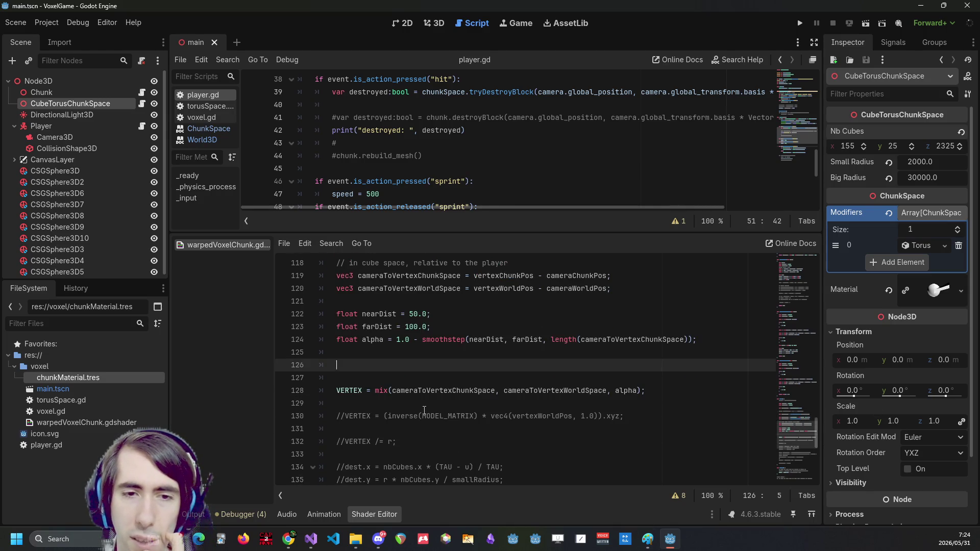
{"action": "scroll", "coordinate": [424, 410], "scroll_direction": "down", "scroll_amount": 4}
{"action": "scroll", "coordinate": [423, 394], "scroll_direction": "up", "scroll_amount": 7}
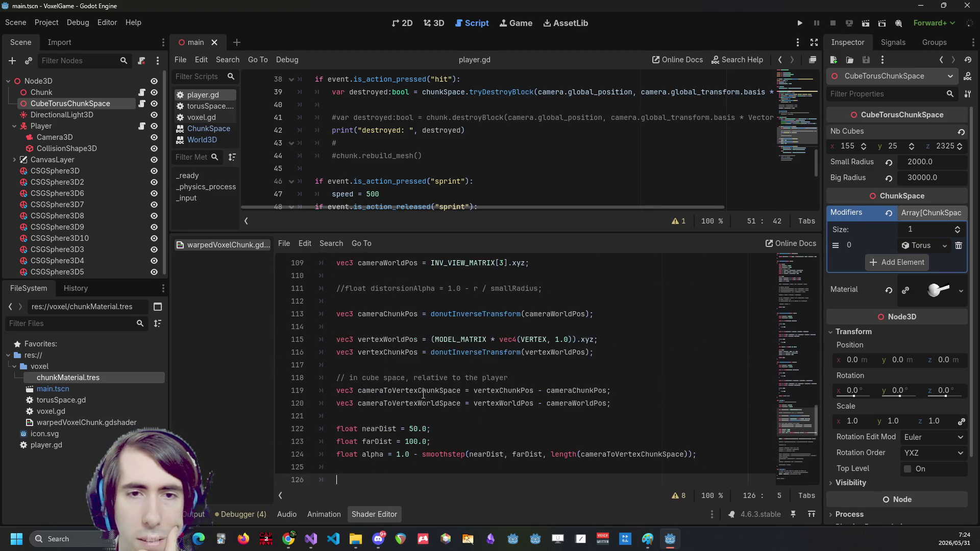
{"action": "scroll", "coordinate": [423, 395], "scroll_direction": "up", "scroll_amount": 3}
{"action": "scroll", "coordinate": [423, 363], "scroll_direction": "down", "scroll_amount": 10}
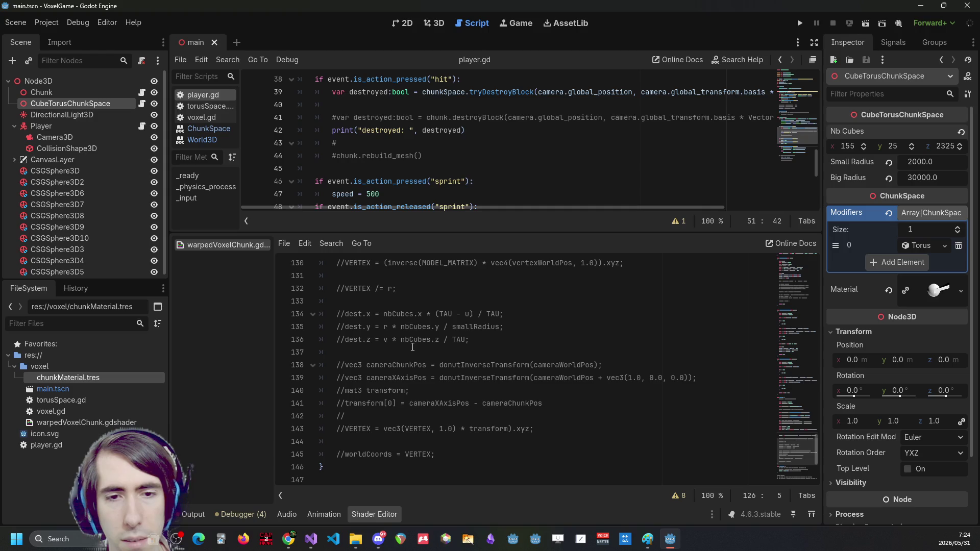
{"action": "scroll", "coordinate": [520, 414], "scroll_direction": "up", "scroll_amount": 4}
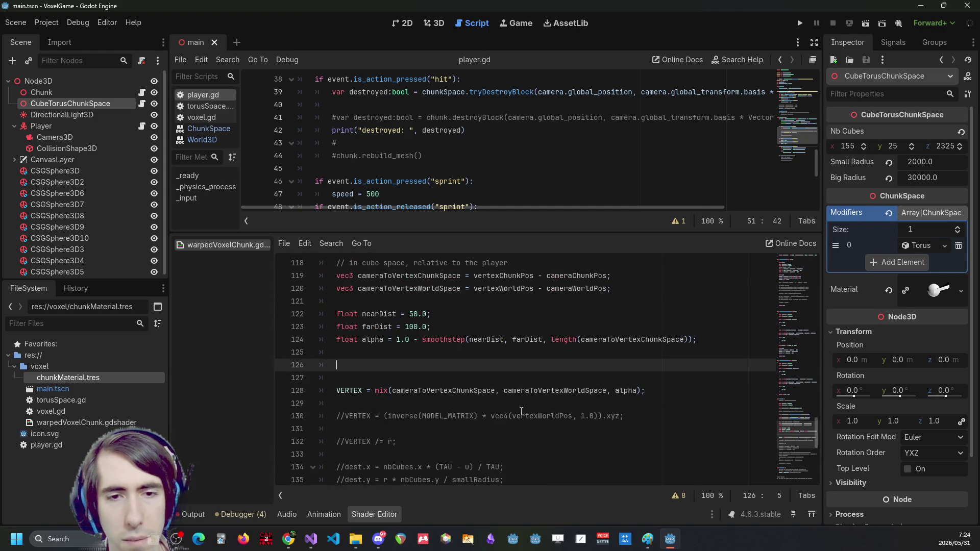
{"action": "key", "text": "ctrl+z"}
{"action": "key", "text": "ctrl+z"}
{"action": "key", "text": "ctrl+z"}
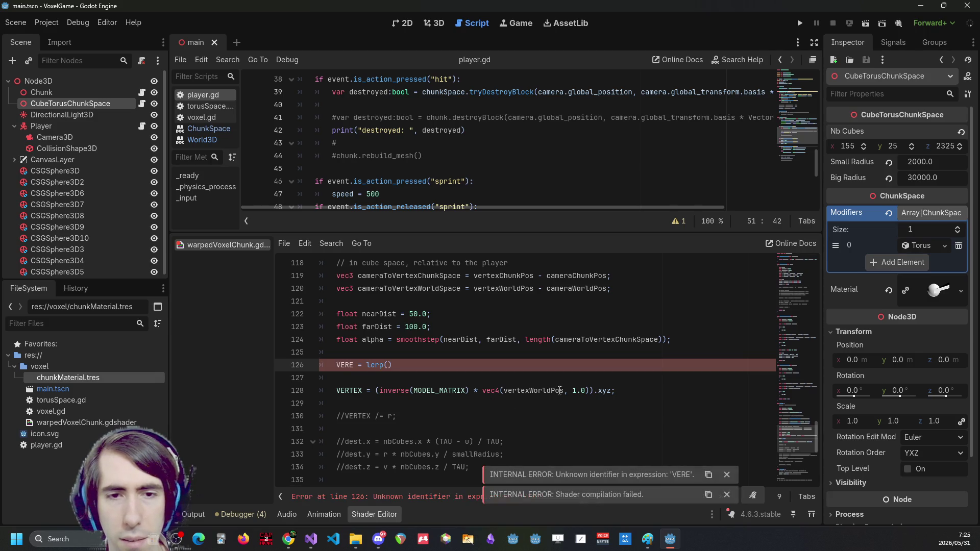
{"action": "left_click", "coordinate": [292, 391]}
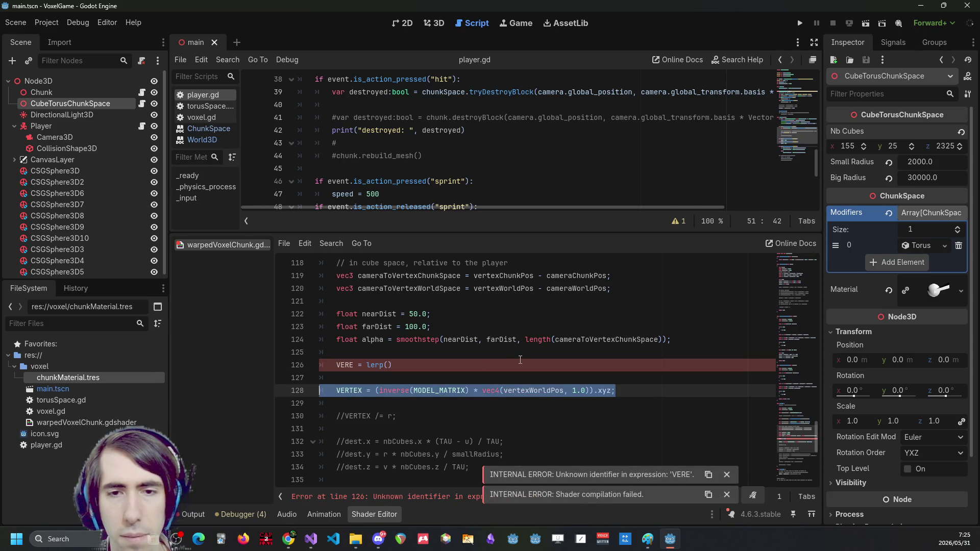
{"action": "key", "text": "ctrl+y"}
{"action": "key", "text": "ctrl+y"}
{"action": "key", "text": "ctrl+y"}
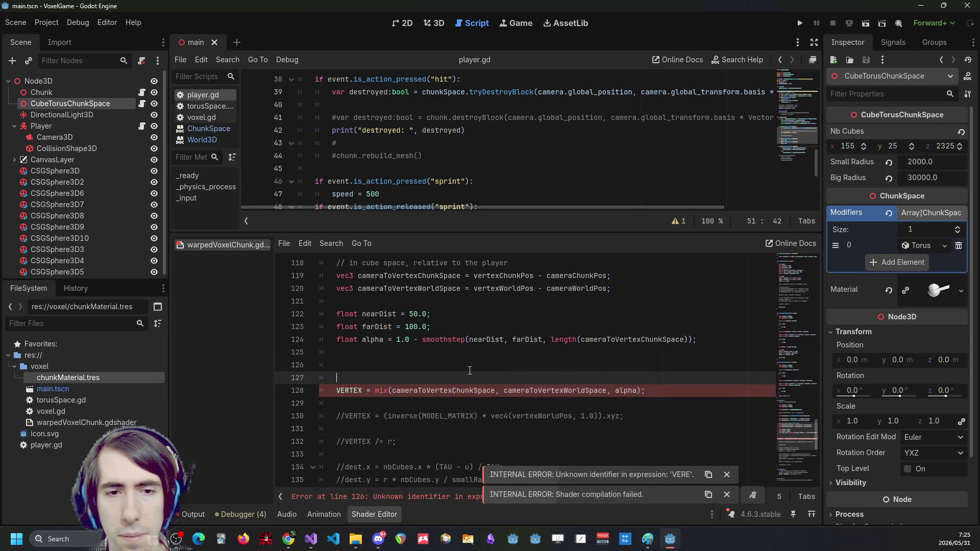
{"action": "key", "text": "ctrl+y"}
Uncomment the inverse MODEL_MATRIX line and replace VERTEX on line 128 with vertexWorldPos
{"action": "left_click", "coordinate": [427, 374]}
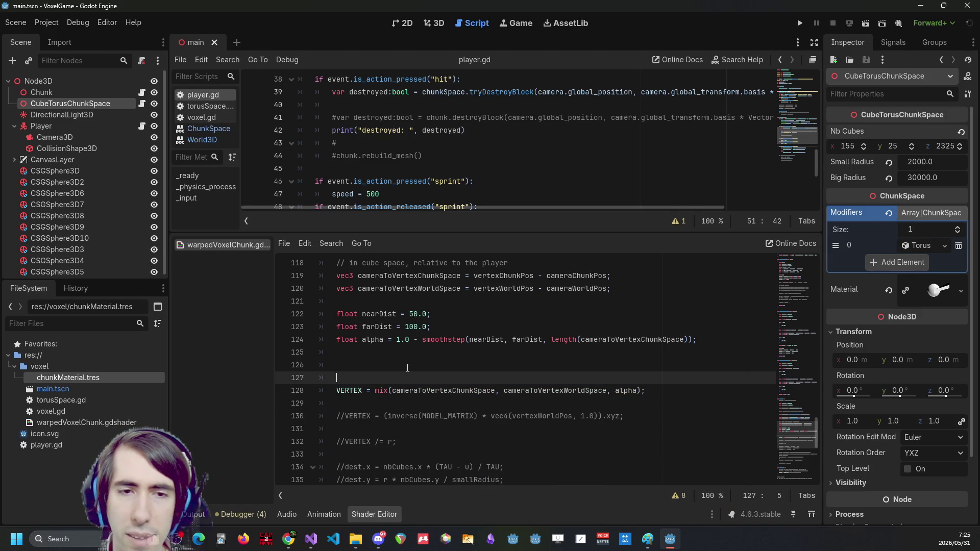
{"action": "left_click", "coordinate": [443, 414]}
{"action": "key", "text": "ctrl+k"}
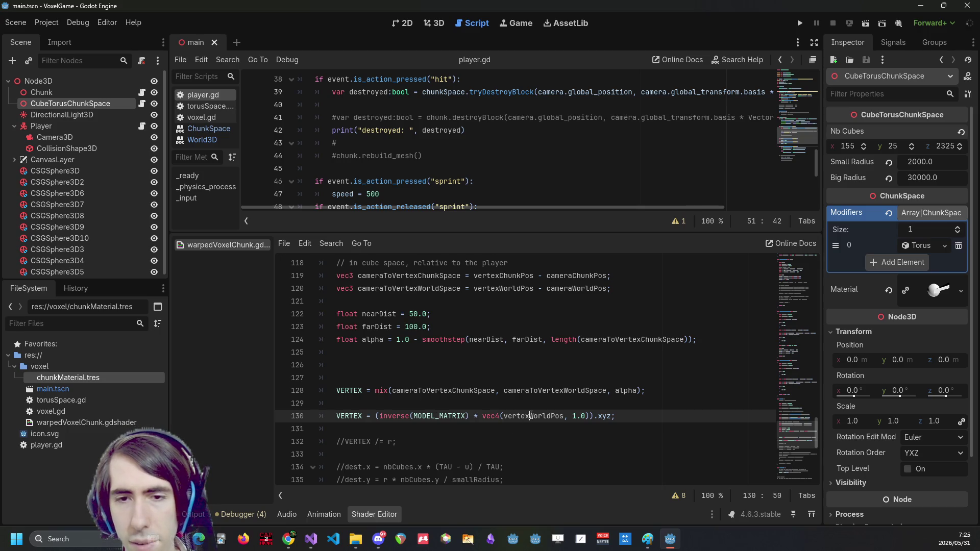
{"action": "double_click", "coordinate": [531, 416]}
{"action": "key", "text": "ctrl+c"}
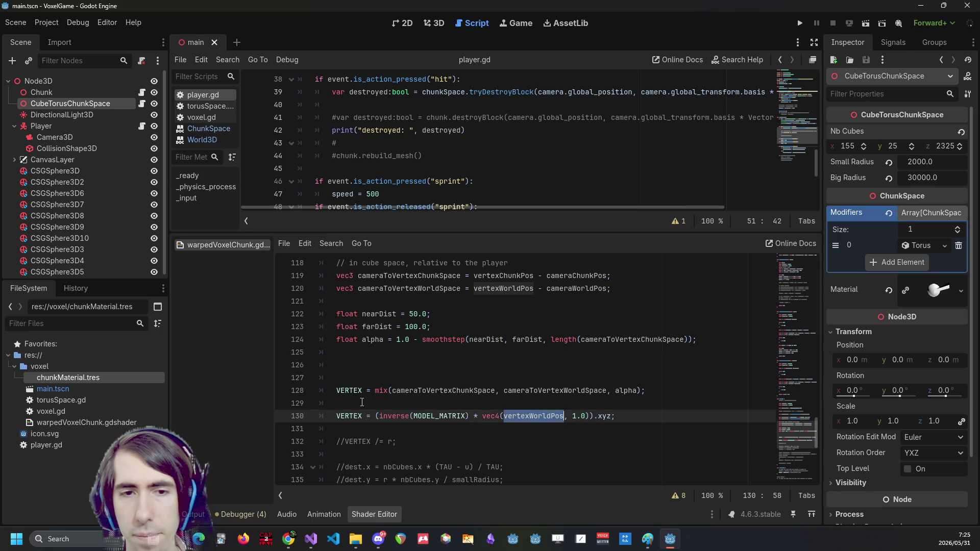
{"action": "double_click", "coordinate": [357, 391]}
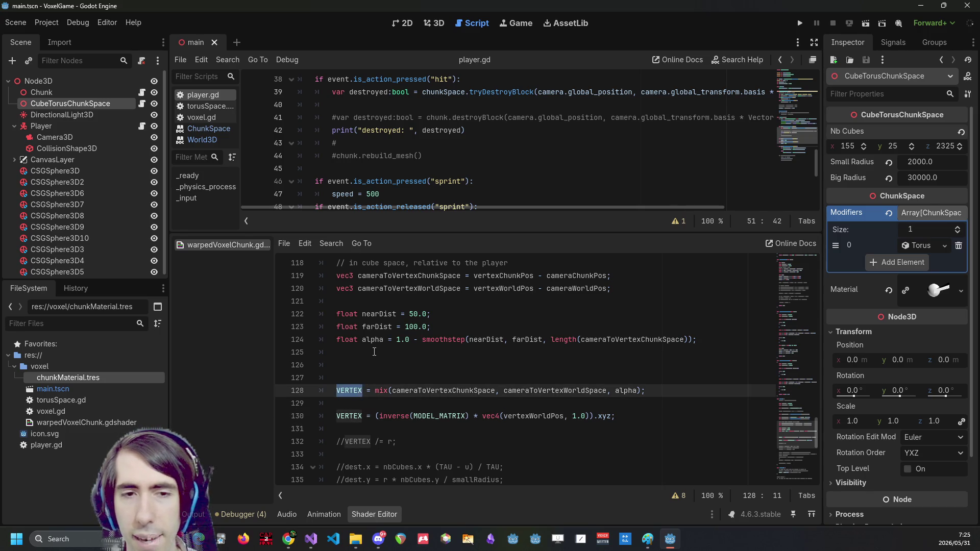
{"action": "key", "text": "ctrl+v"}
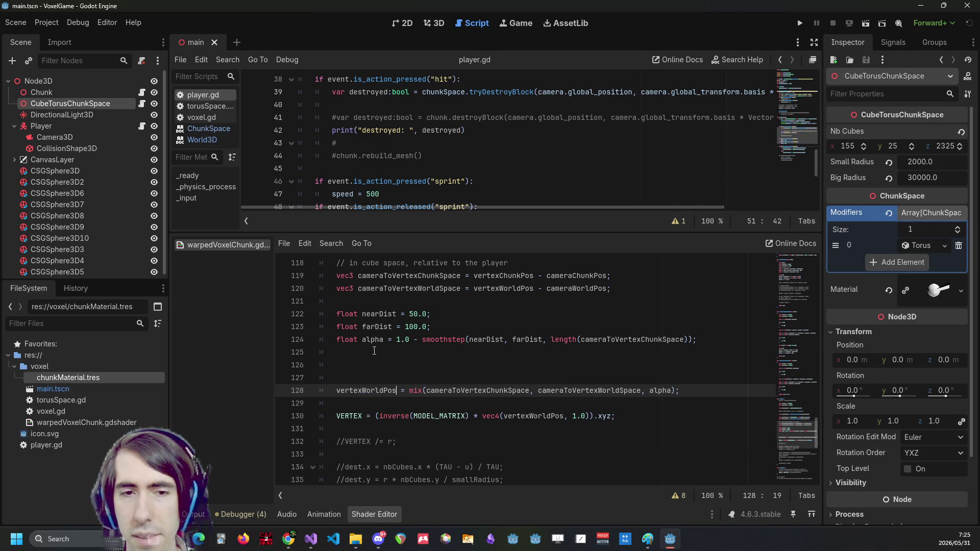
Replace cameraToVertexChunkSpace in the mix call with vertexWorldPos
{"action": "key", "text": "alt+Tab"}
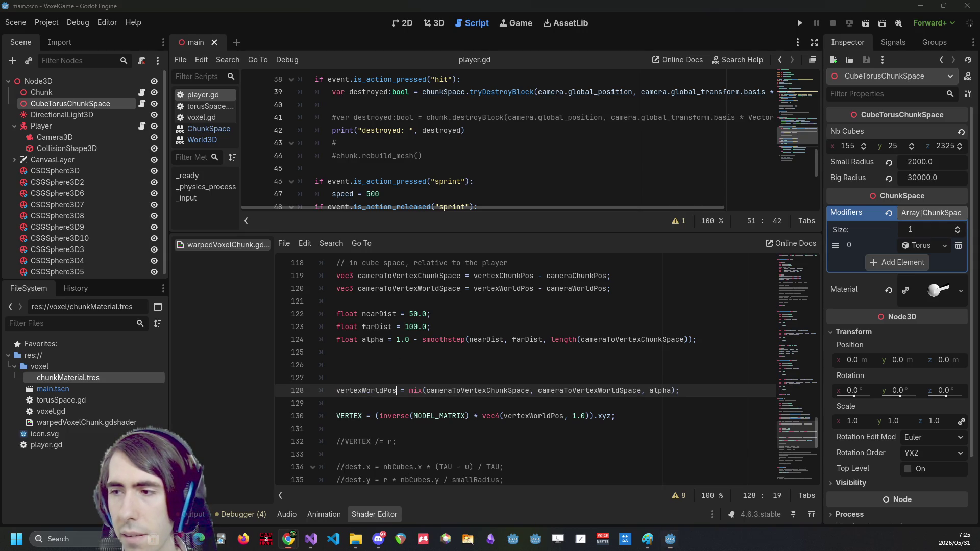
{"action": "double_click", "coordinate": [494, 388]}
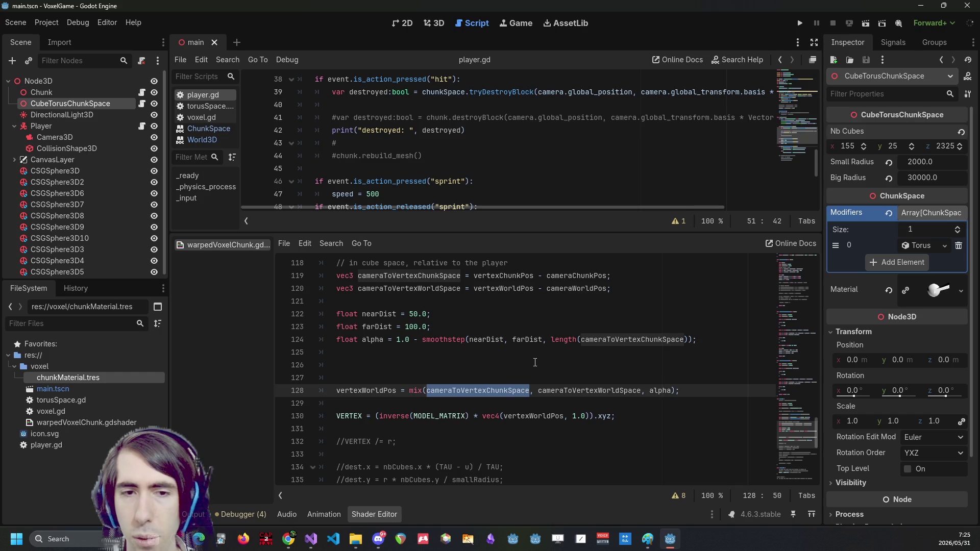
{"action": "scroll", "coordinate": [531, 362], "scroll_direction": "up", "scroll_amount": 3}
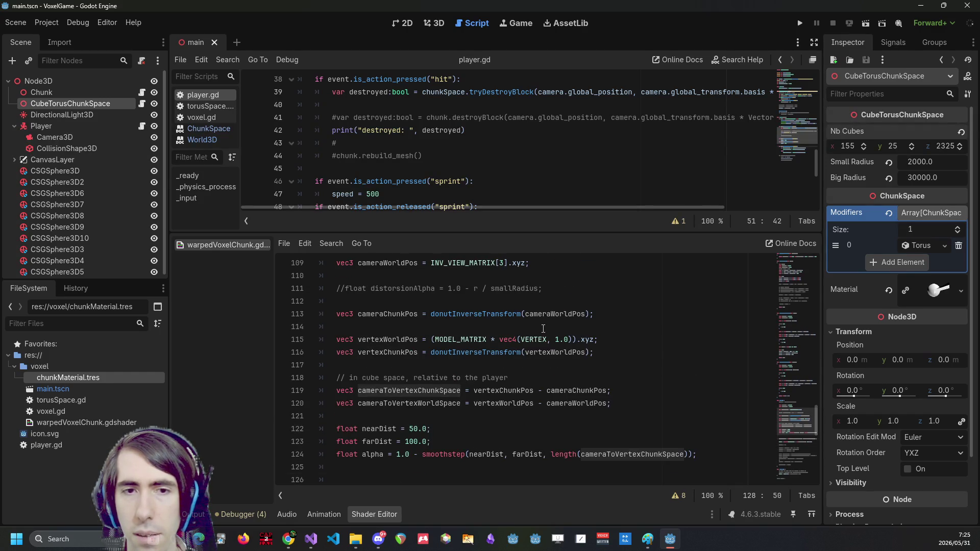
{"action": "scroll", "coordinate": [543, 328], "scroll_direction": "down", "scroll_amount": 3}
{"action": "scroll", "coordinate": [543, 329], "scroll_direction": "up", "scroll_amount": 2}
{"action": "type", "text": "vertexWorldPos"}
{"action": "scroll", "coordinate": [543, 327], "scroll_direction": "down", "scroll_amount": 1}
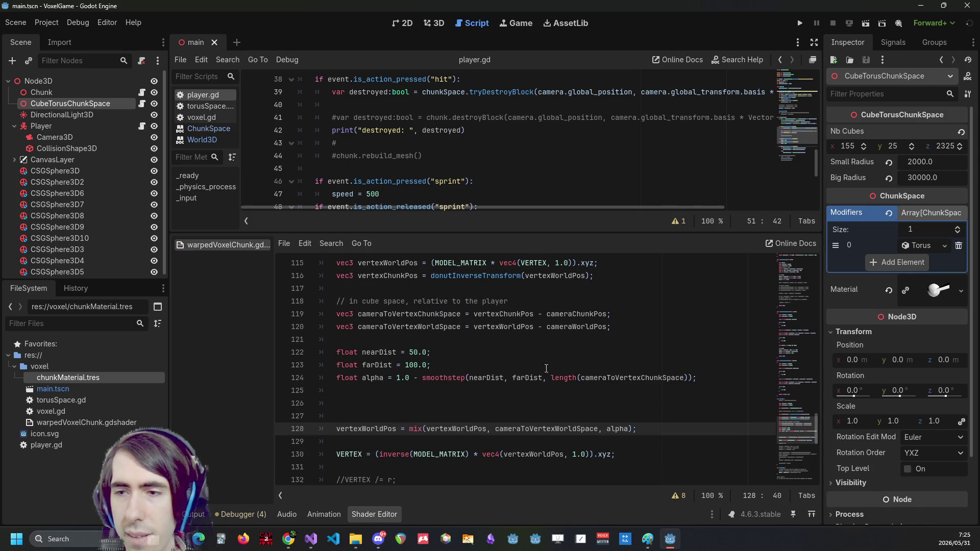
Replace cameraToVertexWorldSpace in the mix call with 'cameraChunkPos +'
{"action": "double_click", "coordinate": [525, 428]}
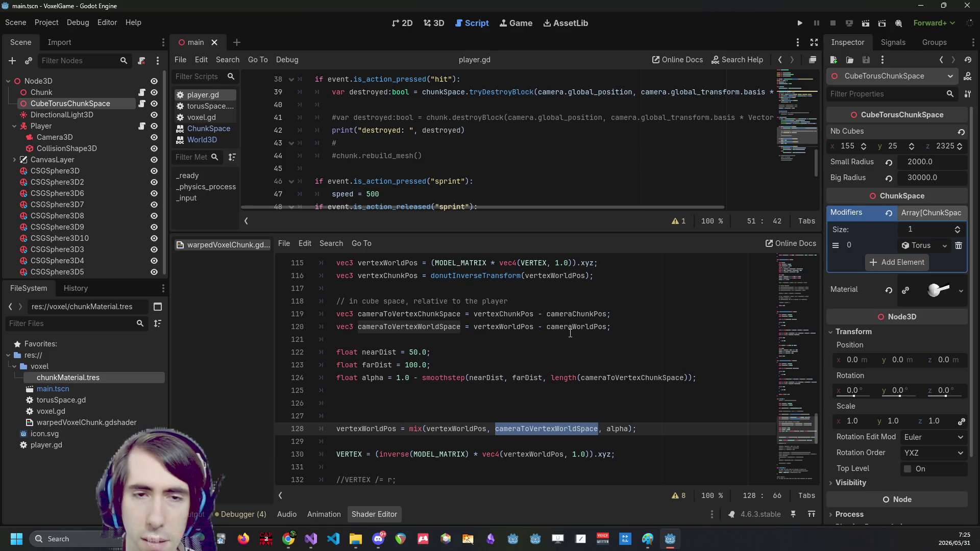
{"action": "scroll", "coordinate": [570, 332], "scroll_direction": "up", "scroll_amount": 1}
{"action": "scroll", "coordinate": [393, 304], "scroll_direction": "up", "scroll_amount": 2}
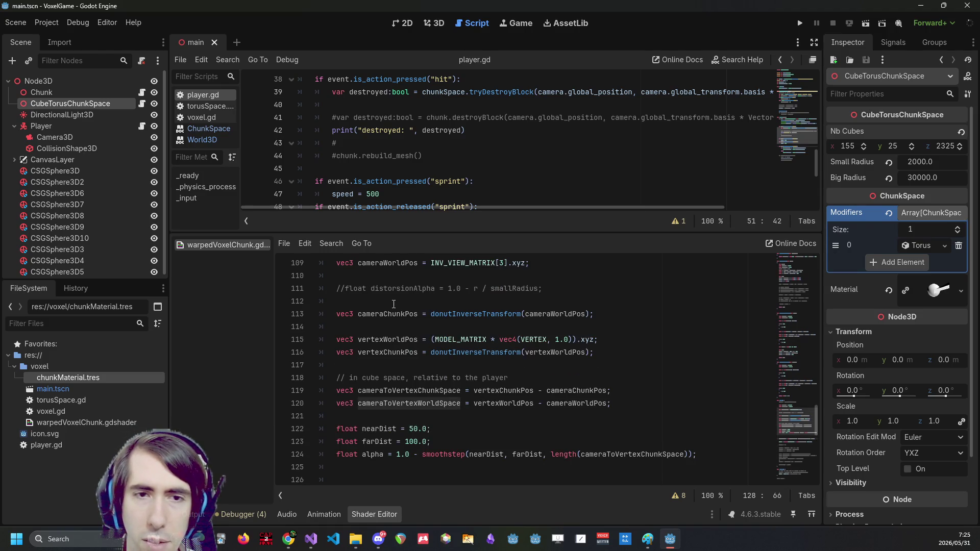
{"action": "double_click", "coordinate": [388, 301]}
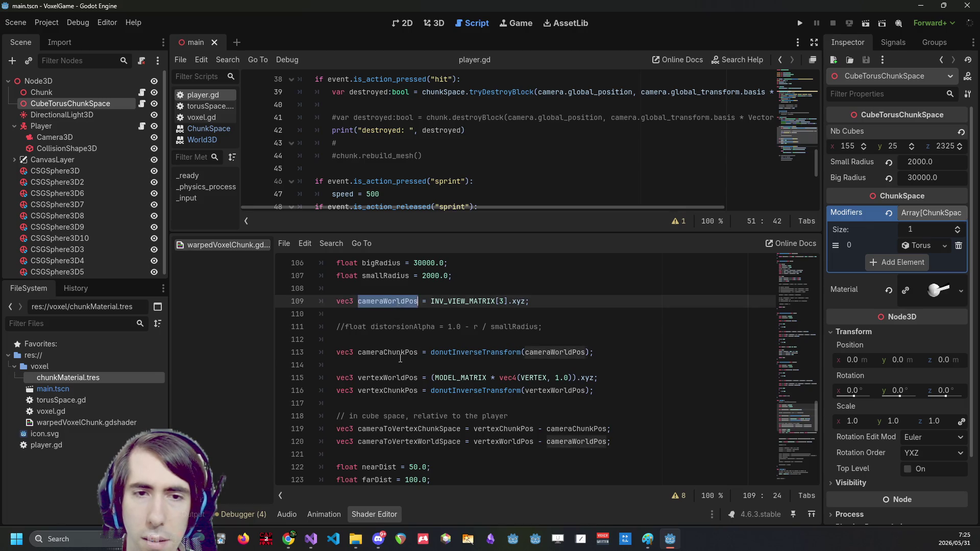
{"action": "double_click", "coordinate": [388, 352]}
{"action": "key", "text": "ctrl+c"}
{"action": "scroll", "coordinate": [494, 390], "scroll_direction": "down", "scroll_amount": 3}
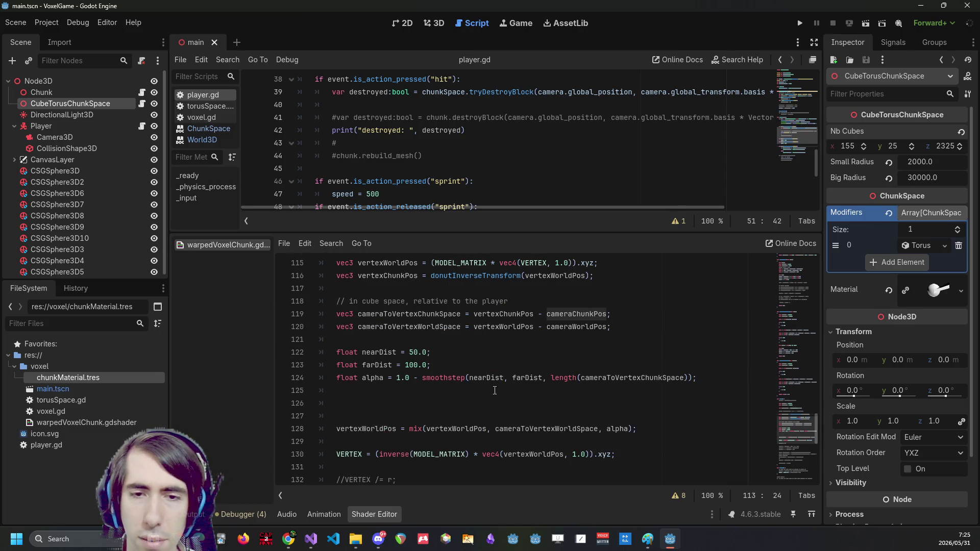
{"action": "double_click", "coordinate": [526, 429]}
{"action": "key", "text": "ctrl+v"}
{"action": "type", "text": "+"}
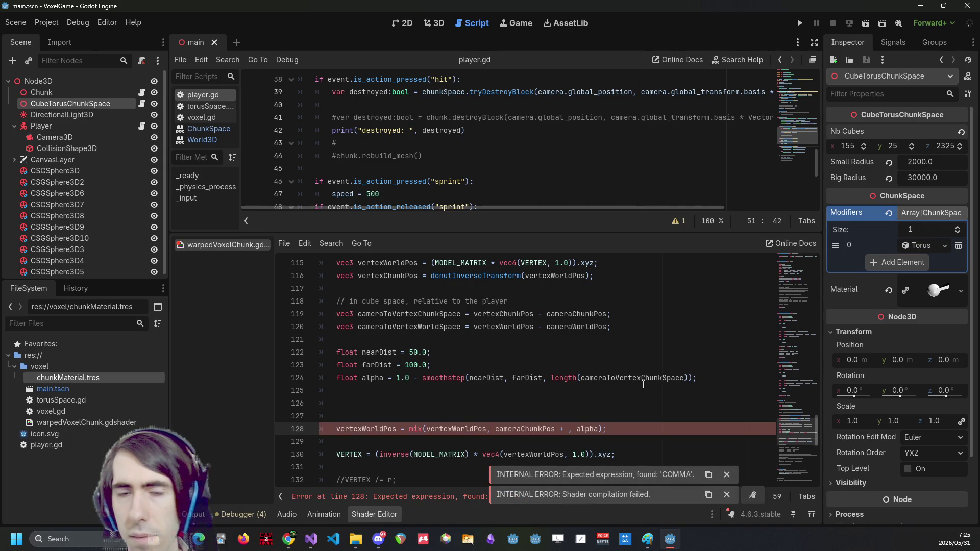
Complete the mix target as cameraChunkPos + vertexChunkPos and delete the stray blank line
{"action": "scroll", "coordinate": [492, 340], "scroll_direction": "up", "scroll_amount": 2}
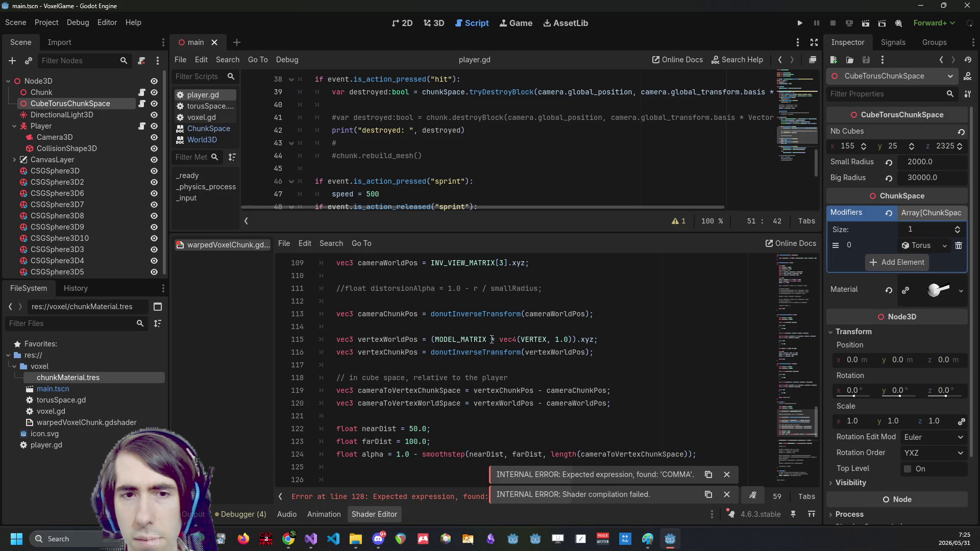
{"action": "scroll", "coordinate": [492, 340], "scroll_direction": "down", "scroll_amount": 2}
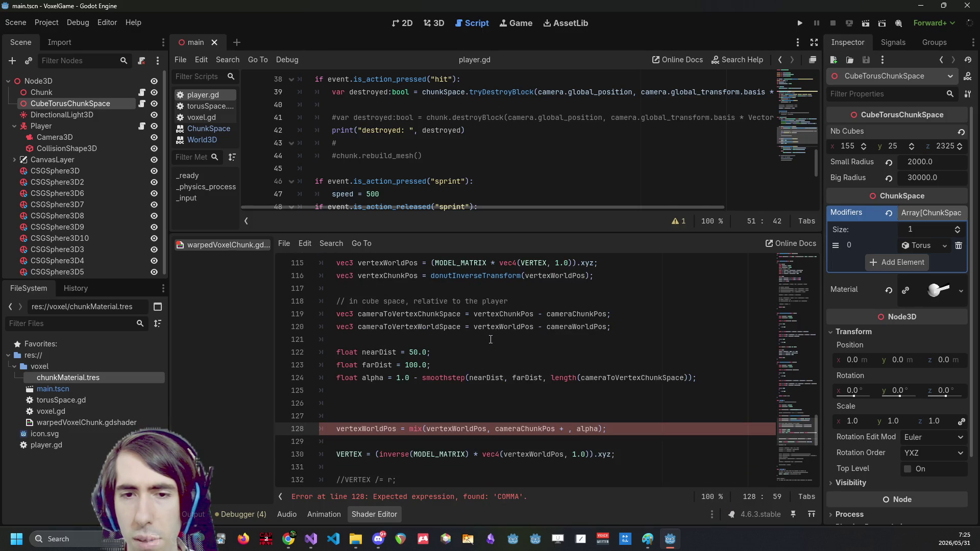
{"action": "scroll", "coordinate": [491, 339], "scroll_direction": "up", "scroll_amount": 4}
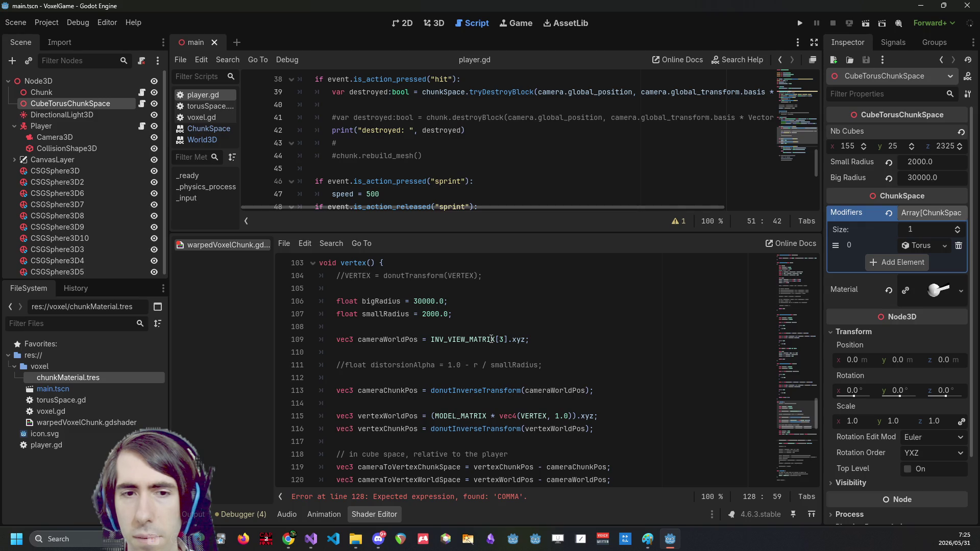
{"action": "scroll", "coordinate": [491, 339], "scroll_direction": "down", "scroll_amount": 2}
{"action": "scroll", "coordinate": [490, 387], "scroll_direction": "down", "scroll_amount": 2}
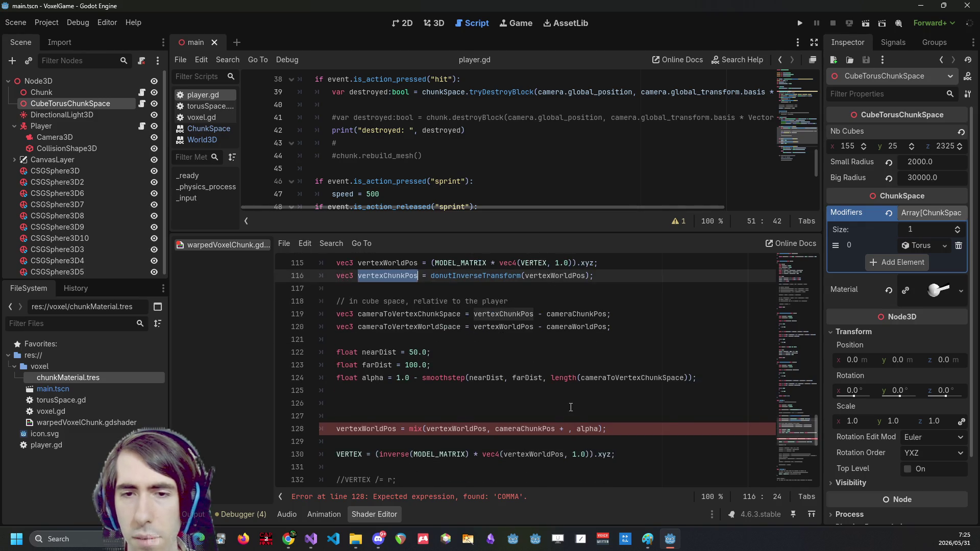
{"action": "type", "text": "vertexChunkPos"}
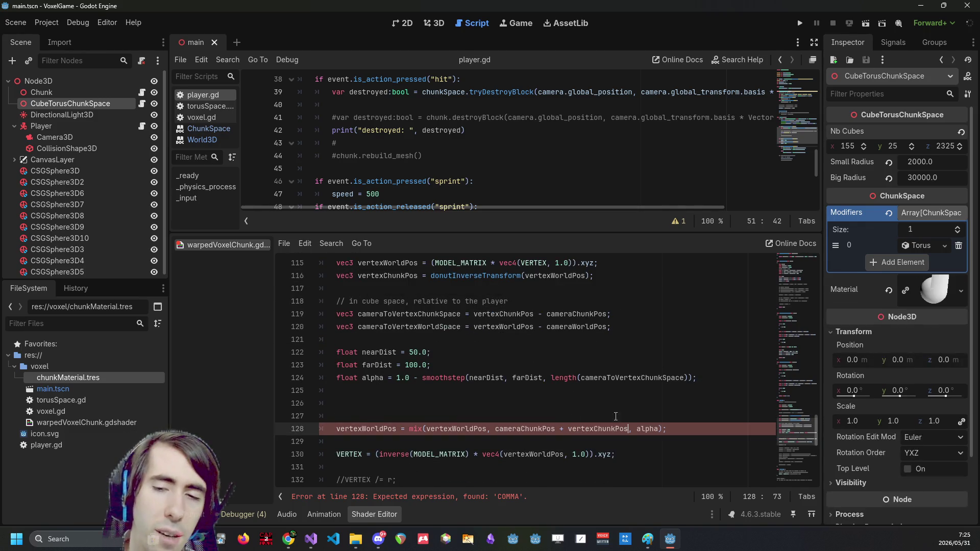
{"action": "left_click", "coordinate": [613, 403]}
{"action": "key", "text": "BackSpace"}
{"action": "key", "text": "BackSpace"}
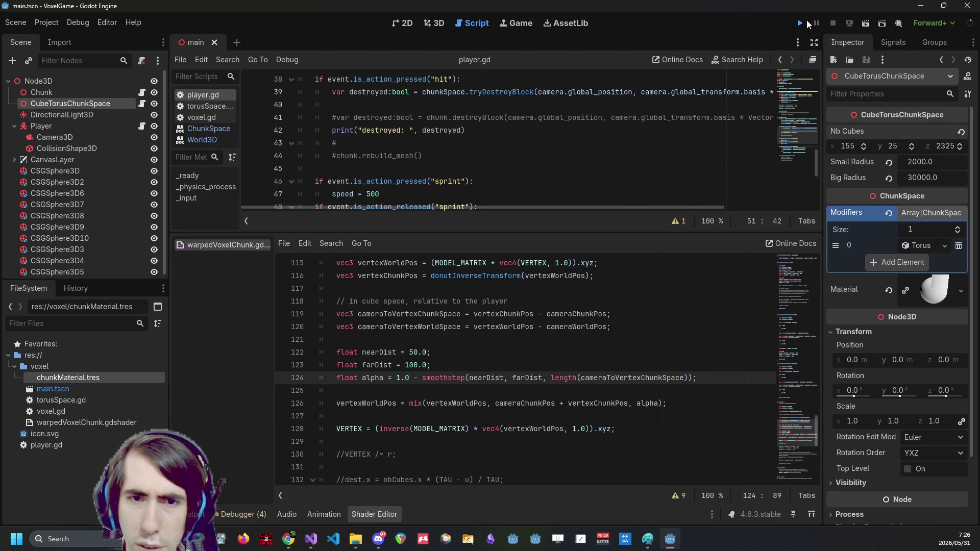
Run VoxelGame to test the blended shader, then return to the editor
{"action": "left_click", "coordinate": [800, 23]}
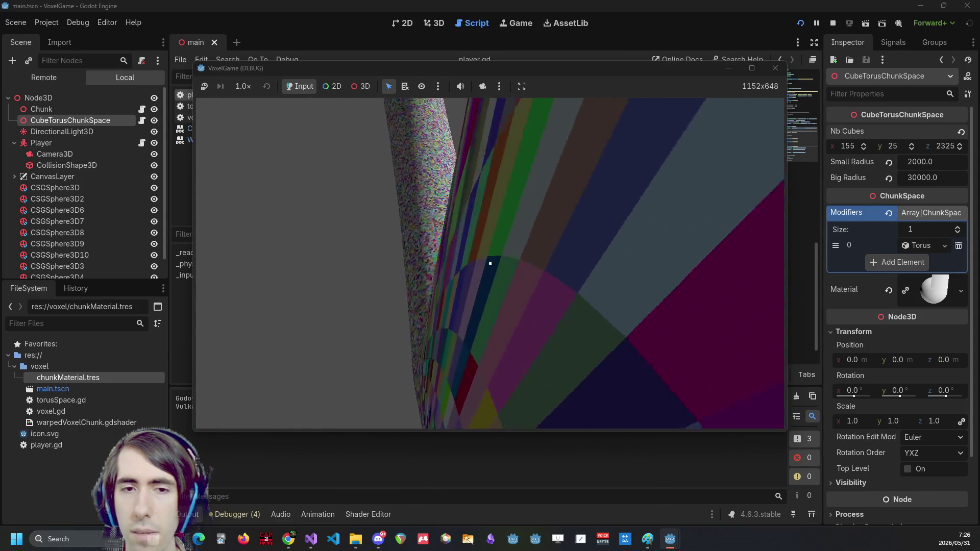
{"action": "key", "text": "alt+Tab"}
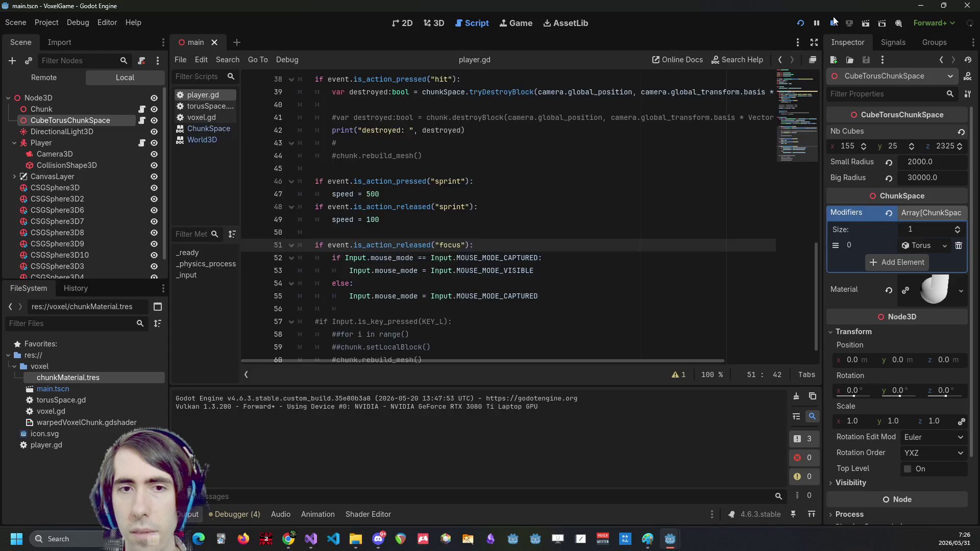
Stop the running game and scroll the warpedVoxelChunk shader back to the farDist setting
{"action": "left_click", "coordinate": [833, 21]}
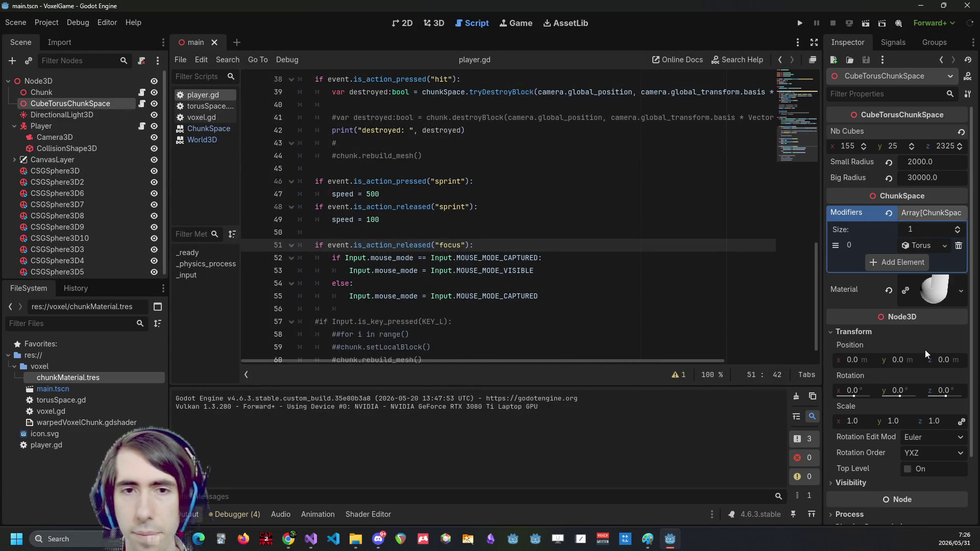
{"action": "left_click", "coordinate": [590, 288]}
{"action": "left_click", "coordinate": [367, 514]}
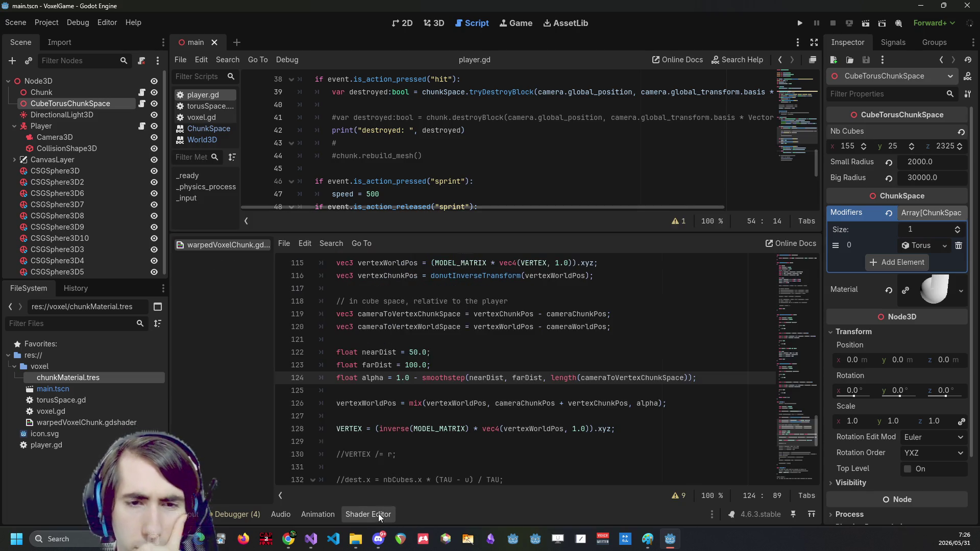
{"action": "scroll", "coordinate": [508, 417], "scroll_direction": "up", "scroll_amount": 1}
{"action": "left_click", "coordinate": [415, 364]}
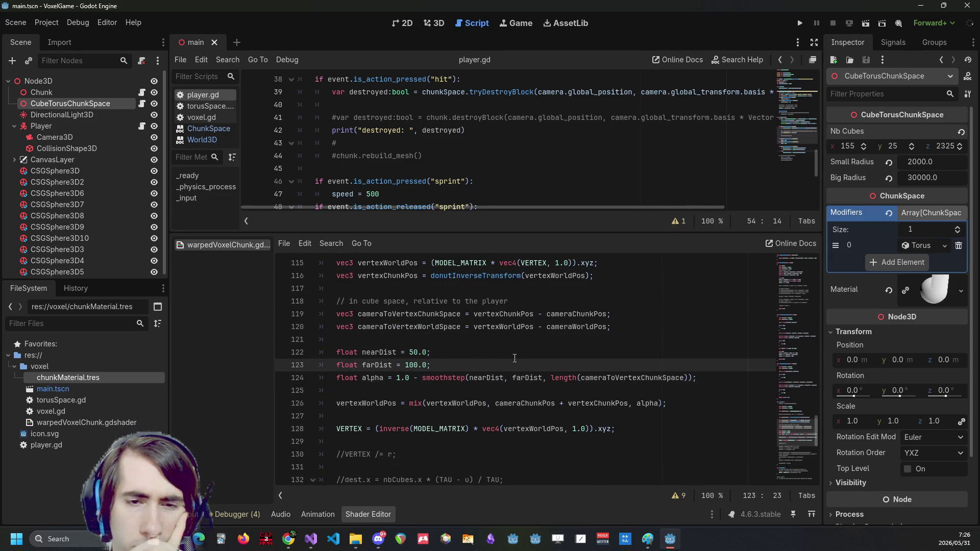
{"action": "scroll", "coordinate": [519, 359], "scroll_direction": "up", "scroll_amount": 2}
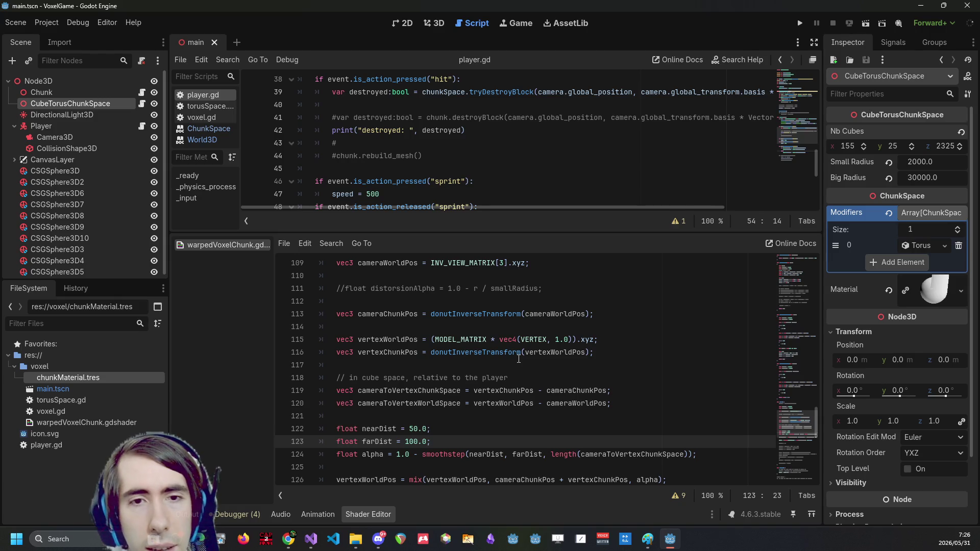
{"action": "scroll", "coordinate": [491, 354], "scroll_direction": "up", "scroll_amount": 3}
Review the radius definitions and the cameraWorldPos line in vertex()
{"action": "left_click", "coordinate": [375, 340]}
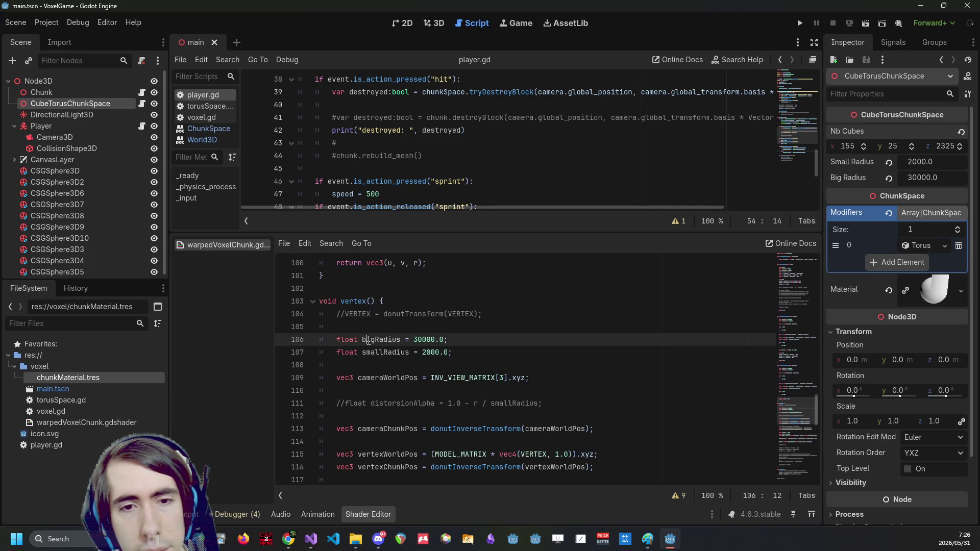
{"action": "left_click", "coordinate": [398, 352]}
{"action": "scroll", "coordinate": [397, 353], "scroll_direction": "down", "scroll_amount": 1}
{"action": "left_click", "coordinate": [396, 352]}
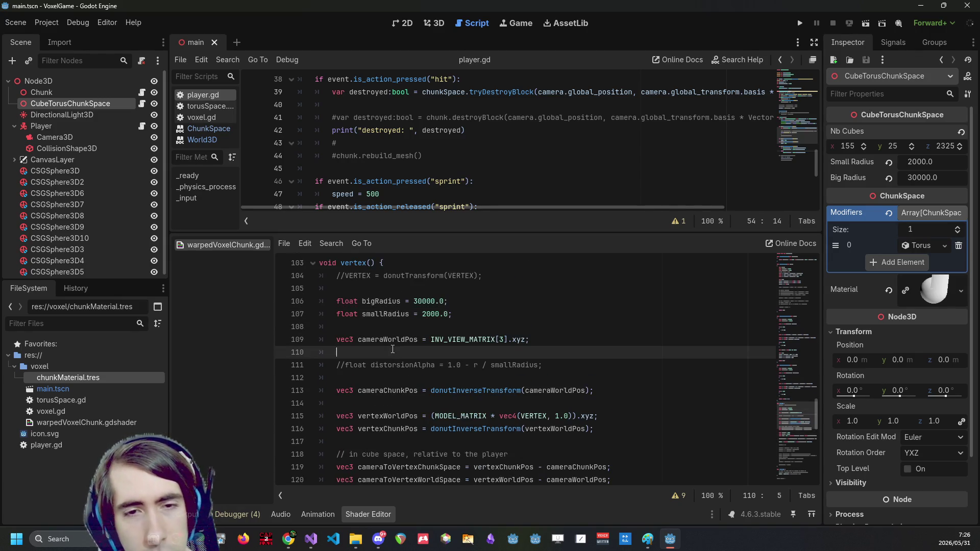
{"action": "left_click", "coordinate": [389, 339]}
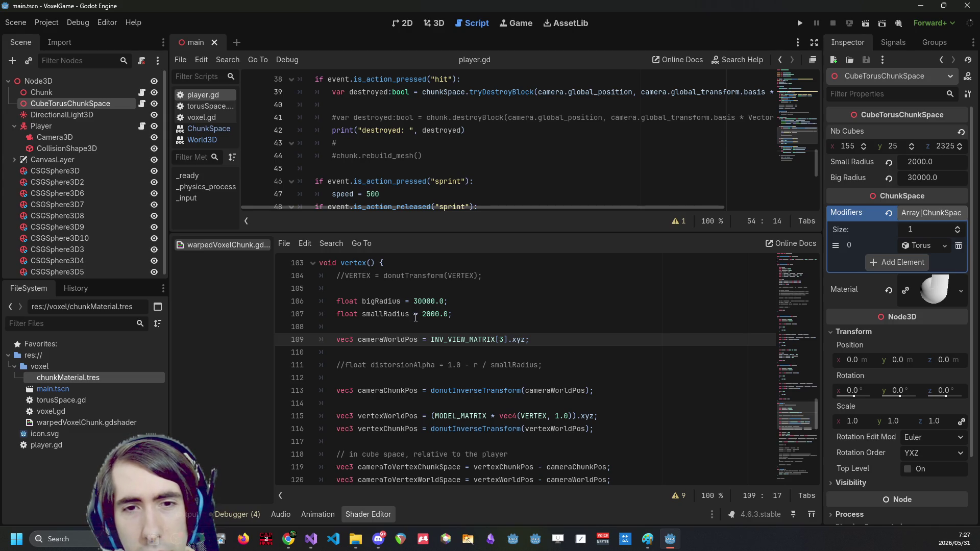
{"action": "scroll", "coordinate": [374, 372], "scroll_direction": "down", "scroll_amount": 2}
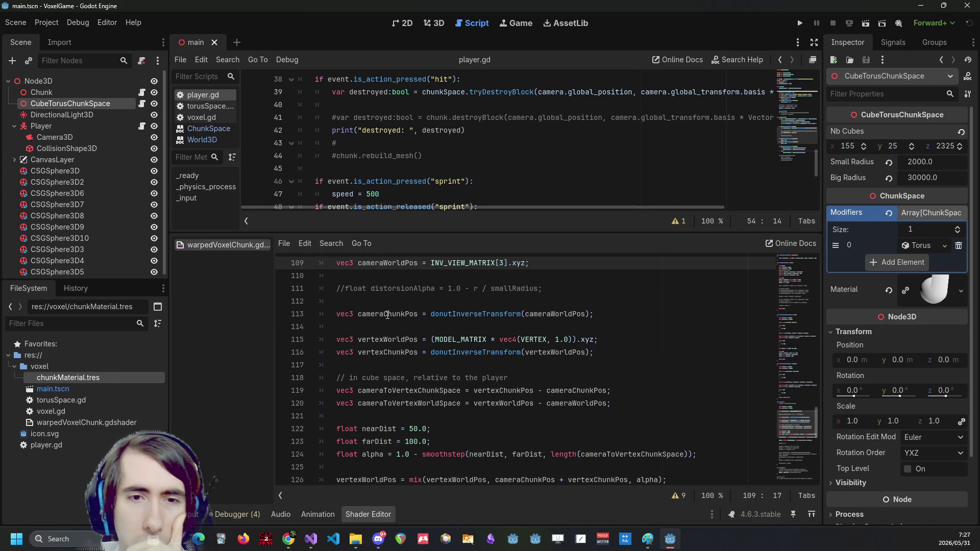
Highlight cameraChunkPos, vertexWorldPos and vertexChunkPos, then select the cameraChunkPos + vertexChunkPos term in mix
{"action": "double_click", "coordinate": [387, 314]}
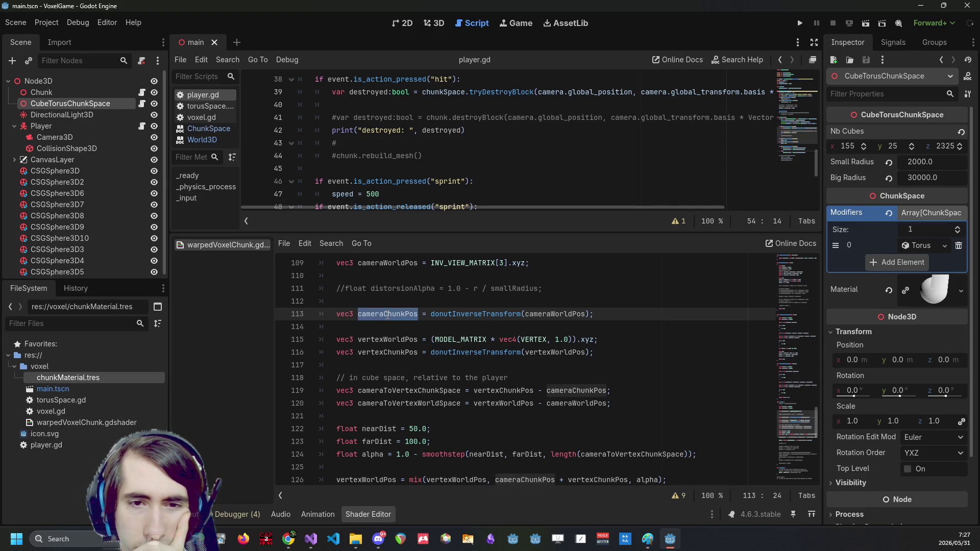
{"action": "double_click", "coordinate": [383, 340]}
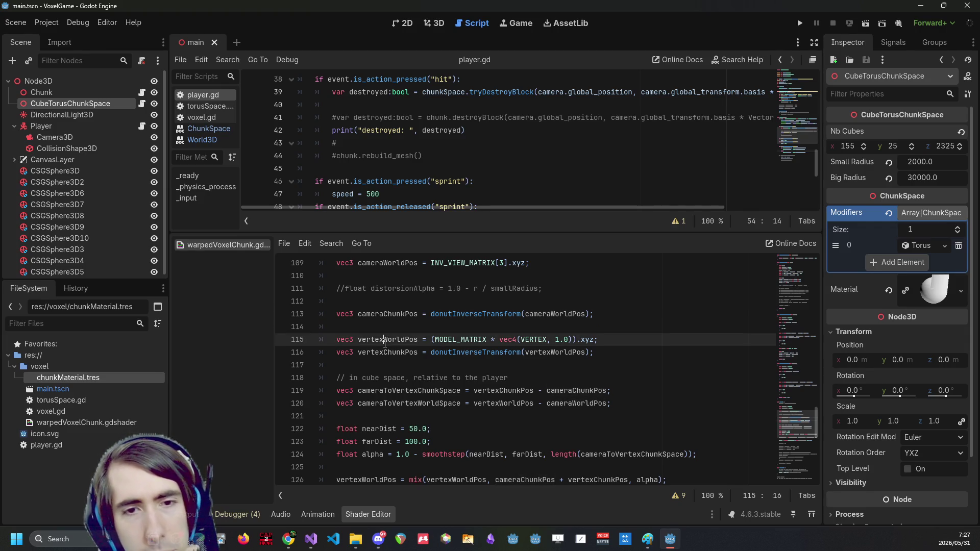
{"action": "double_click", "coordinate": [384, 352]}
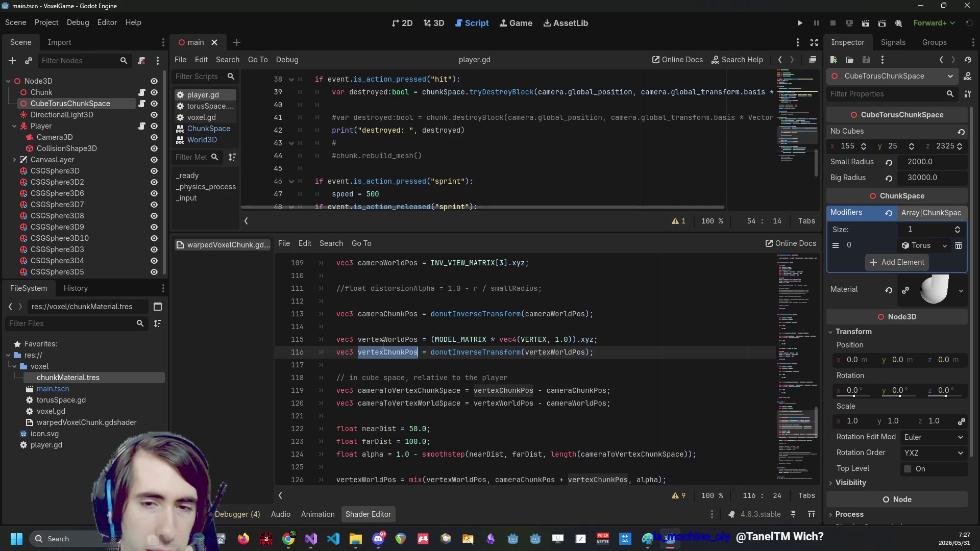
{"action": "scroll", "coordinate": [393, 342], "scroll_direction": "down", "scroll_amount": 1}
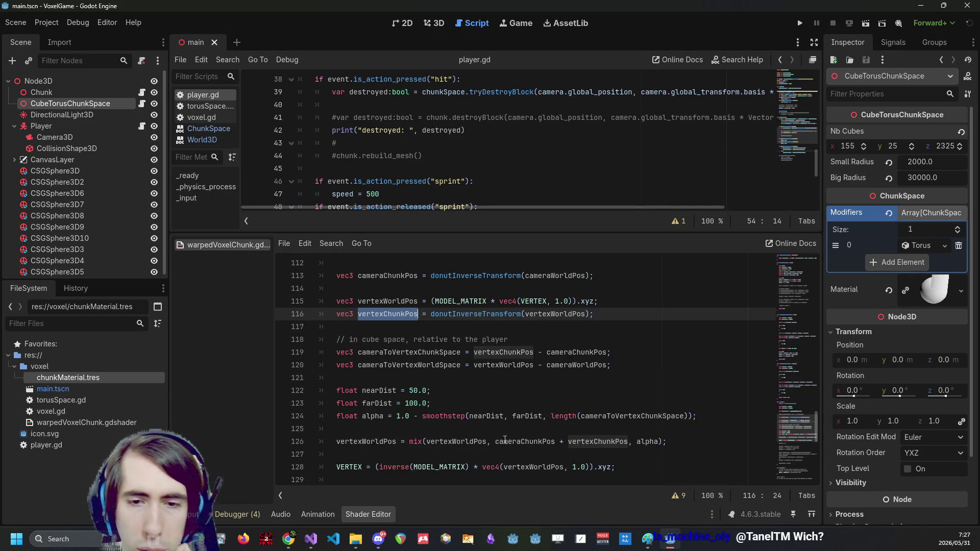
{"action": "left_click_drag", "start_coordinate": [499, 441], "coordinate": [628, 442]}
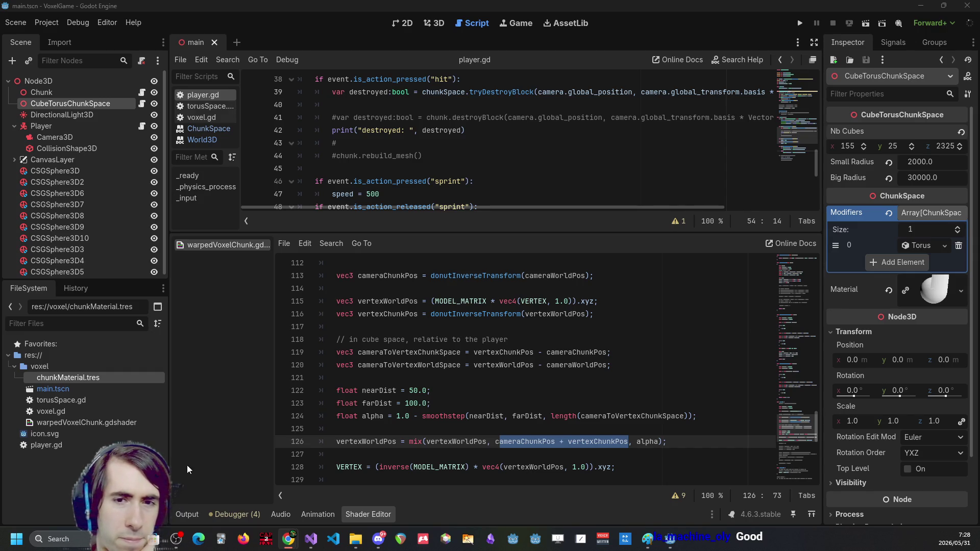
{"action": "left_click", "coordinate": [511, 370]}
{"action": "left_click", "coordinate": [449, 441]}
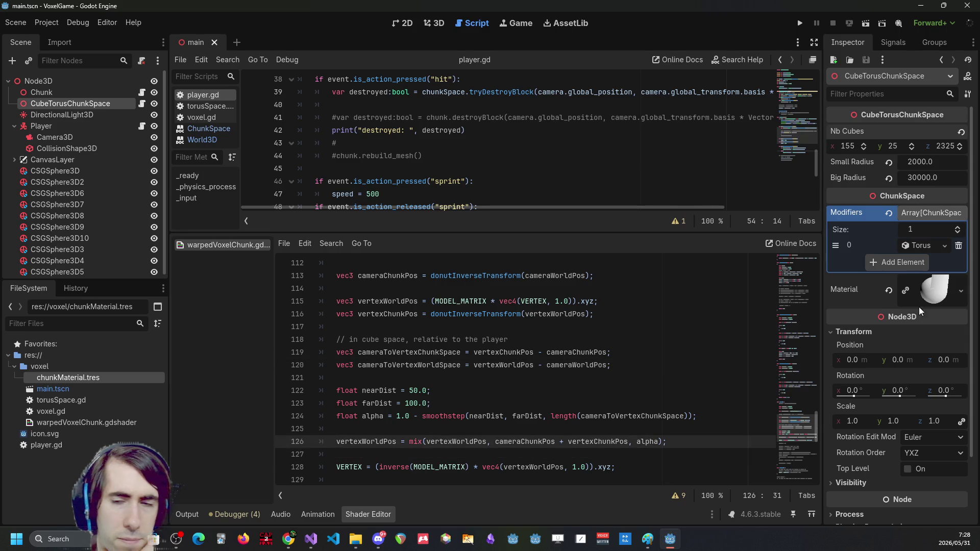
{"action": "key", "text": "alt+Tab"}
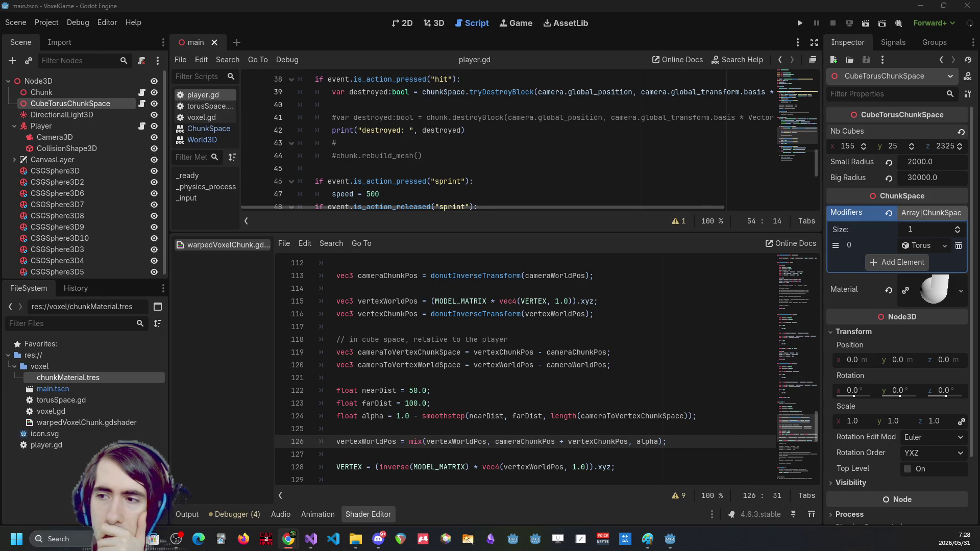
{"action": "key", "text": "alt+Tab"}
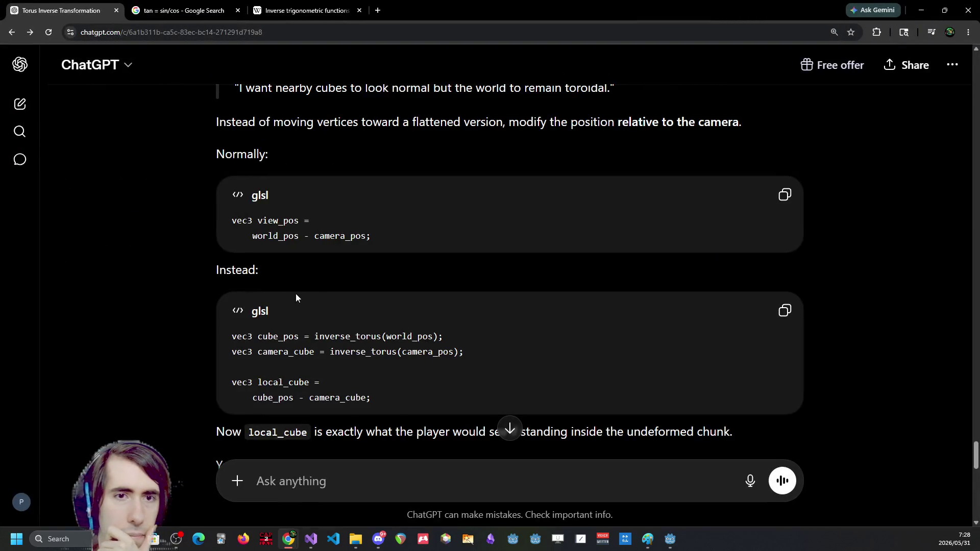
Zoom the ChatGPT page out and mark the quote about nearby cubes looking normal
{"action": "scroll", "coordinate": [296, 293], "scroll_direction": "down", "scroll_amount": 1}
{"action": "key", "text": "ctrl+minus"}
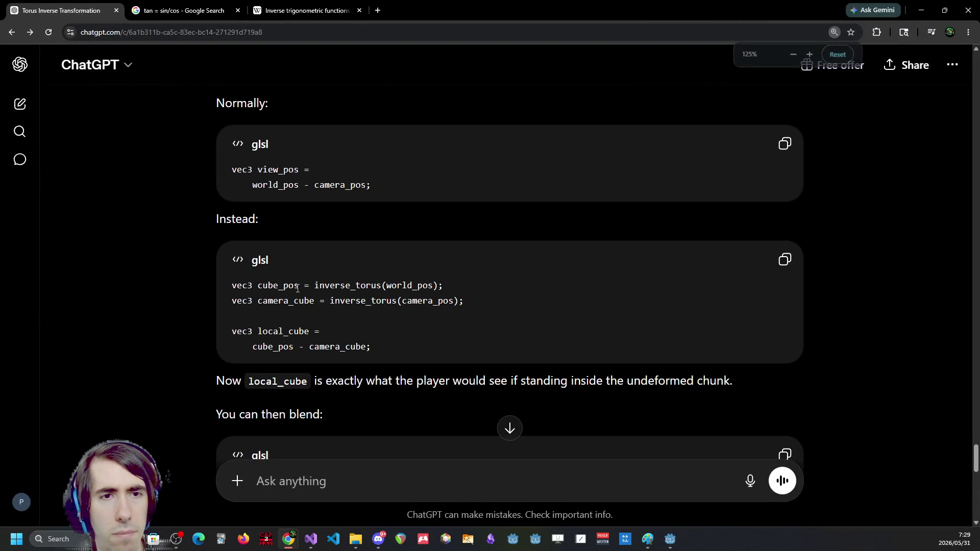
{"action": "scroll", "coordinate": [306, 281], "scroll_direction": "up", "scroll_amount": 2}
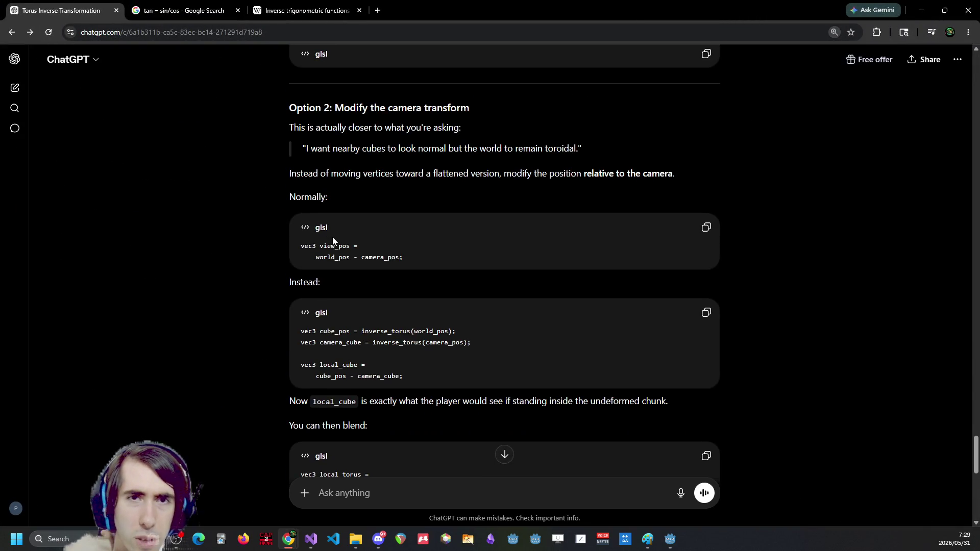
{"action": "left_click_drag", "start_coordinate": [463, 127], "coordinate": [361, 108]}
{"action": "left_click_drag", "start_coordinate": [303, 148], "coordinate": [443, 146]}
{"action": "left_click", "coordinate": [446, 145]}
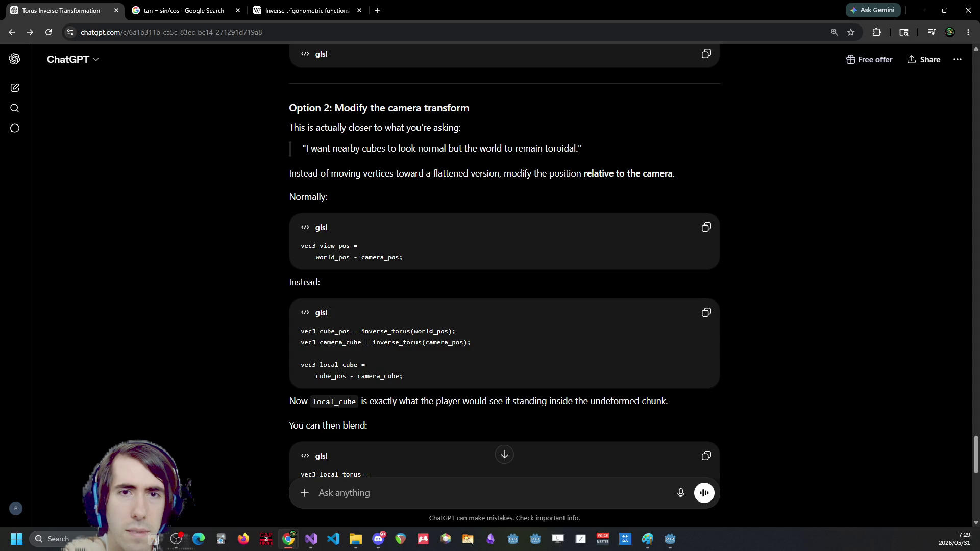
{"action": "left_click_drag", "start_coordinate": [378, 174], "coordinate": [515, 176]}
{"action": "left_click", "coordinate": [516, 176]}
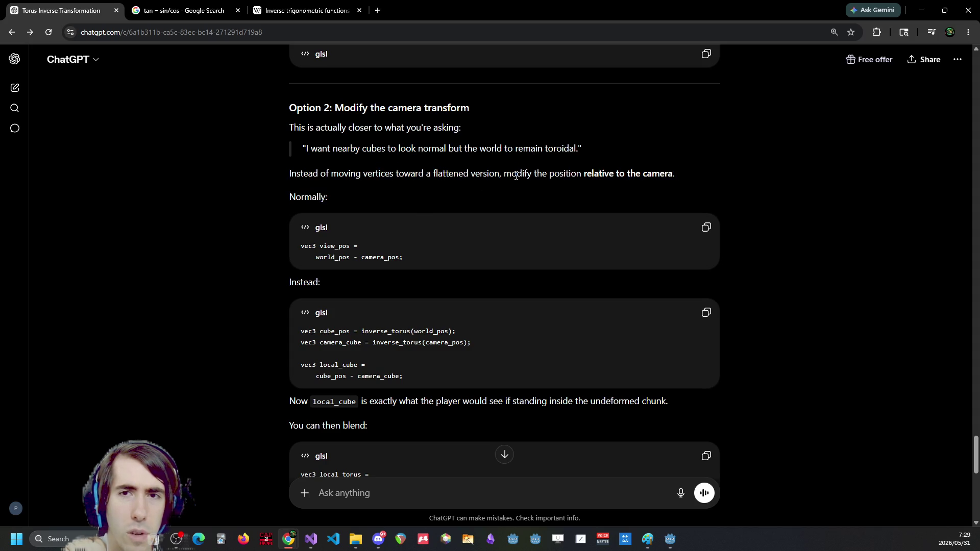
{"action": "left_click_drag", "start_coordinate": [516, 177], "coordinate": [492, 161]}
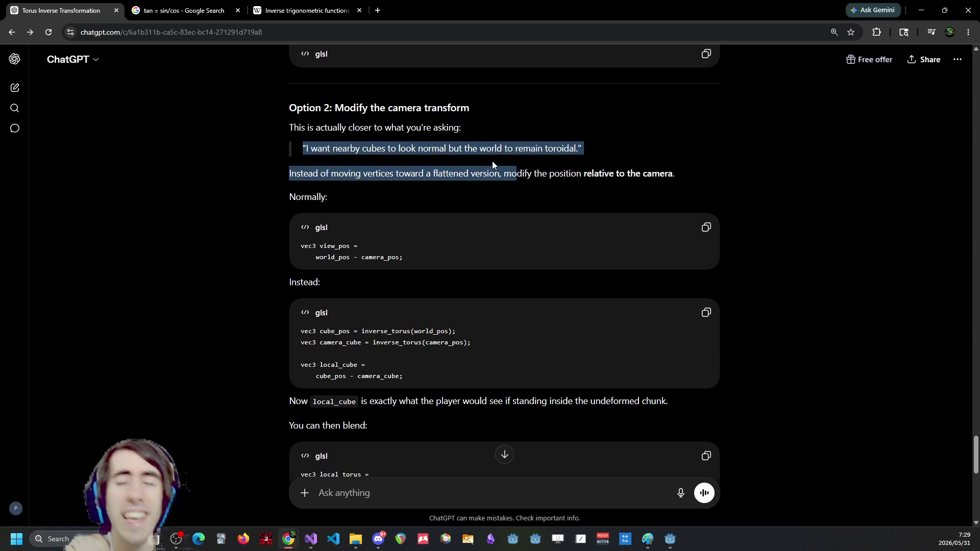
{"action": "left_click", "coordinate": [688, 189]}
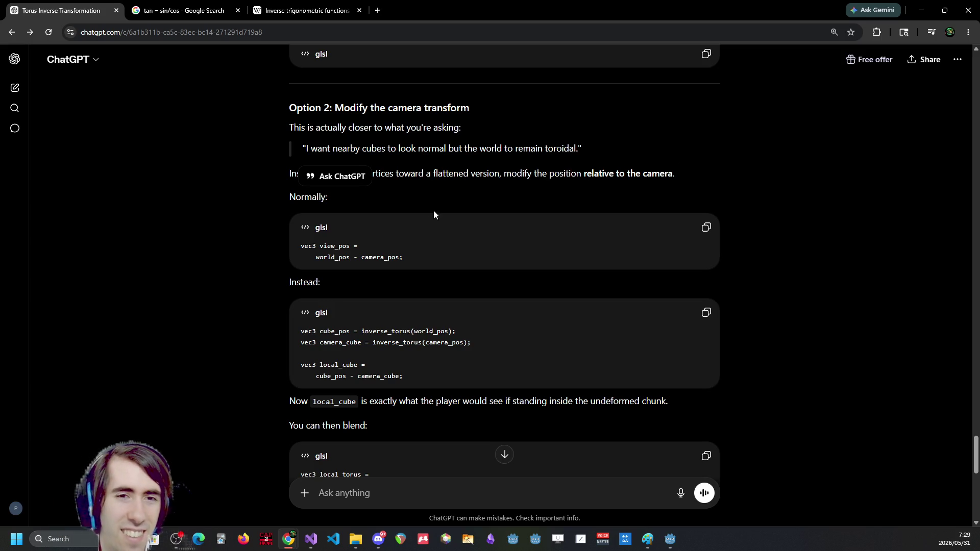
Mark the world_pos - camera_pos code line and read on to Option 3: Jacobian correction
{"action": "scroll", "coordinate": [463, 153], "scroll_direction": "down", "scroll_amount": 1}
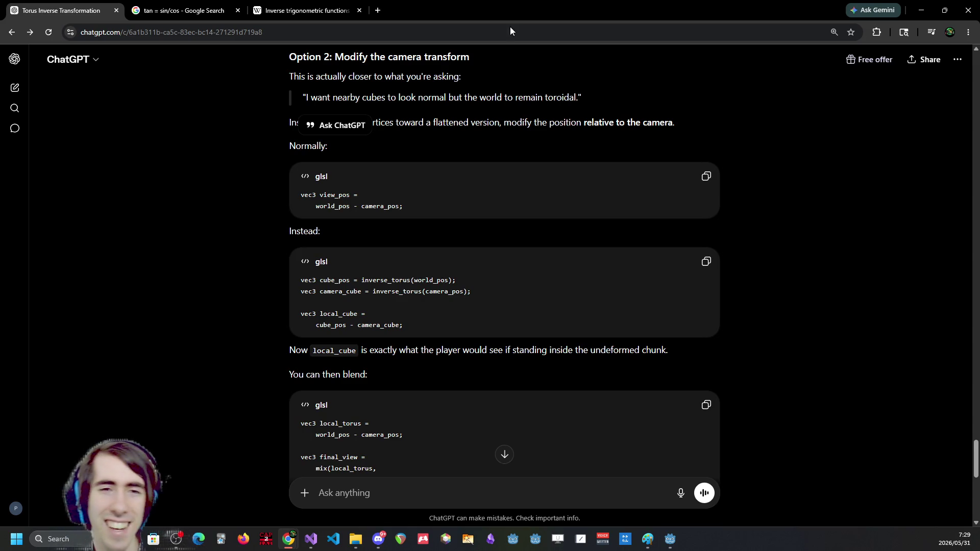
{"action": "left_click_drag", "start_coordinate": [401, 207], "coordinate": [272, 214]}
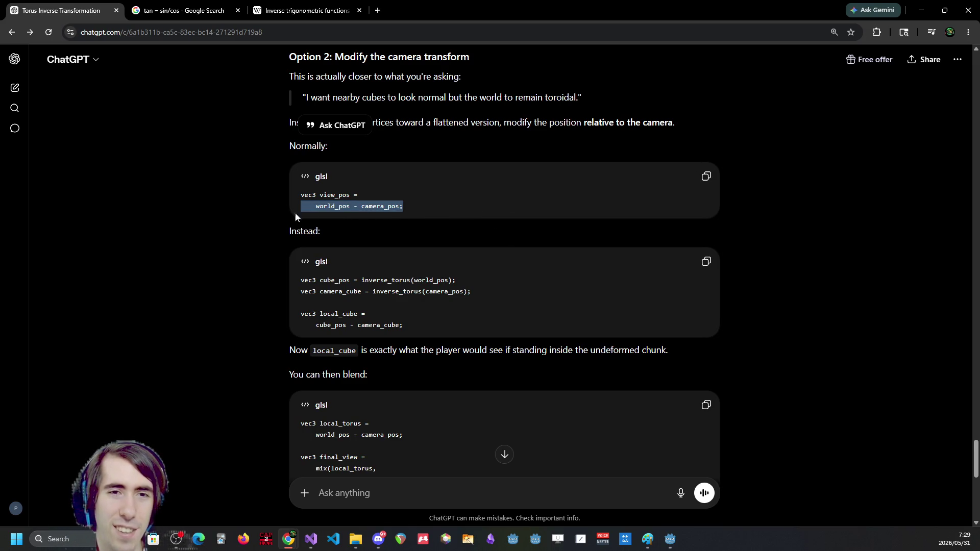
{"action": "left_click_drag", "start_coordinate": [343, 206], "coordinate": [403, 206]}
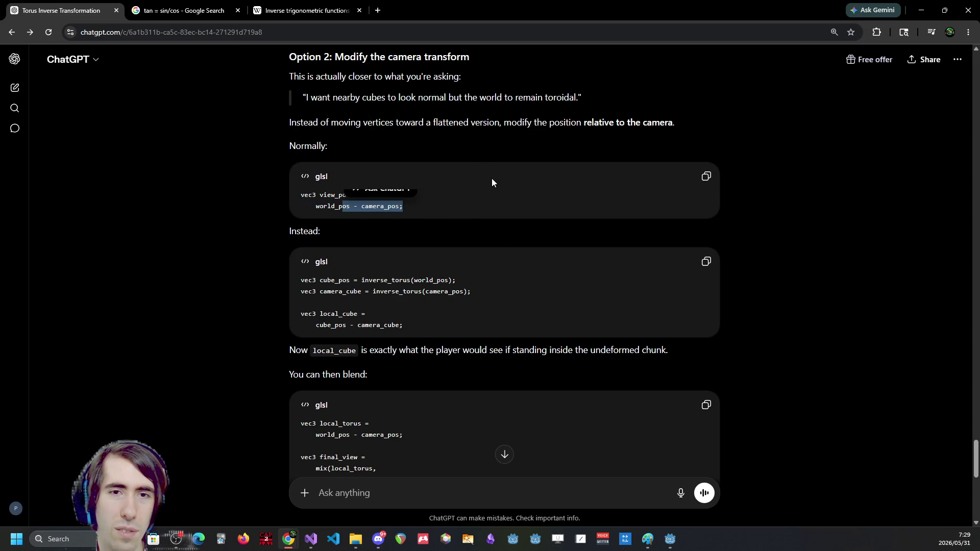
{"action": "left_click", "coordinate": [482, 199]}
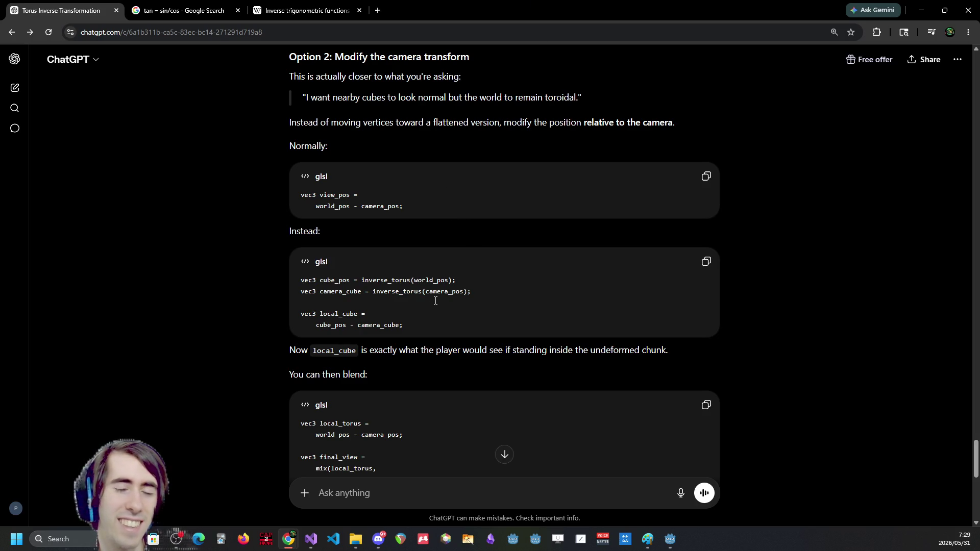
{"action": "scroll", "coordinate": [426, 301], "scroll_direction": "down", "scroll_amount": 3}
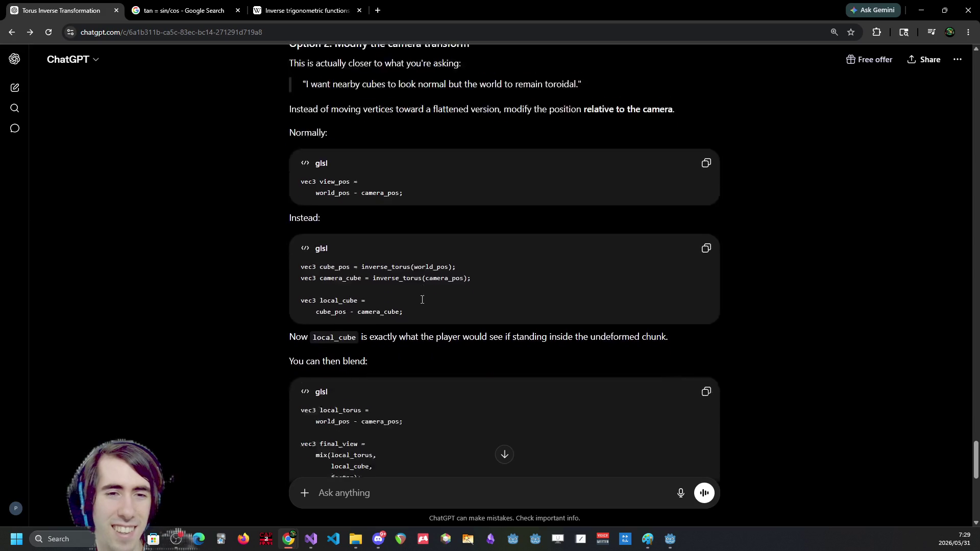
{"action": "scroll", "coordinate": [415, 289], "scroll_direction": "down", "scroll_amount": 4}
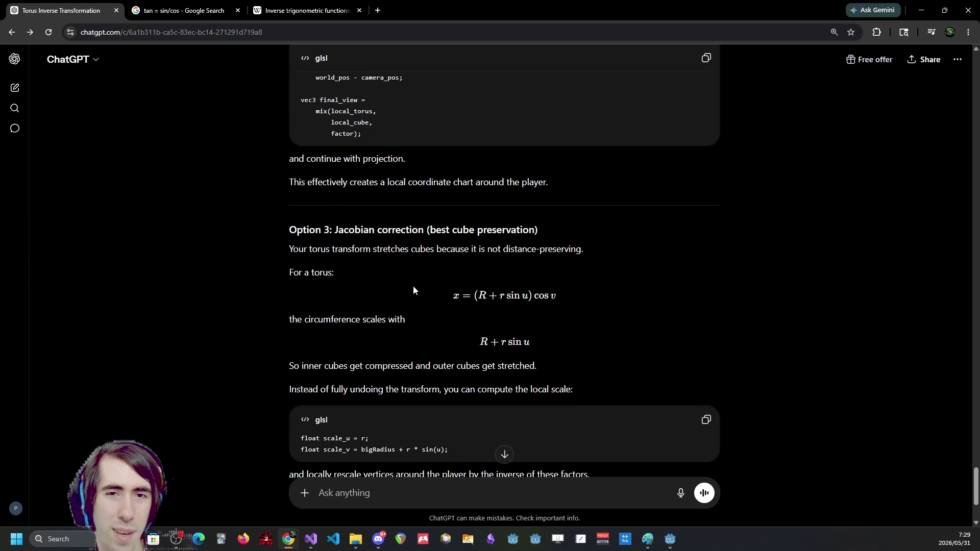
{"action": "left_click_drag", "start_coordinate": [352, 257], "coordinate": [381, 253]}
{"action": "left_click", "coordinate": [380, 253]}
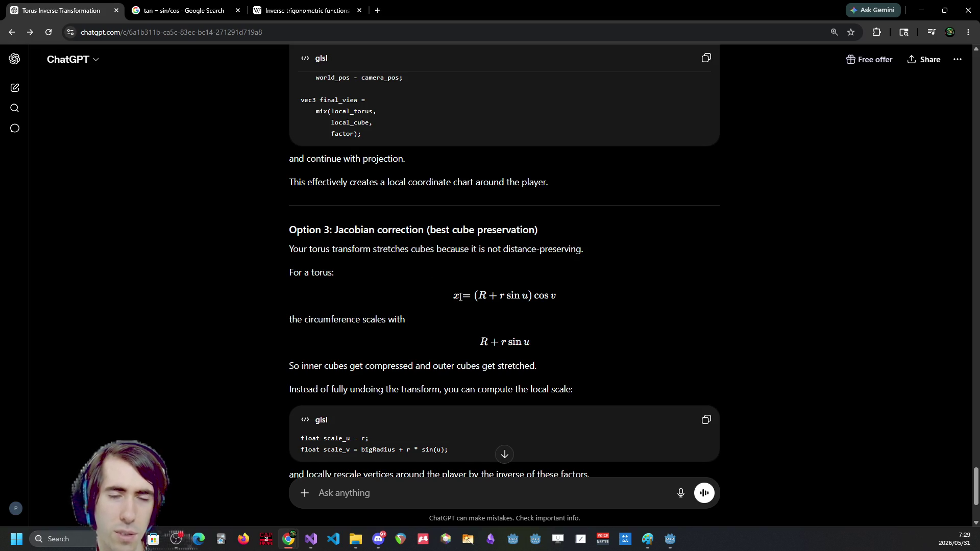
{"action": "scroll", "coordinate": [460, 296], "scroll_direction": "down", "scroll_amount": 2}
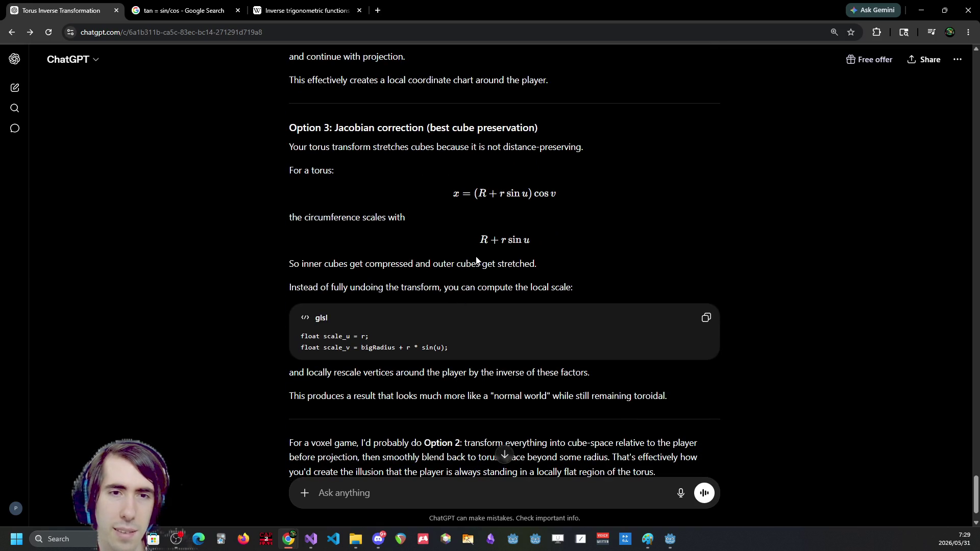
{"action": "left_click_drag", "start_coordinate": [397, 265], "coordinate": [482, 265]}
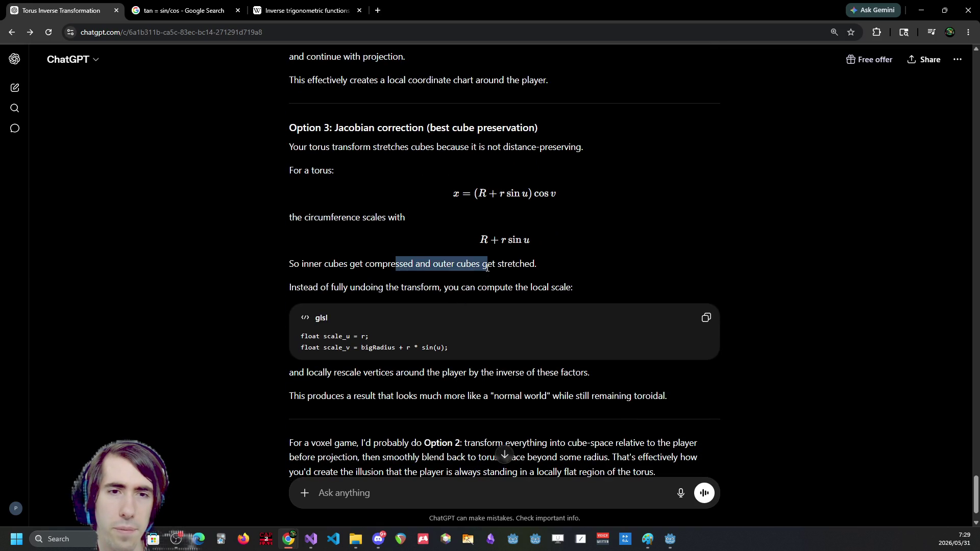
{"action": "left_click", "coordinate": [383, 286]}
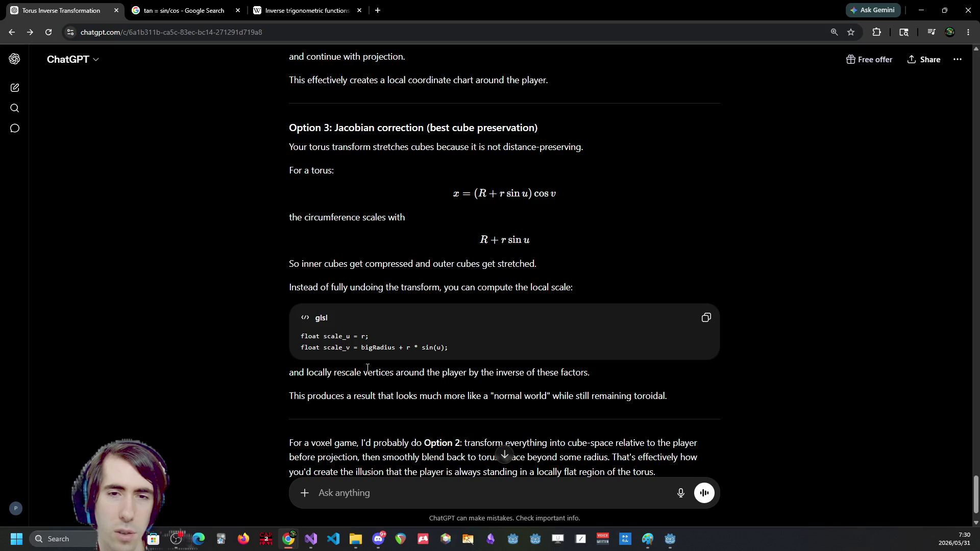
{"action": "scroll", "coordinate": [367, 368], "scroll_direction": "down", "scroll_amount": 1}
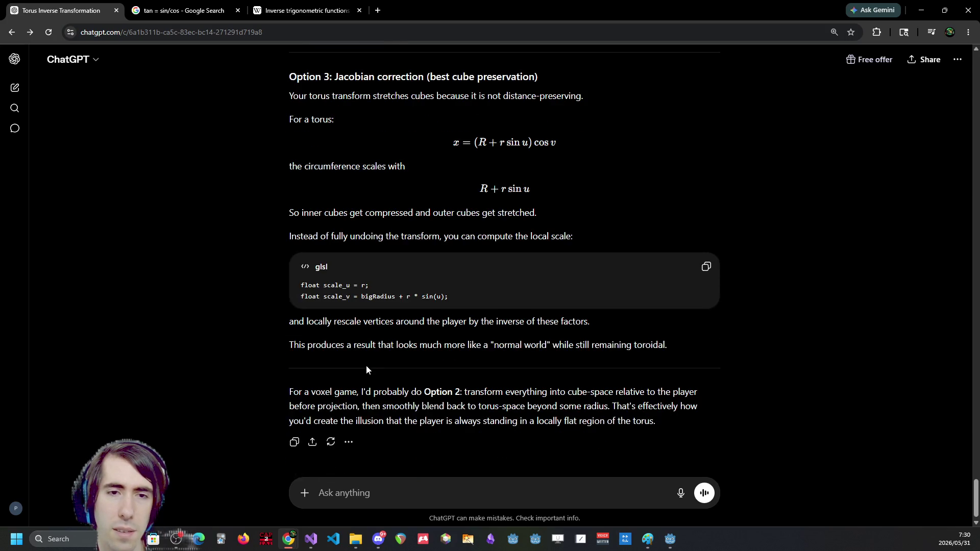
{"action": "left_click_drag", "start_coordinate": [365, 345], "coordinate": [516, 347]}
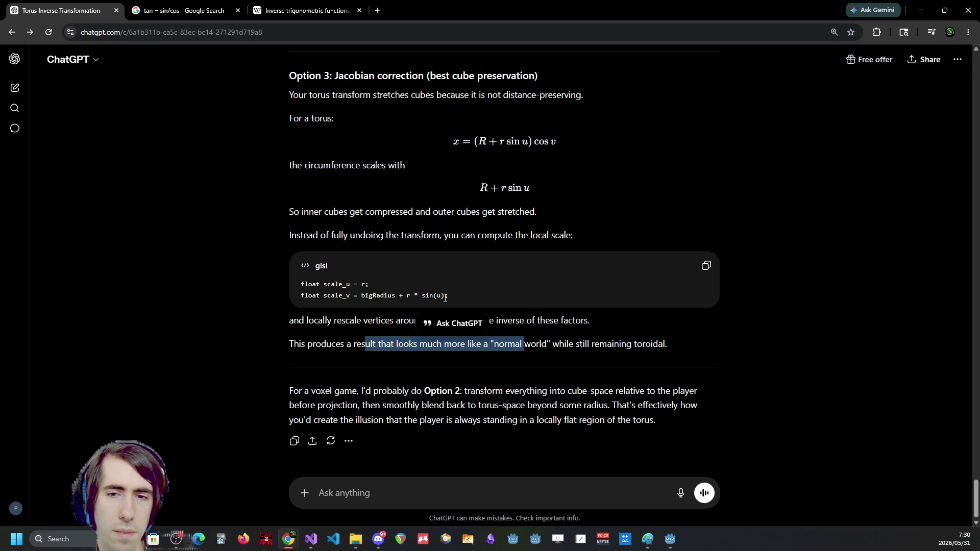
{"action": "scroll", "coordinate": [445, 298], "scroll_direction": "up", "scroll_amount": 9}
{"action": "scroll", "coordinate": [427, 285], "scroll_direction": "down", "scroll_amount": 4}
{"action": "scroll", "coordinate": [427, 284], "scroll_direction": "up", "scroll_amount": 5}
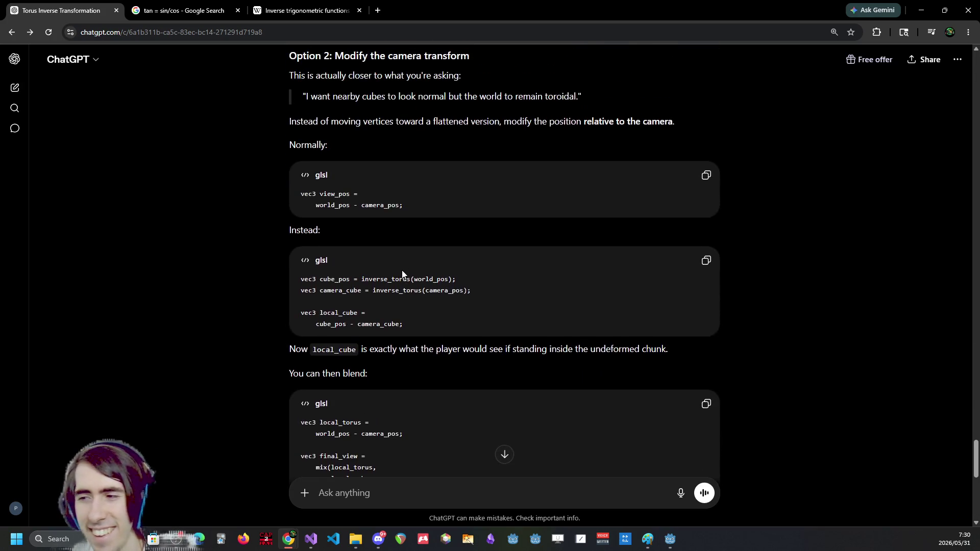
{"action": "scroll", "coordinate": [402, 274], "scroll_direction": "down", "scroll_amount": 1}
{"action": "scroll", "coordinate": [399, 277], "scroll_direction": "up", "scroll_amount": 1}
Return to Godot and inspect the vertexChunkPos line and the cube-space comment
{"action": "scroll", "coordinate": [396, 280], "scroll_direction": "down", "scroll_amount": 1}
{"action": "key", "text": "alt+Tab"}
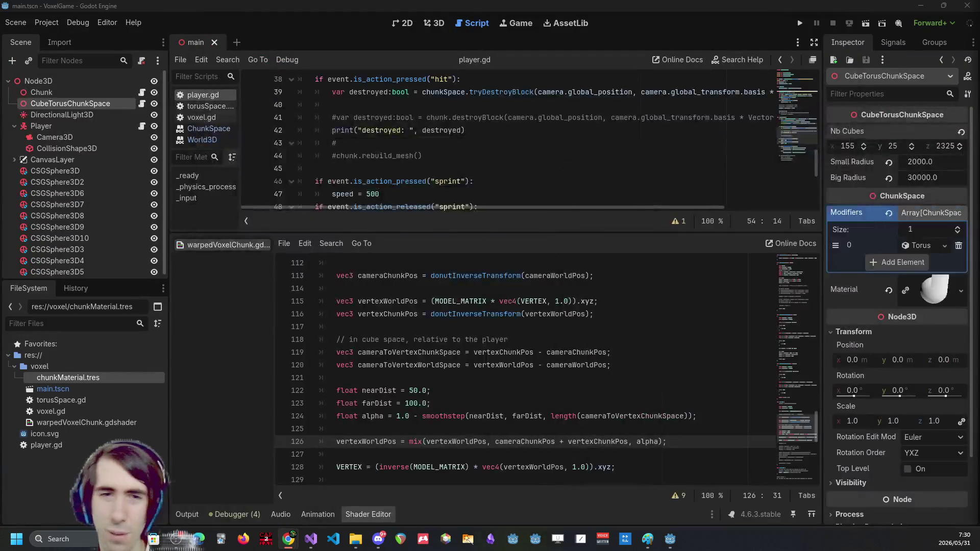
{"action": "scroll", "coordinate": [514, 364], "scroll_direction": "down", "scroll_amount": 3}
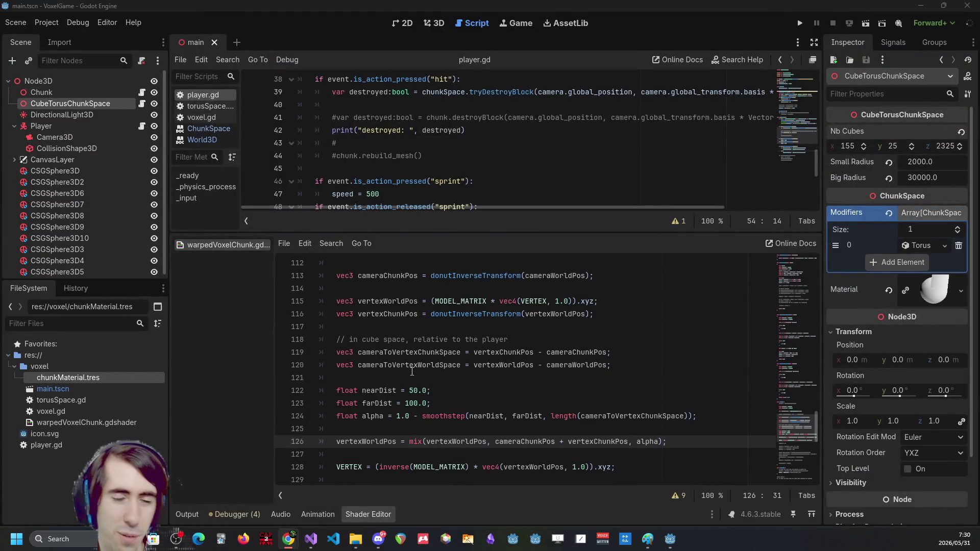
{"action": "left_click", "coordinate": [397, 311]}
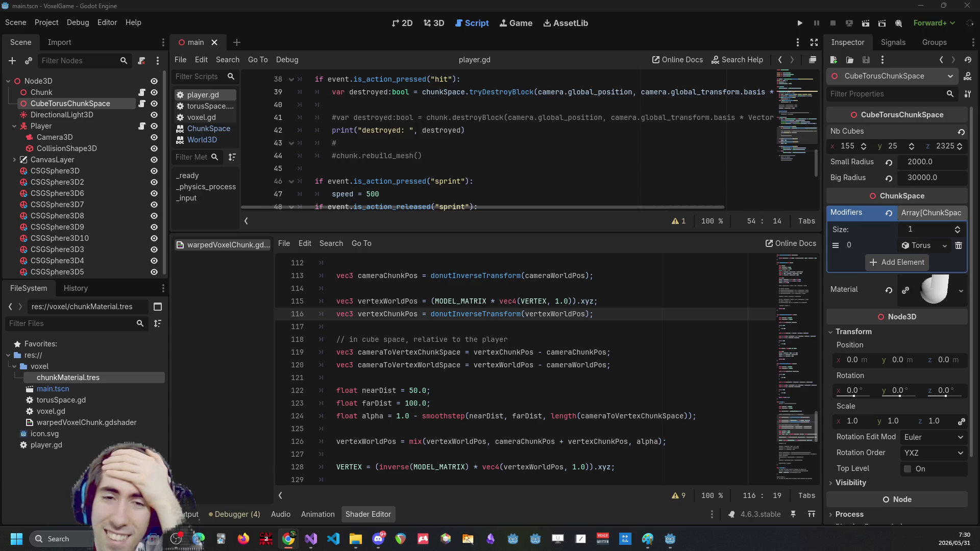
{"action": "left_click", "coordinate": [412, 339]}
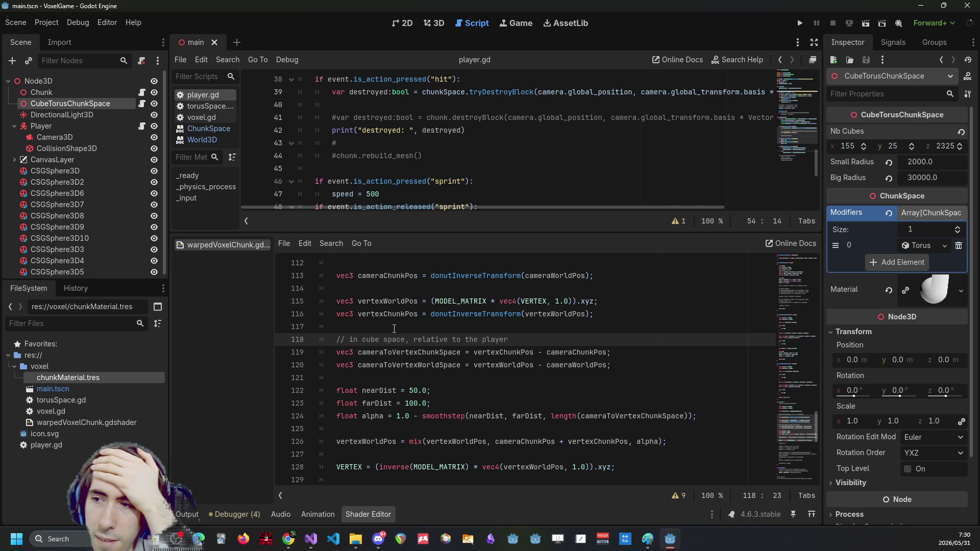
Select ChunkPos in vertexChunkPos and place the caret in cameraToVertexChunkSpace on line 119
{"action": "scroll", "coordinate": [457, 344], "scroll_direction": "up", "scroll_amount": 1}
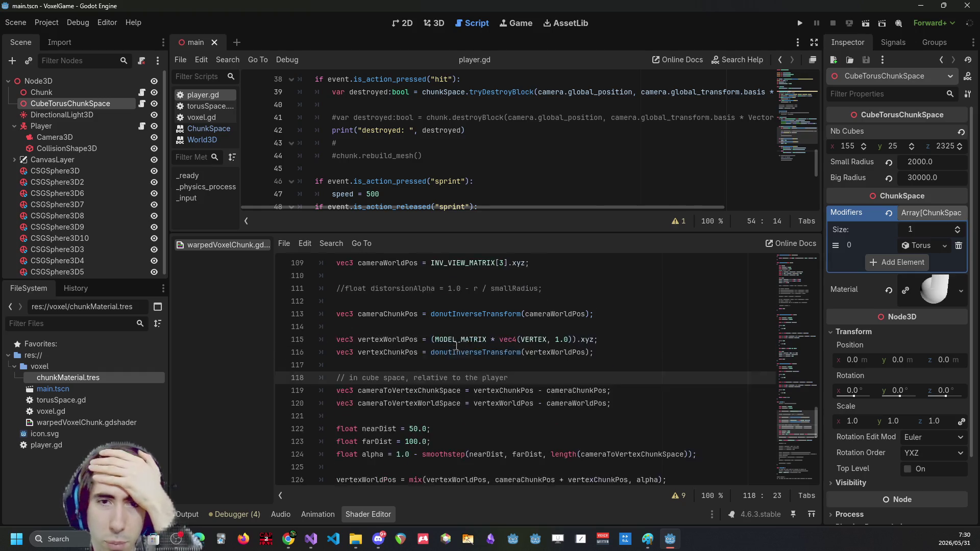
{"action": "left_click", "coordinate": [384, 314]}
{"action": "left_click", "coordinate": [385, 352]}
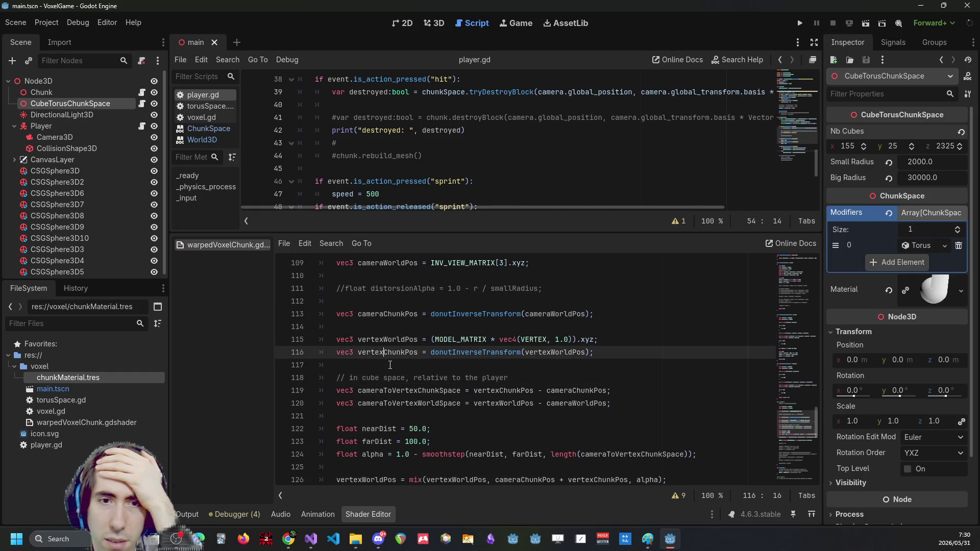
{"action": "scroll", "coordinate": [392, 362], "scroll_direction": "down", "scroll_amount": 1}
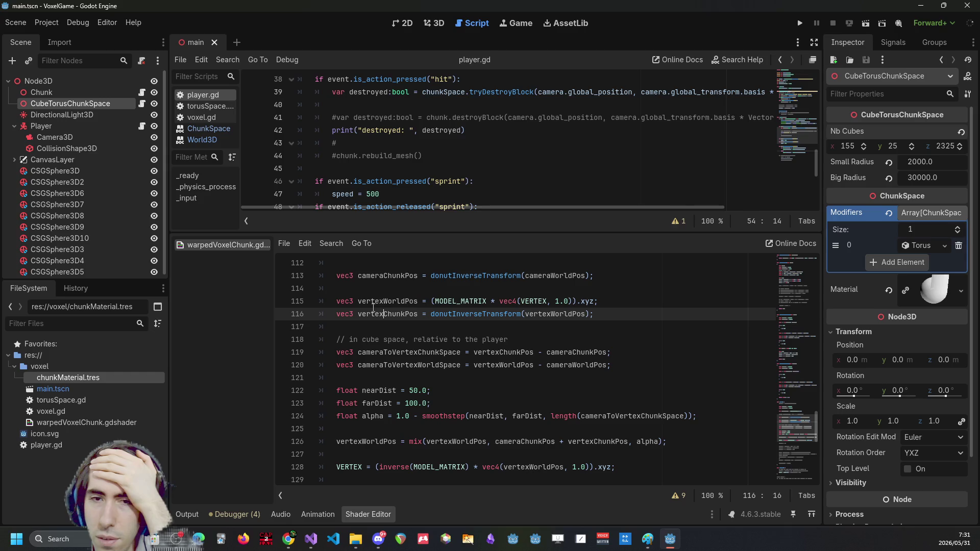
{"action": "mouse_move", "coordinate": [382, 313]}
{"action": "left_mouse_down"}
{"action": "mouse_move", "coordinate": [403, 327]}
{"action": "mouse_move", "coordinate": [419, 314]}
{"action": "left_mouse_up"}
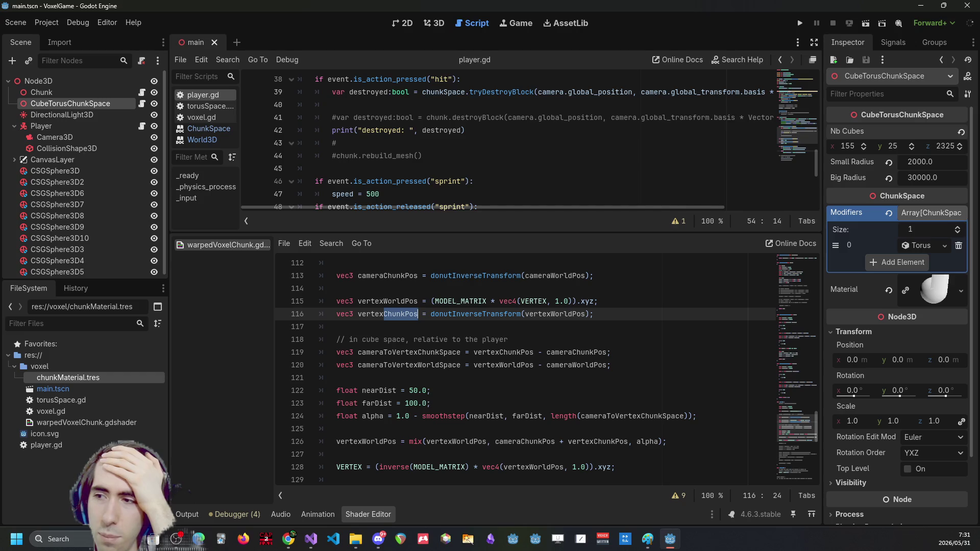
{"action": "key", "text": "alt+Tab"}
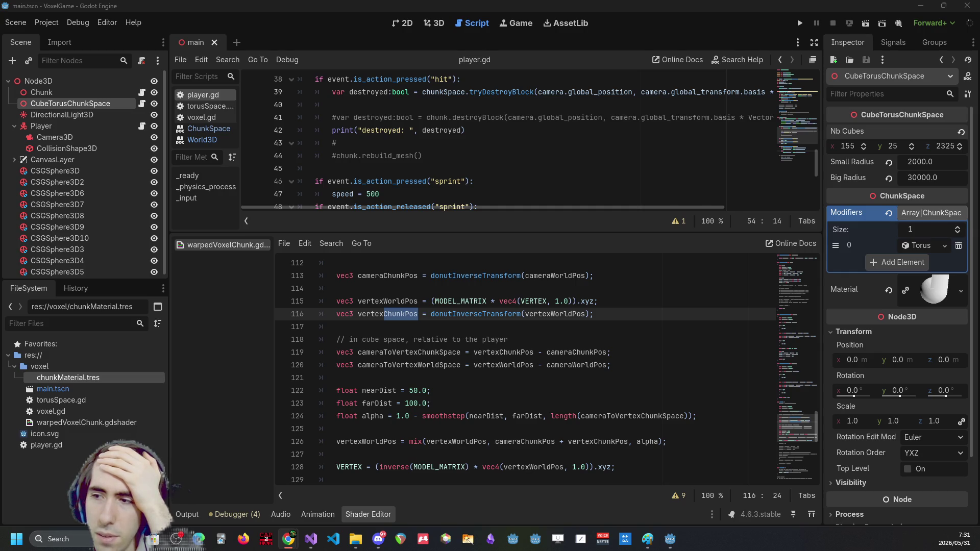
{"action": "left_click", "coordinate": [433, 351]}
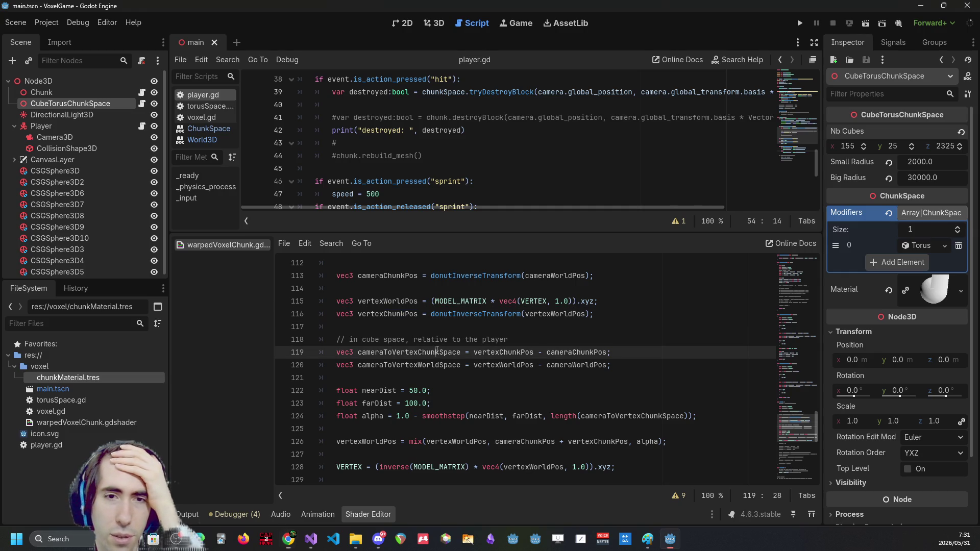
{"action": "scroll", "coordinate": [436, 349], "scroll_direction": "down", "scroll_amount": 2}
{"action": "scroll", "coordinate": [437, 349], "scroll_direction": "up", "scroll_amount": 1}
{"action": "scroll", "coordinate": [435, 349], "scroll_direction": "down", "scroll_amount": 3}
{"action": "scroll", "coordinate": [434, 349], "scroll_direction": "up", "scroll_amount": 3}
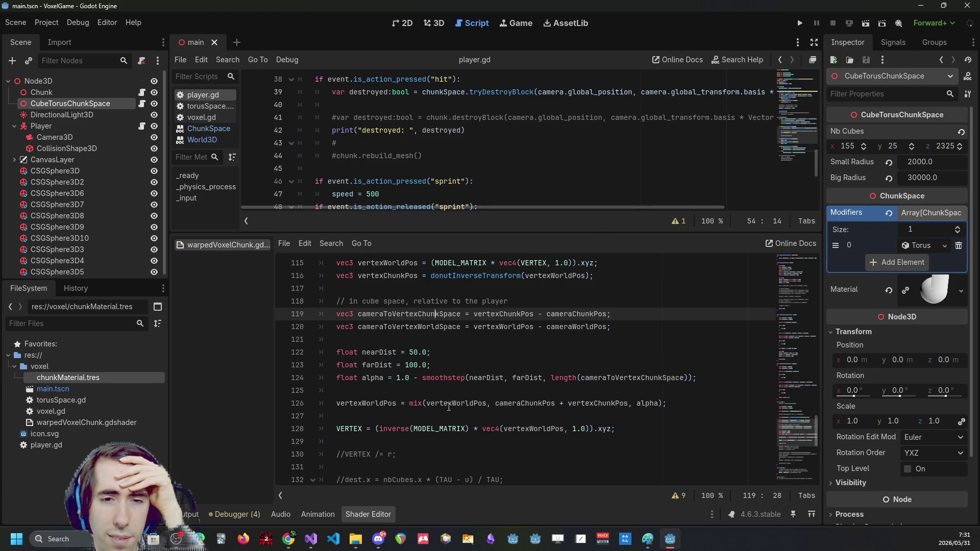
{"action": "left_click", "coordinate": [465, 403]}
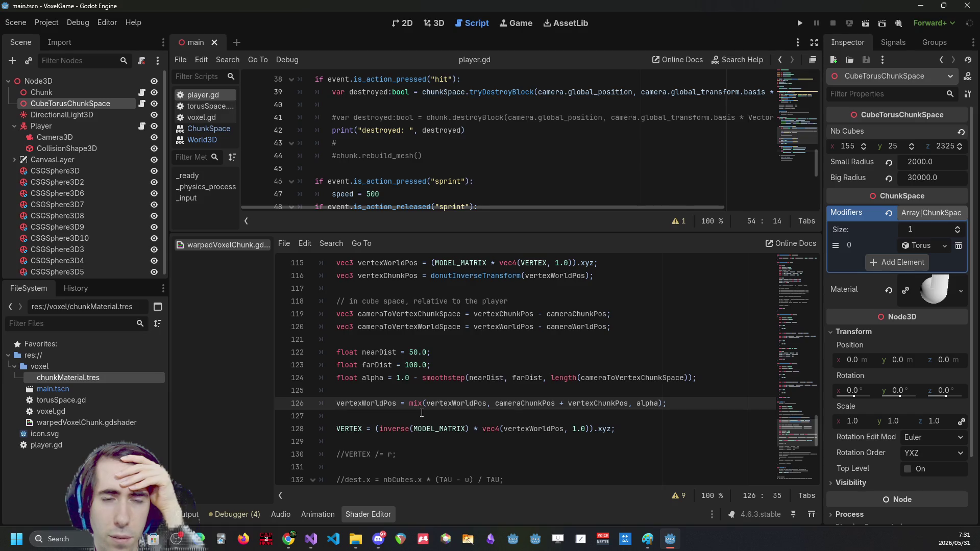
{"action": "left_click", "coordinate": [450, 386]}
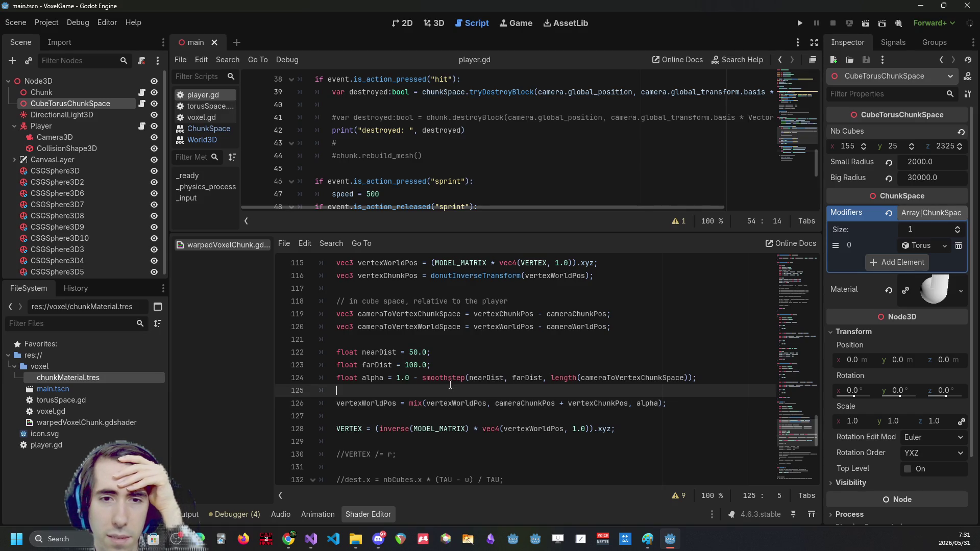
{"action": "left_click", "coordinate": [417, 378]}
{"action": "left_click", "coordinate": [492, 378]}
{"action": "left_click", "coordinate": [602, 378]}
{"action": "triple_click", "coordinate": [473, 402]}
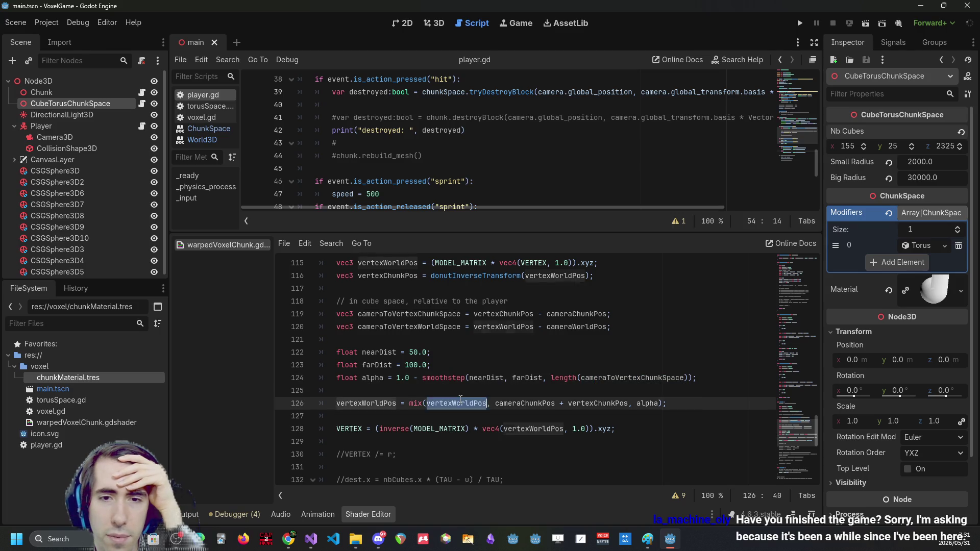
{"action": "left_click", "coordinate": [472, 402]}
{"action": "left_click", "coordinate": [489, 403]}
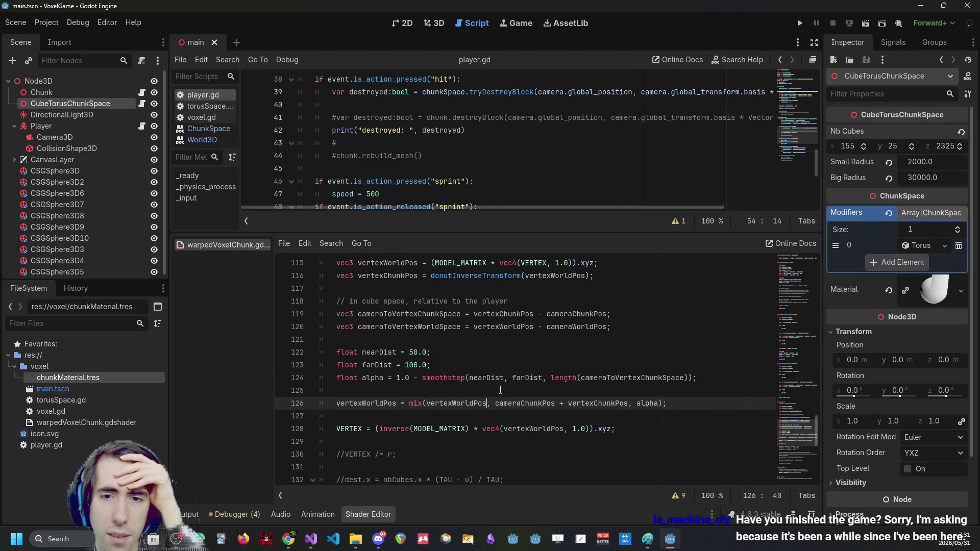
{"action": "key", "text": "shift+Right"}
{"action": "key", "text": "shift+Right"}
{"action": "key", "text": "shift+Right"}
{"action": "key", "text": "Right"}
{"action": "left_click", "coordinate": [486, 402]}
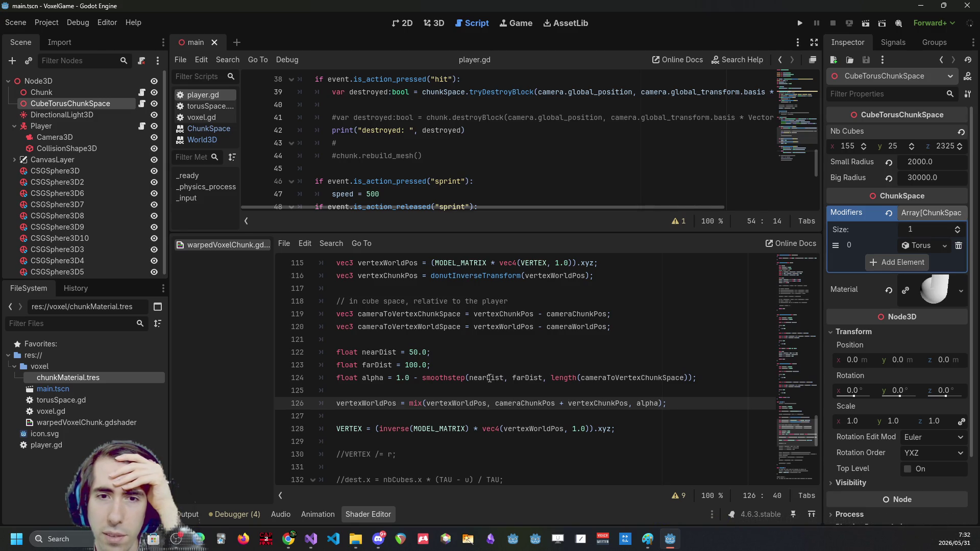
{"action": "scroll", "coordinate": [489, 378], "scroll_direction": "up", "scroll_amount": 4}
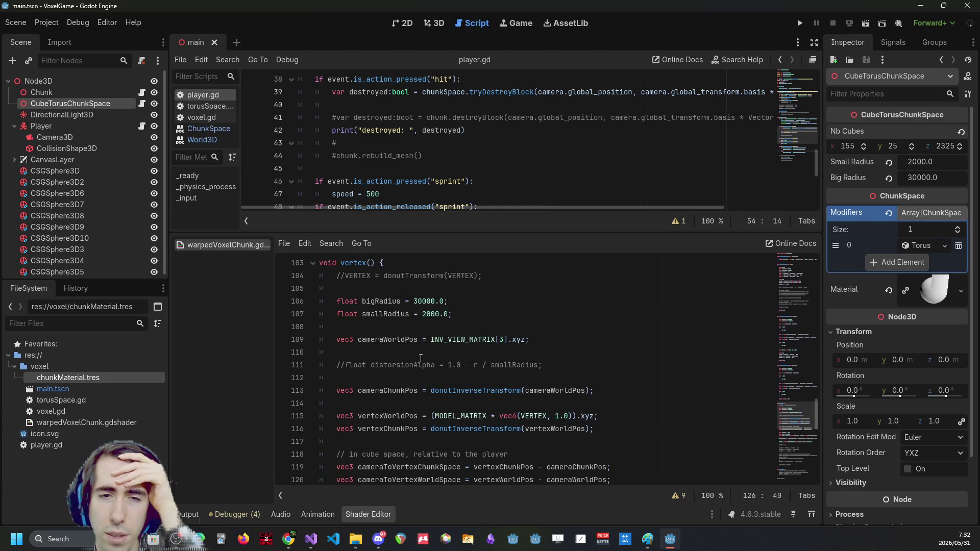
{"action": "scroll", "coordinate": [421, 358], "scroll_direction": "down", "scroll_amount": 1}
{"action": "double_click", "coordinate": [388, 301]}
{"action": "scroll", "coordinate": [466, 408], "scroll_direction": "down", "scroll_amount": 3}
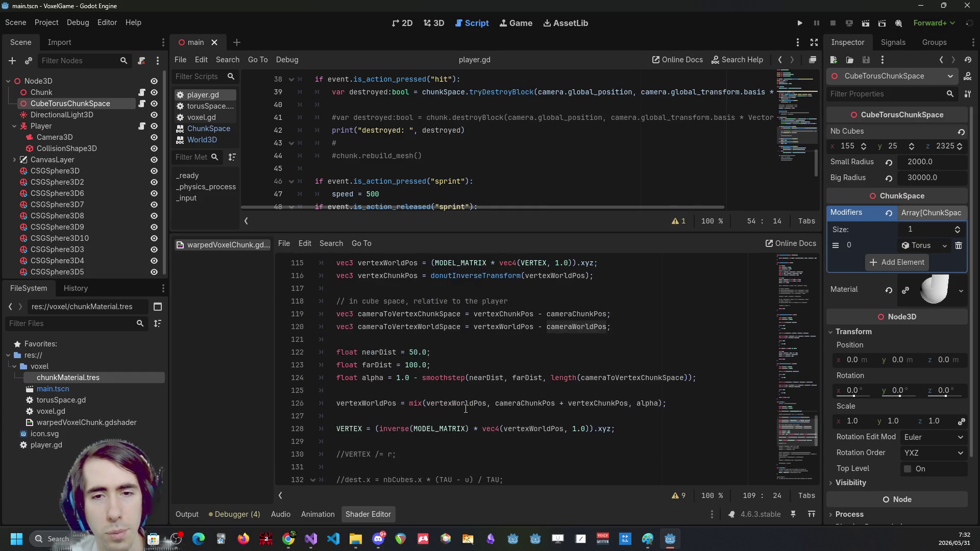
{"action": "left_click", "coordinate": [490, 403]}
{"action": "type", "text": "- cameraWorldPos"}
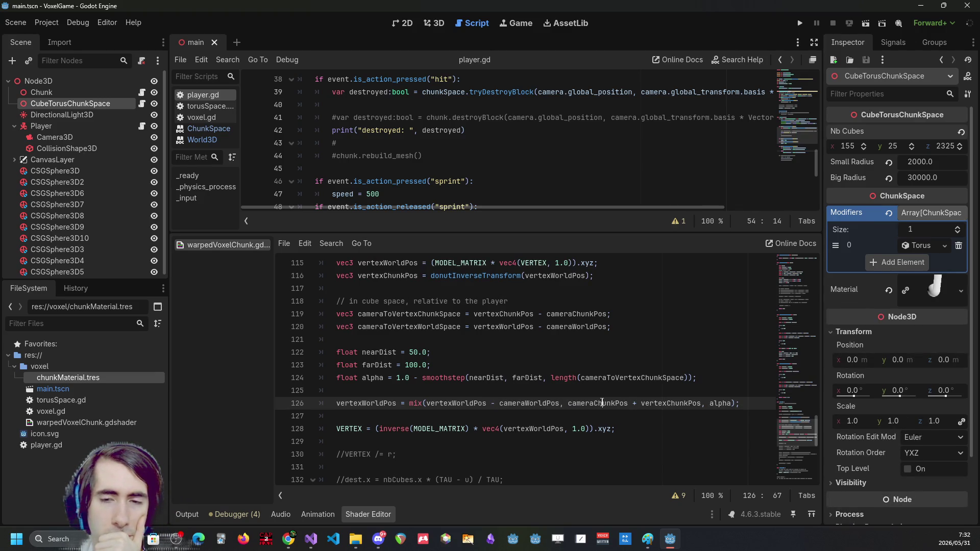
{"action": "double_click", "coordinate": [602, 403]}
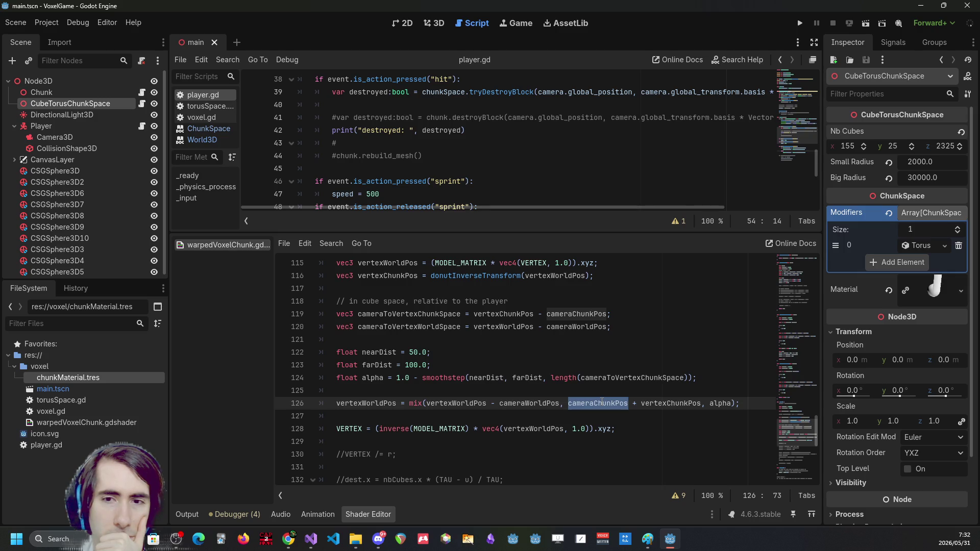
{"action": "left_click", "coordinate": [701, 405]}
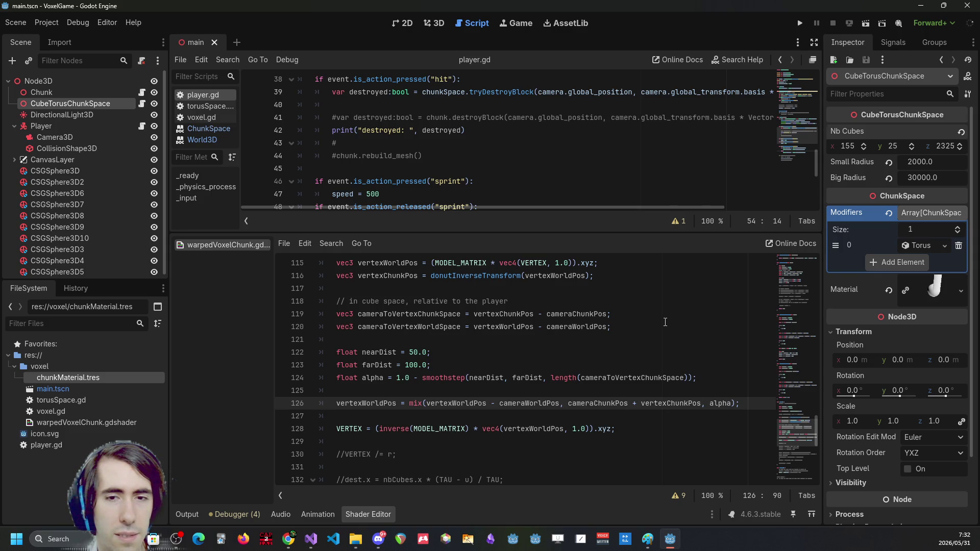
{"action": "mouse_move", "coordinate": [569, 403]}
{"action": "left_mouse_down"}
{"action": "mouse_move", "coordinate": [735, 406]}
{"action": "mouse_move", "coordinate": [702, 406]}
{"action": "left_mouse_up"}
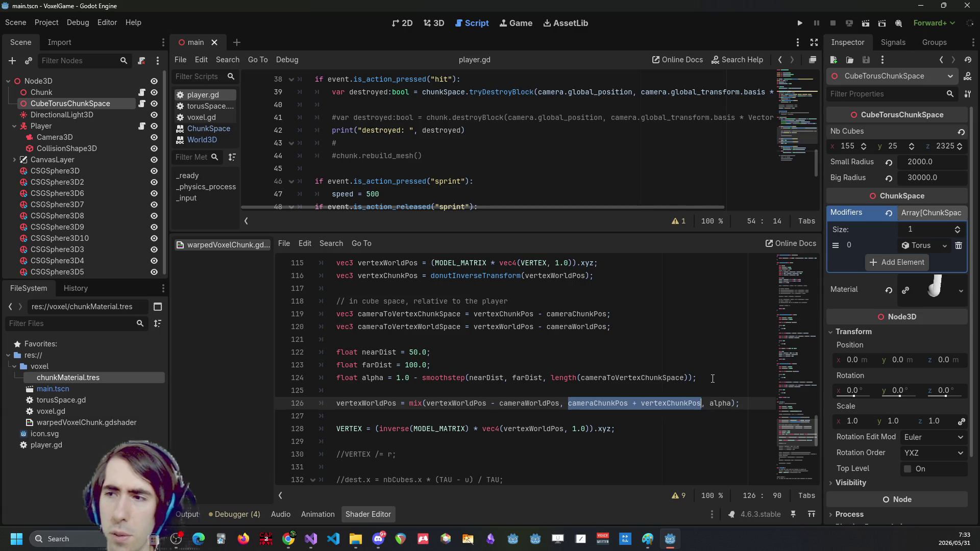
{"action": "key", "text": "alt+Tab"}
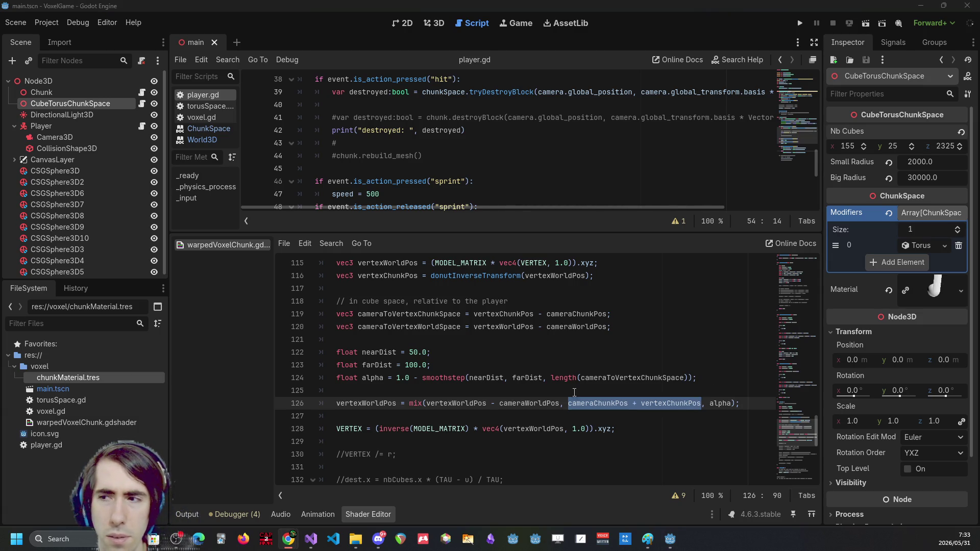
{"action": "left_click", "coordinate": [615, 403]}
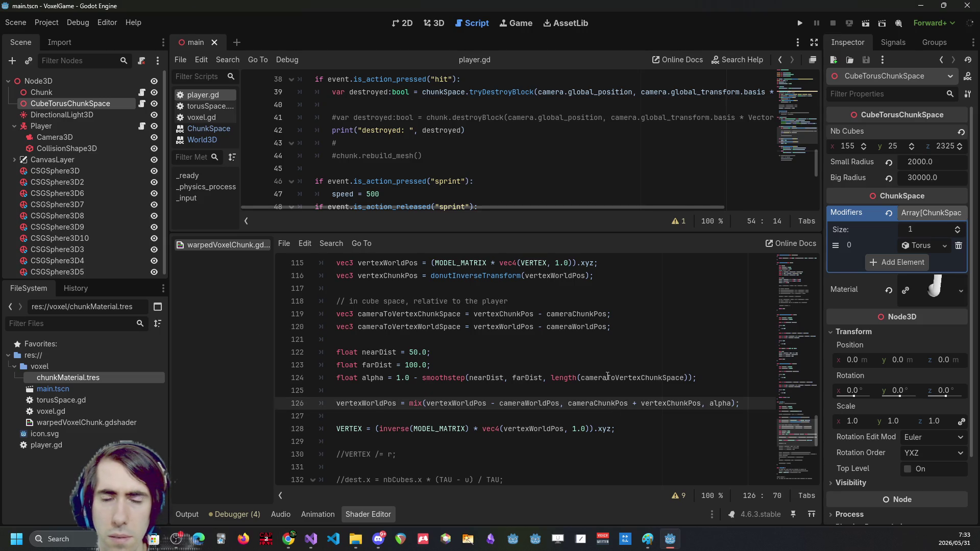
{"action": "scroll", "coordinate": [607, 376], "scroll_direction": "up", "scroll_amount": 1}
{"action": "left_click", "coordinate": [289, 539]}
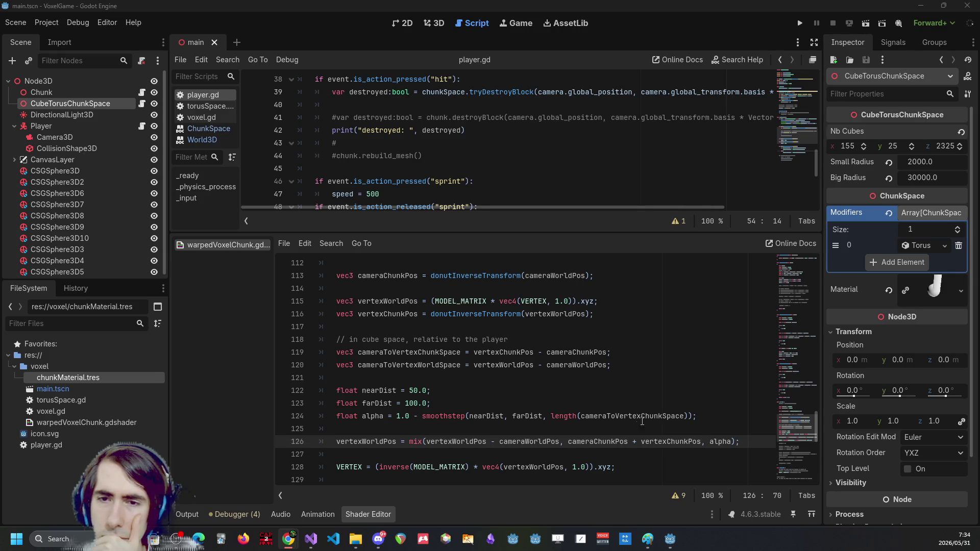
Trace the uses of cameraChunkPos, vertexWorldPos and cameraWorldPos, and copy cameraToVertexWorldSpace
{"action": "double_click", "coordinate": [582, 442]}
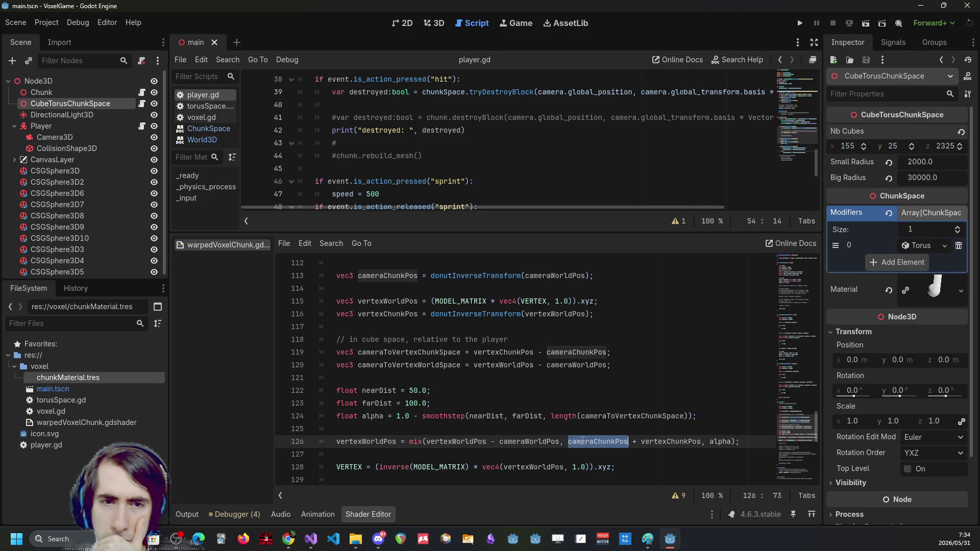
{"action": "scroll", "coordinate": [584, 431], "scroll_direction": "down", "scroll_amount": 1}
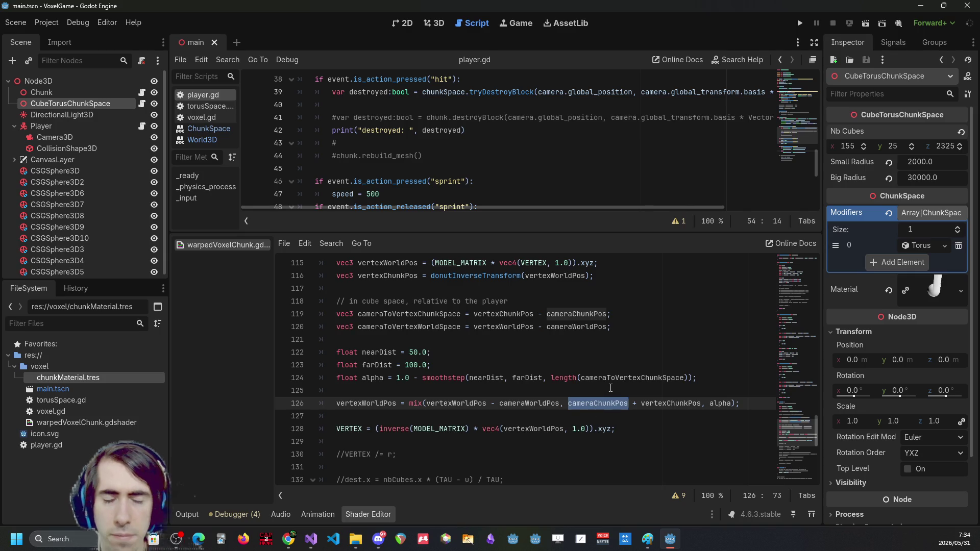
{"action": "key", "text": "Right"}
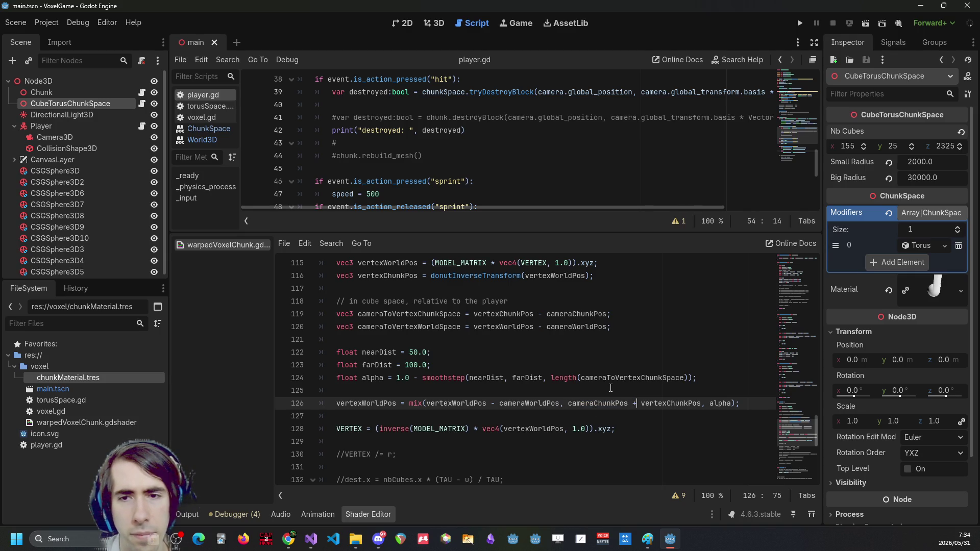
{"action": "double_click", "coordinate": [590, 403]}
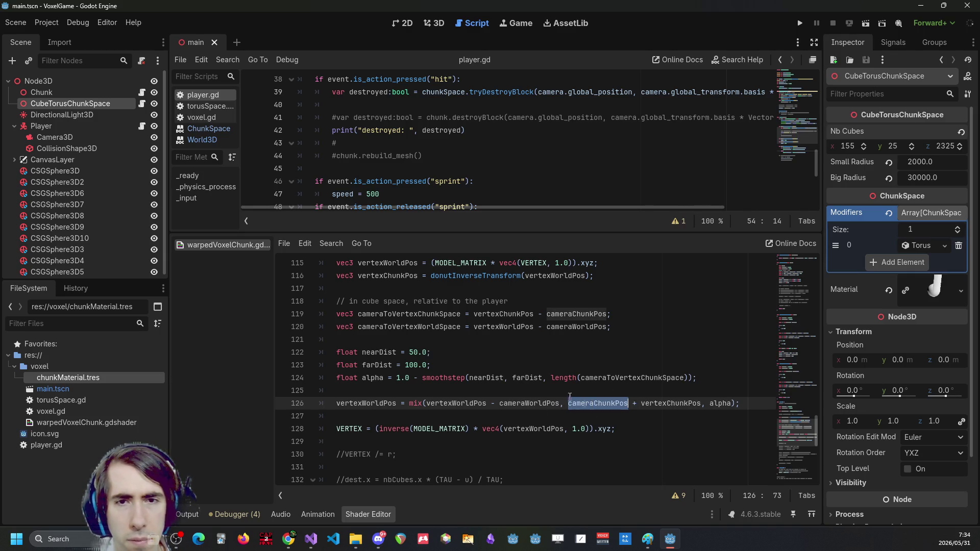
{"action": "double_click", "coordinate": [437, 328]}
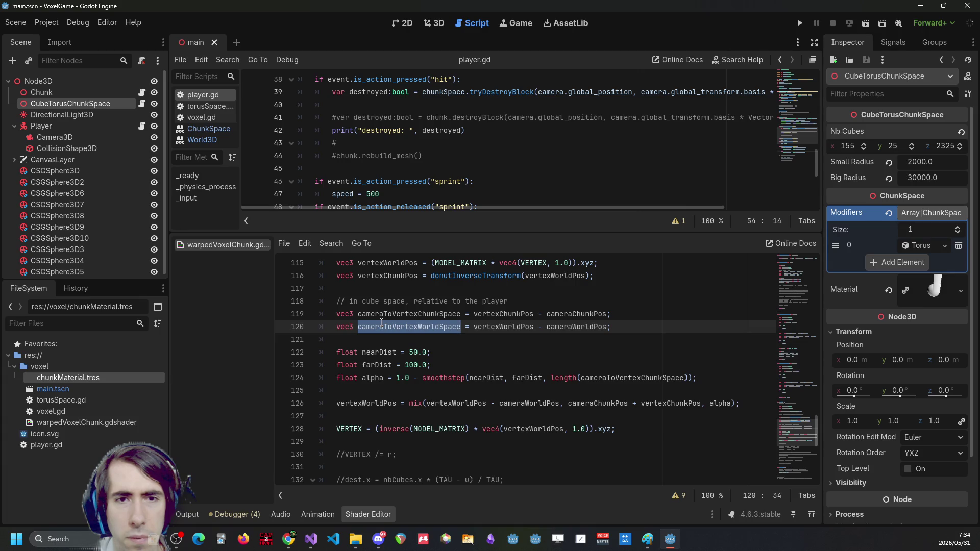
{"action": "double_click", "coordinate": [405, 315]}
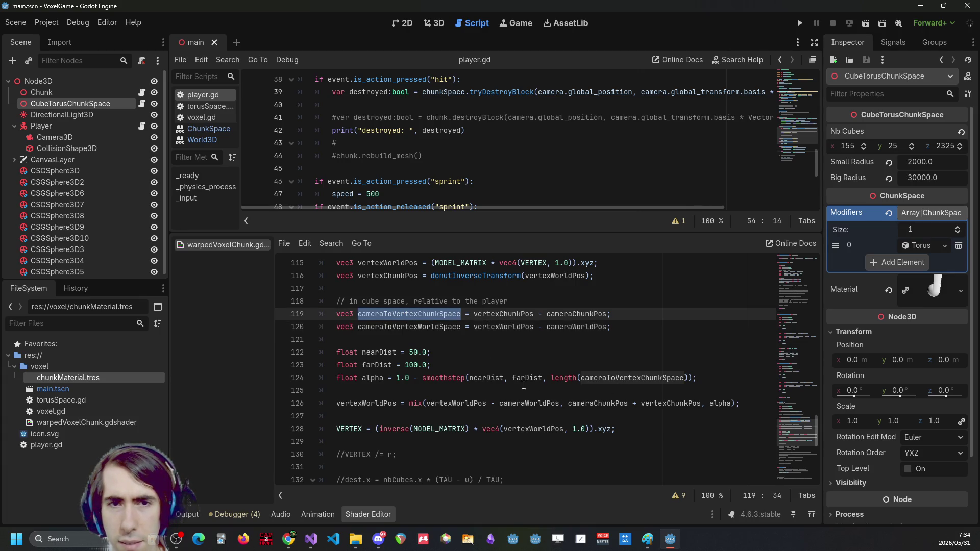
{"action": "double_click", "coordinate": [490, 327]}
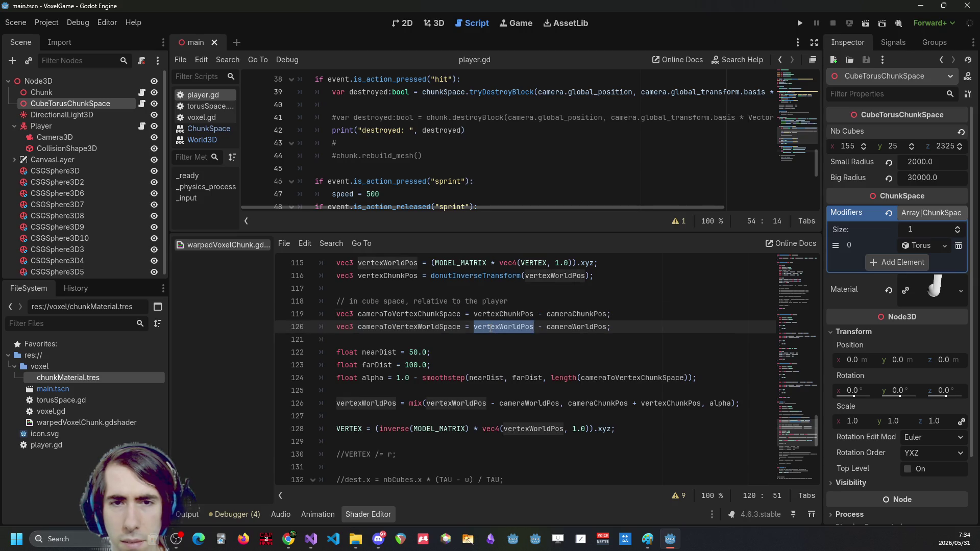
{"action": "double_click", "coordinate": [556, 327]}
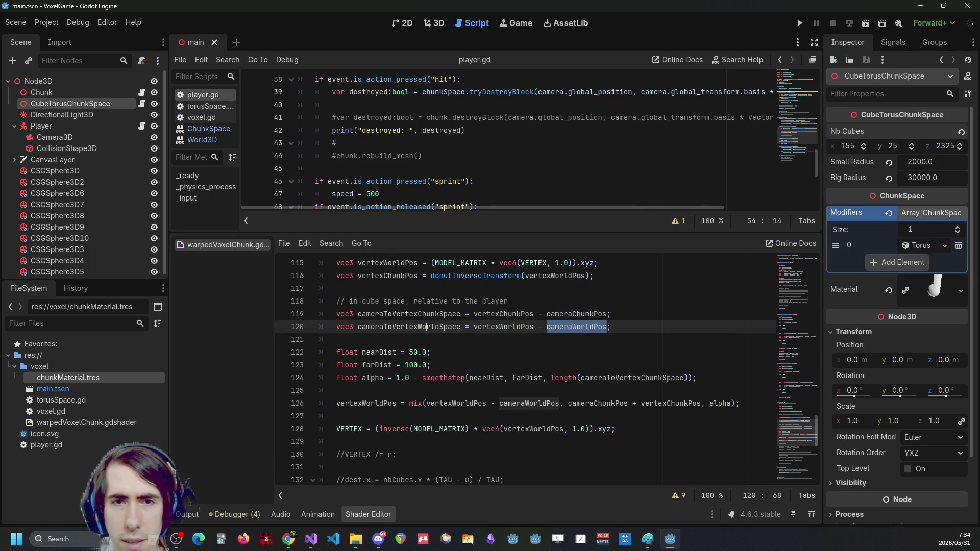
{"action": "double_click", "coordinate": [426, 327]}
{"action": "key", "text": "ctrl+c"}
Replace mix()'s arguments on line 126 with cameraToVertexWorldSpace and cameraToVertexChunkSpace, then save
{"action": "left_click_drag", "start_coordinate": [427, 403], "coordinate": [560, 405]}
{"action": "key", "text": "ctrl+v"}
{"action": "double_click", "coordinate": [414, 315]}
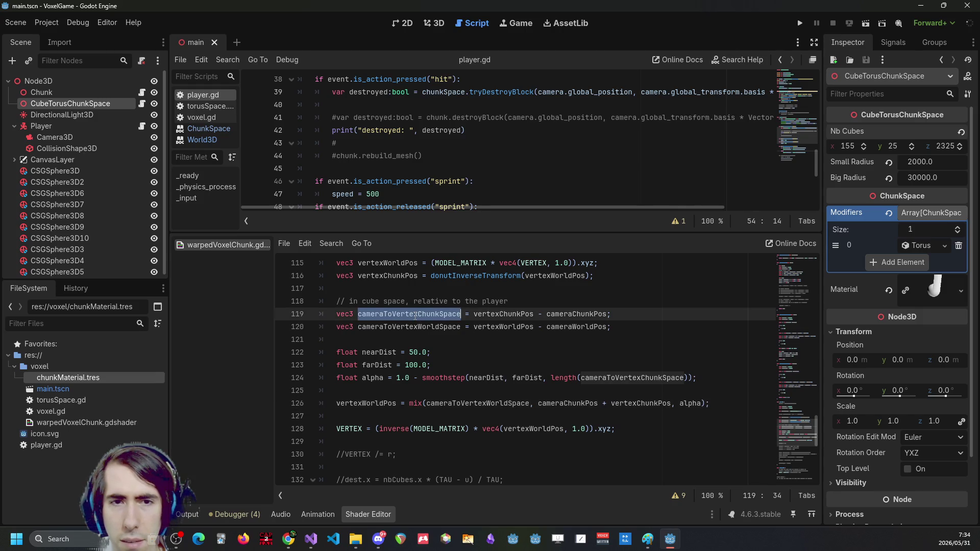
{"action": "left_click_drag", "start_coordinate": [538, 403], "coordinate": [671, 403]}
{"action": "type", "text": "cameraToVertexChunkSpace"}
{"action": "key", "text": "ctrl+s"}
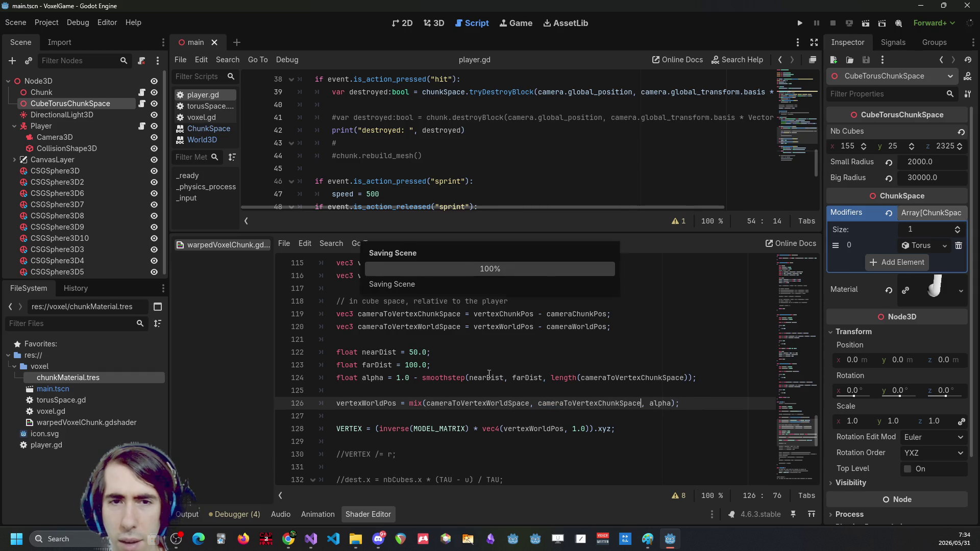
Launch the game with Run Project to test the new blend
{"action": "left_click", "coordinate": [492, 378]}
{"action": "key", "text": "Right"}
{"action": "key", "text": "Right"}
{"action": "left_click", "coordinate": [502, 342]}
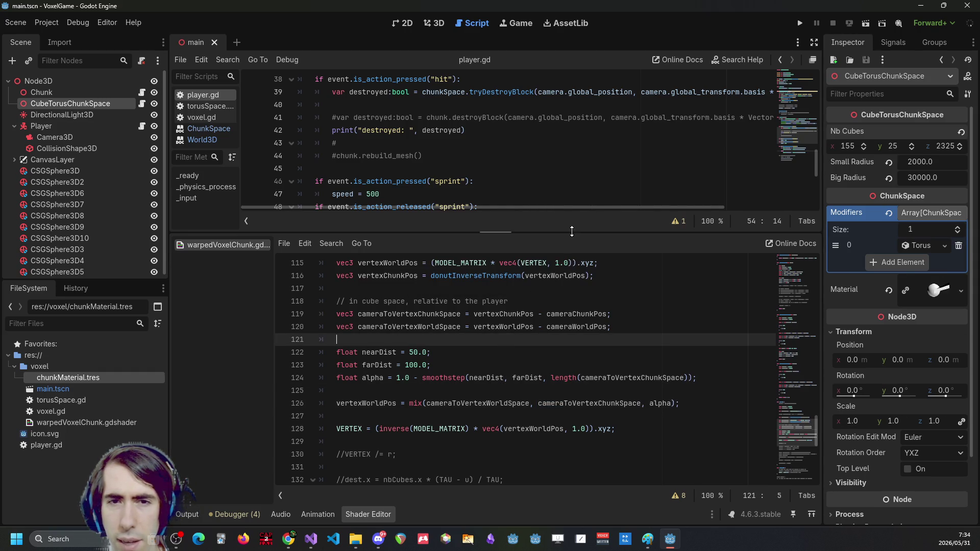
{"action": "left_click", "coordinate": [800, 24]}
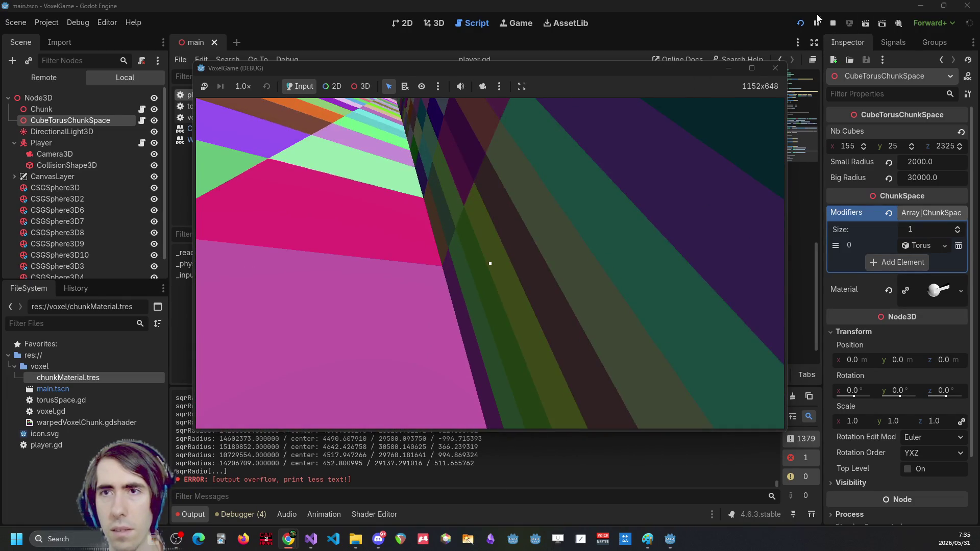
Bring the Godot editor forward and stop the running VoxelGame
{"action": "left_click", "coordinate": [769, 5]}
{"action": "left_click", "coordinate": [832, 24]}
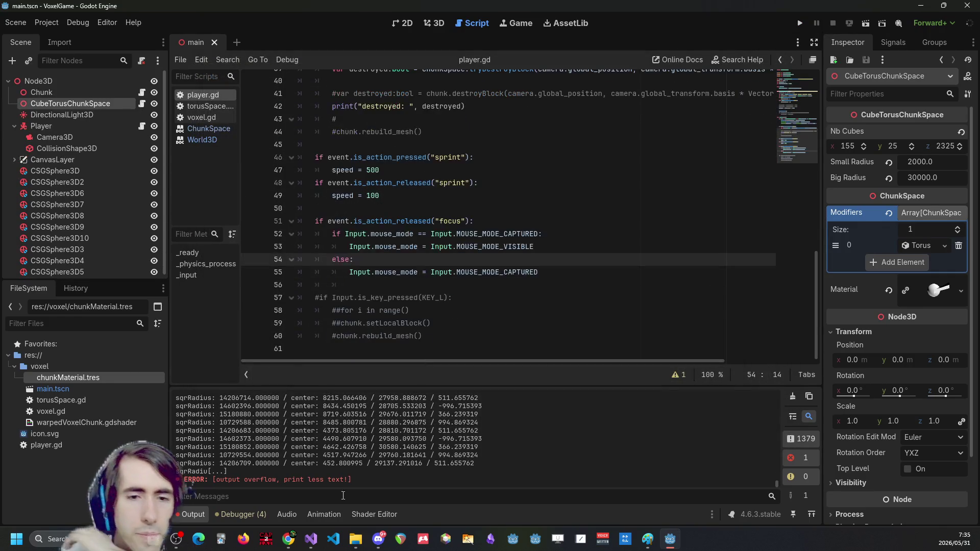
Comment out line 128's VERTEX assignment with // and relaunch the game
{"action": "left_click", "coordinate": [374, 514]}
{"action": "scroll", "coordinate": [404, 330], "scroll_direction": "down", "scroll_amount": 3}
{"action": "left_click", "coordinate": [346, 319]}
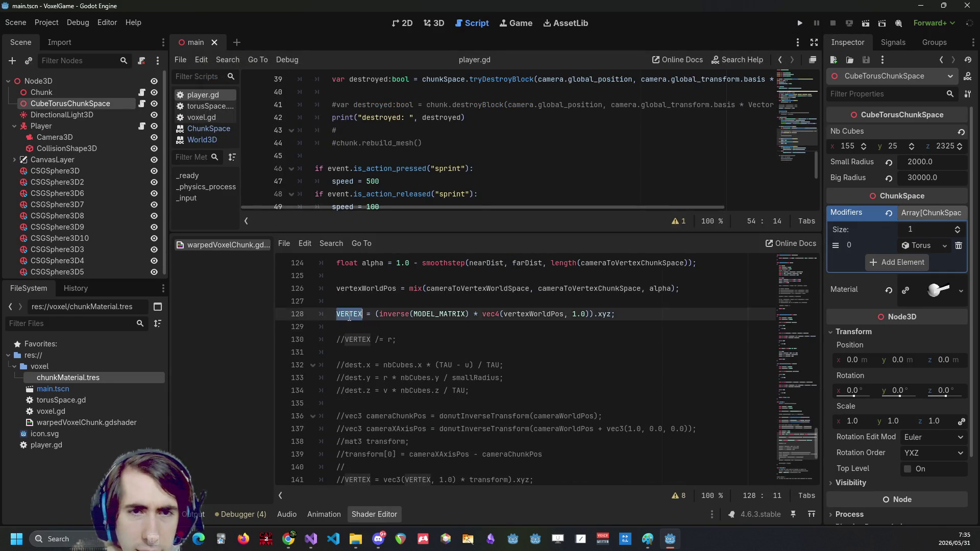
{"action": "scroll", "coordinate": [346, 354], "scroll_direction": "down", "scroll_amount": 3}
{"action": "scroll", "coordinate": [346, 353], "scroll_direction": "down", "scroll_amount": 2}
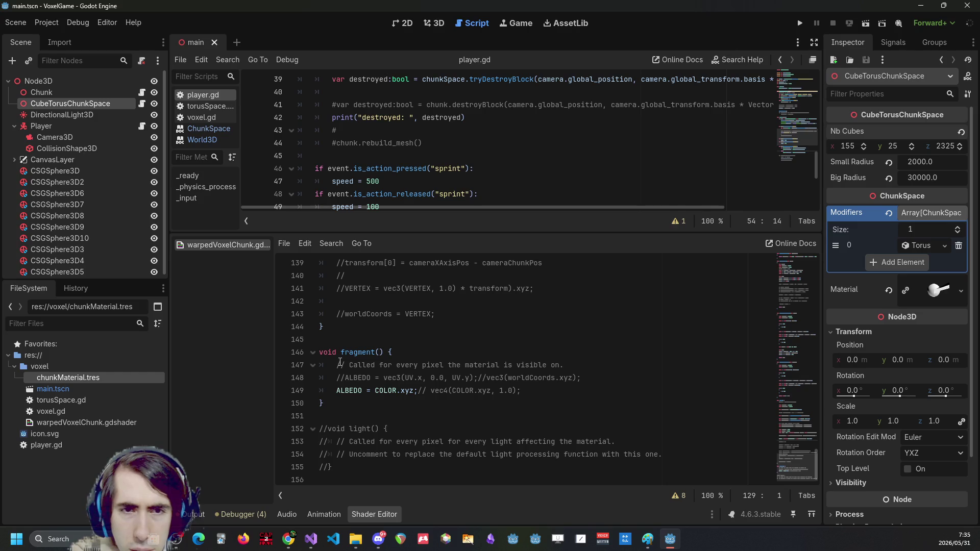
{"action": "scroll", "coordinate": [340, 361], "scroll_direction": "up", "scroll_amount": 7}
{"action": "left_click", "coordinate": [336, 390]}
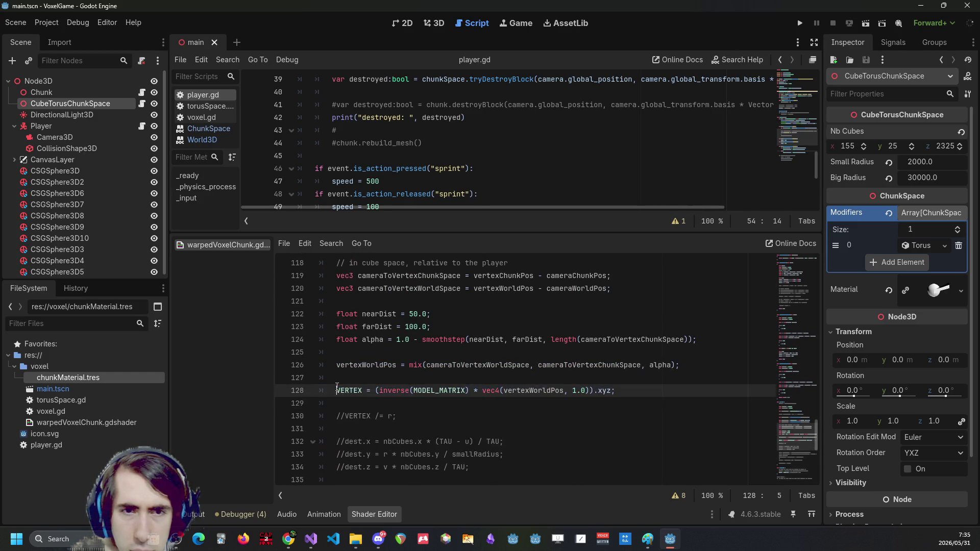
{"action": "type", "text": "//"}
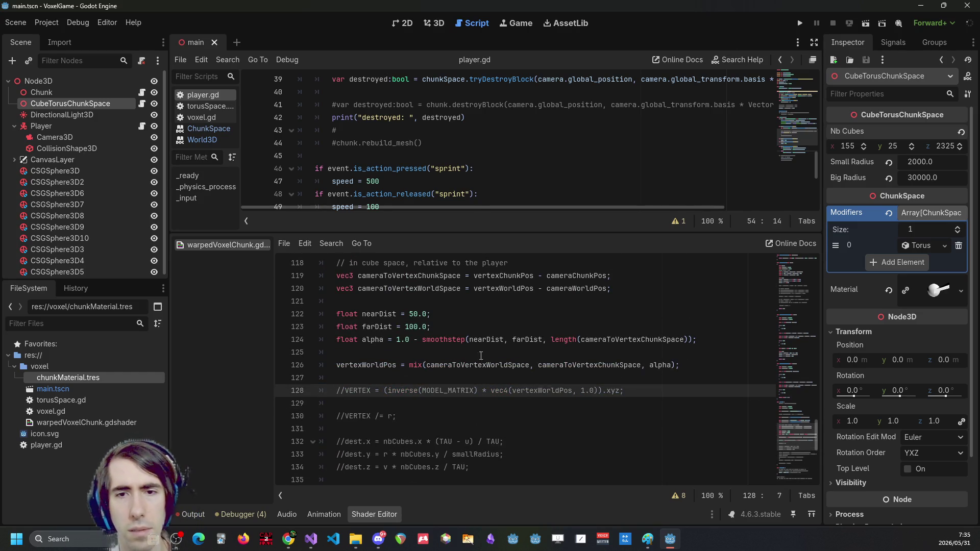
{"action": "double_click", "coordinate": [568, 391]}
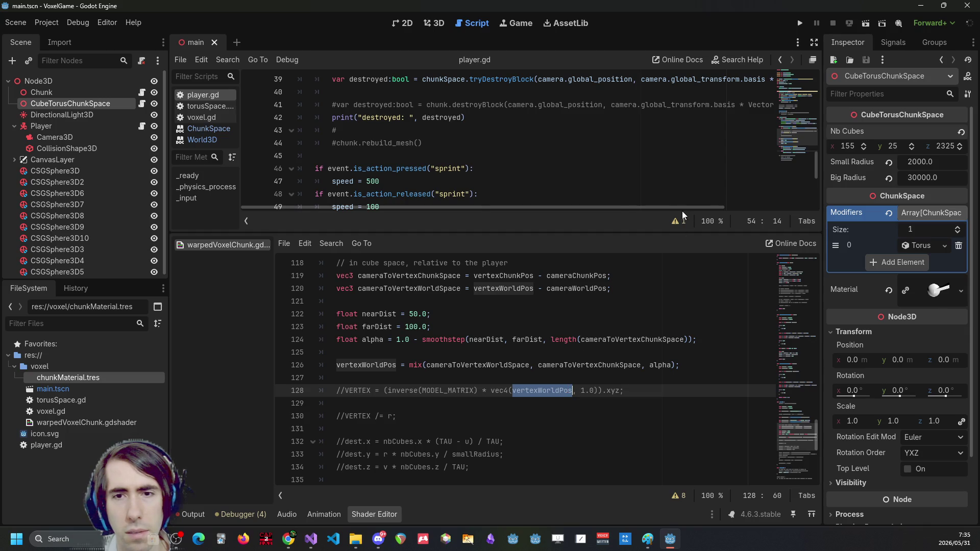
{"action": "left_click", "coordinate": [800, 23]}
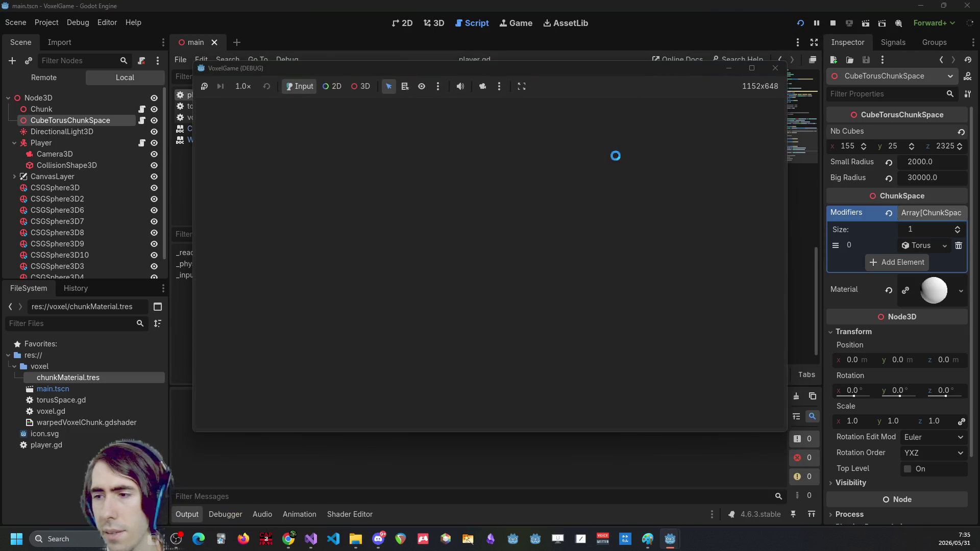
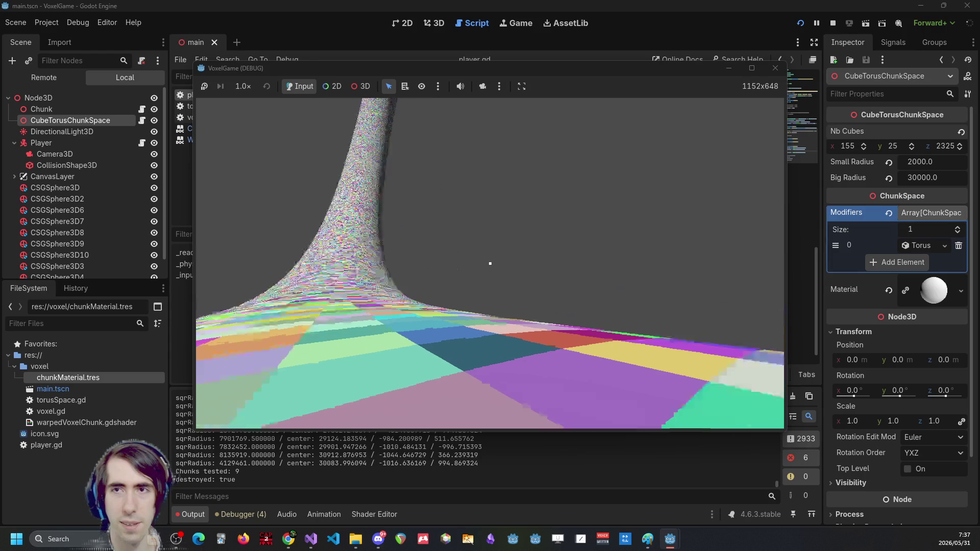
Stop the running game and bring up the chunk shader source
{"action": "key", "text": "F8"}
{"action": "left_click", "coordinate": [829, 23]}
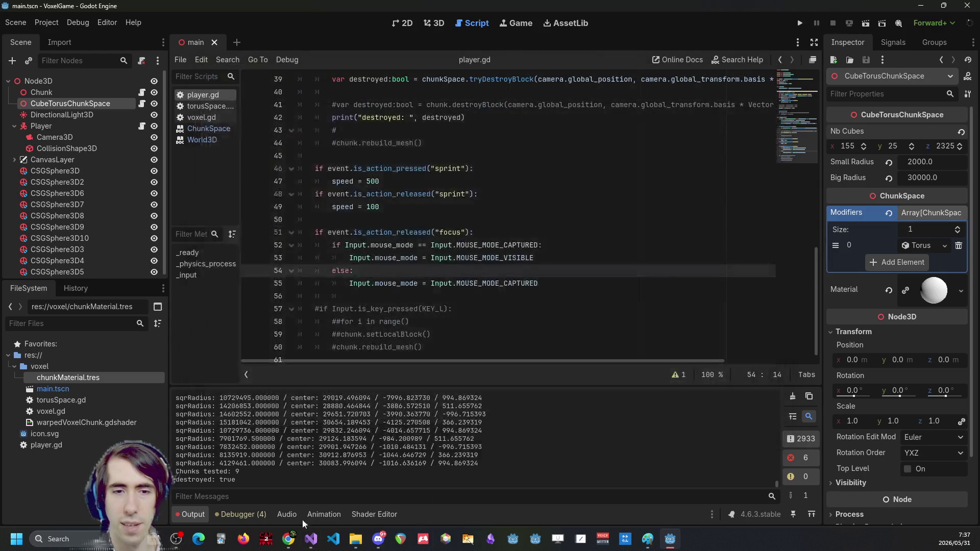
{"action": "left_click", "coordinate": [374, 514]}
Inspect the MODEL_MATRIX, vertexWorldPos and cameraToVertexWorldSpace uses around lines 126–128
{"action": "left_click", "coordinate": [533, 396]}
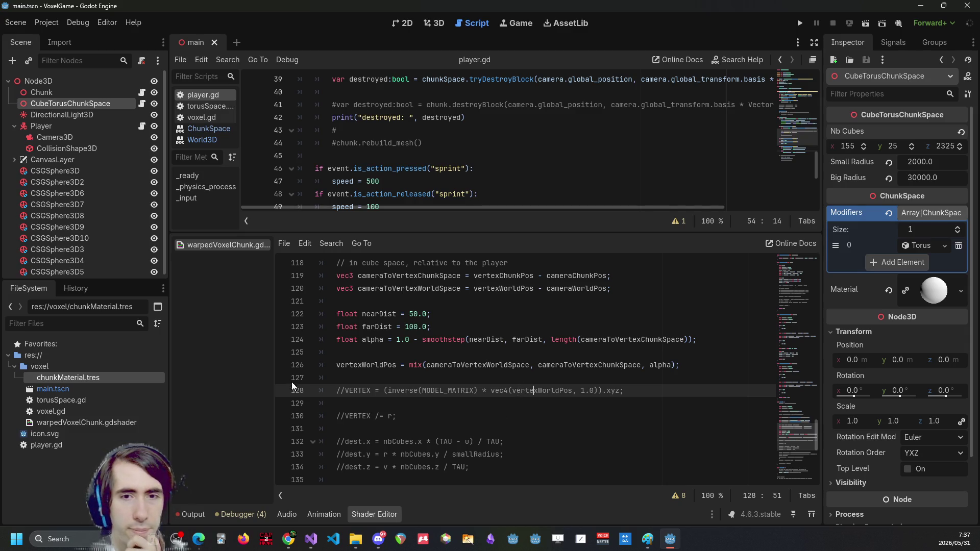
{"action": "double_click", "coordinate": [471, 389]}
{"action": "left_click", "coordinate": [393, 389]}
{"action": "double_click", "coordinate": [474, 391]}
{"action": "double_click", "coordinate": [547, 392]}
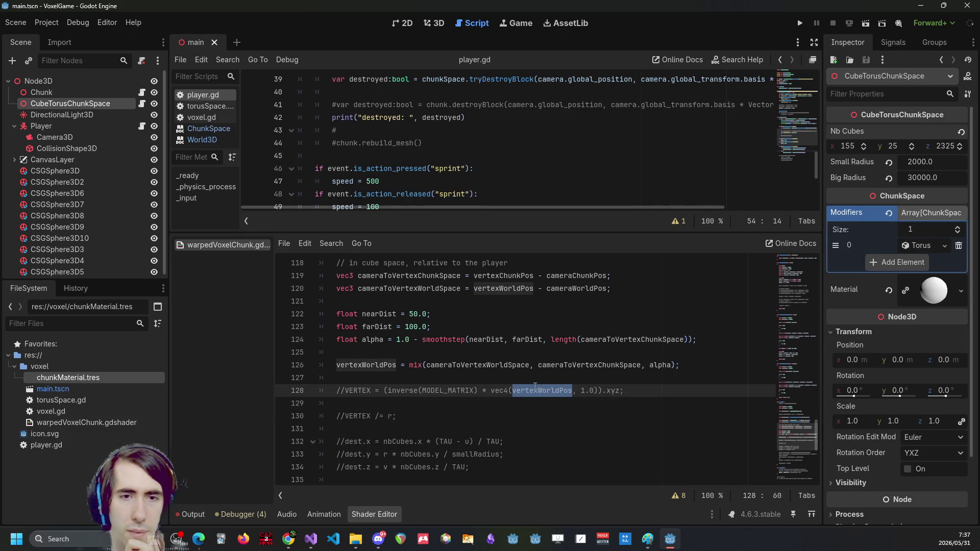
{"action": "scroll", "coordinate": [541, 384], "scroll_direction": "up", "scroll_amount": 1}
{"action": "scroll", "coordinate": [533, 387], "scroll_direction": "up", "scroll_amount": 2}
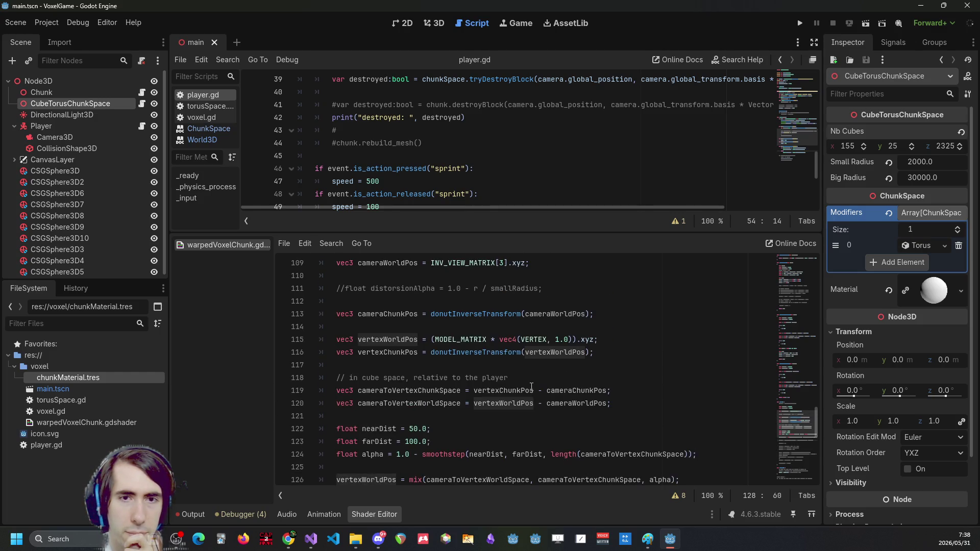
{"action": "scroll", "coordinate": [532, 386], "scroll_direction": "up", "scroll_amount": 1}
{"action": "scroll", "coordinate": [531, 387], "scroll_direction": "down", "scroll_amount": 2}
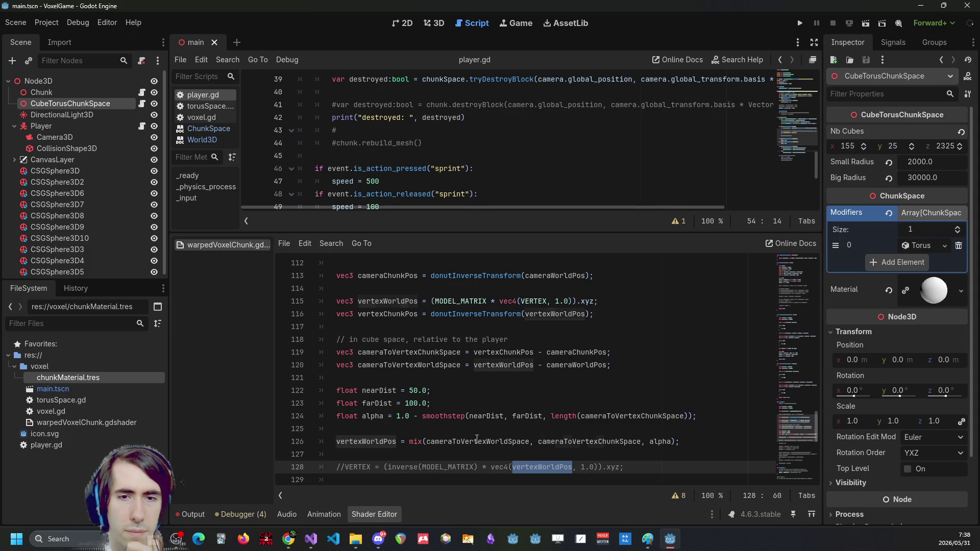
{"action": "double_click", "coordinate": [477, 441]}
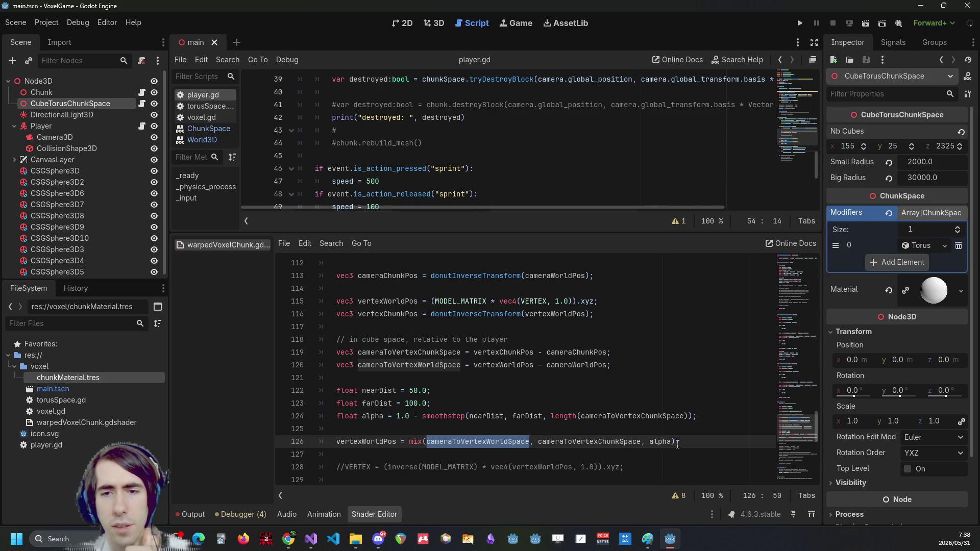
Duplicate the mix line 126 below itself and comment out the copy
{"action": "left_click_drag", "start_coordinate": [681, 441], "coordinate": [196, 436]}
{"action": "key", "text": "ctrl+c"}
{"action": "key", "text": "End"}
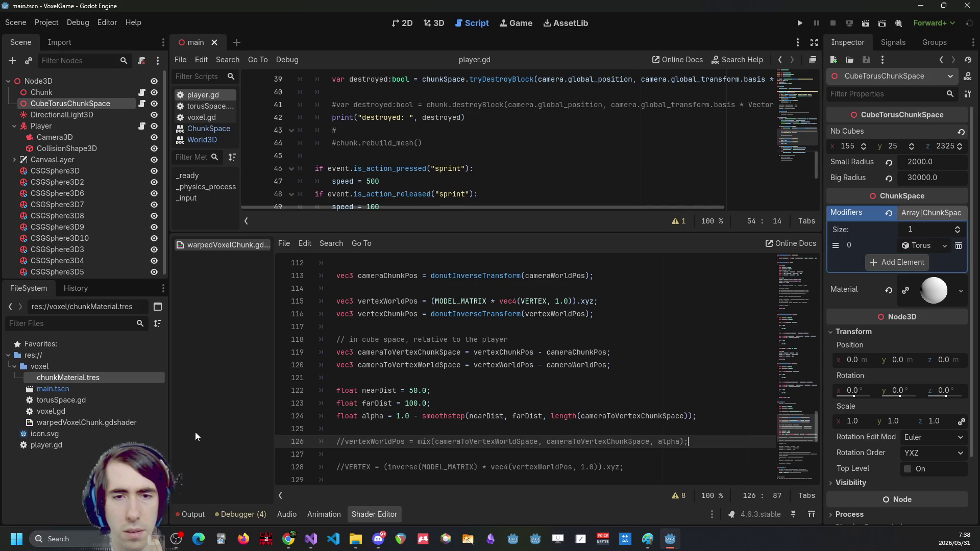
{"action": "key", "text": "Return"}
{"action": "key", "text": "ctrl+v"}
{"action": "key", "text": "ctrl+k"}
{"action": "key", "text": "Up"}
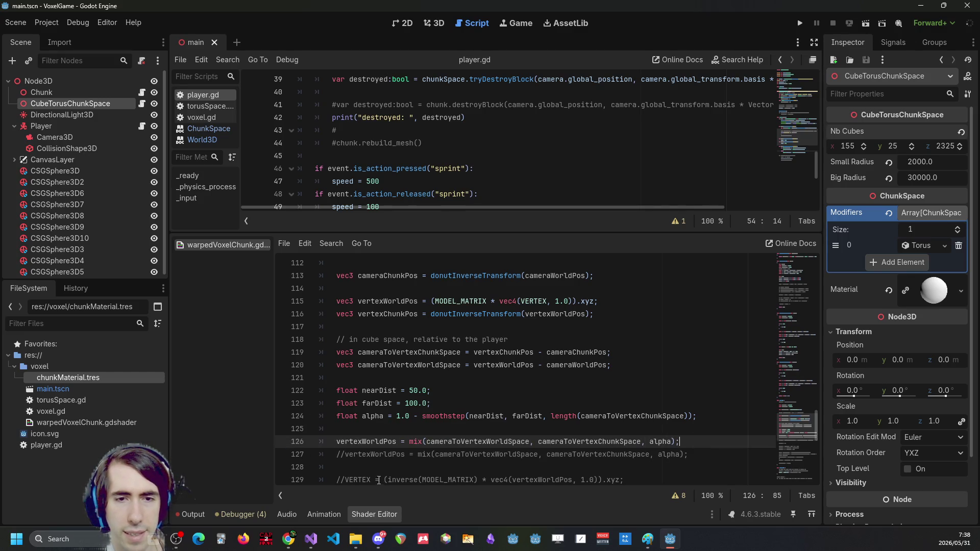
Delete the commented duplicate and uncomment the VERTEX = inverse(MODEL_MATRIX) line
{"action": "key", "text": "Down"}
{"action": "key", "text": "Down"}
{"action": "key", "text": "Down"}
{"action": "key", "text": "Home"}
{"action": "key", "text": "ctrl+Right"}
{"action": "key", "text": "ctrl+shift+Right"}
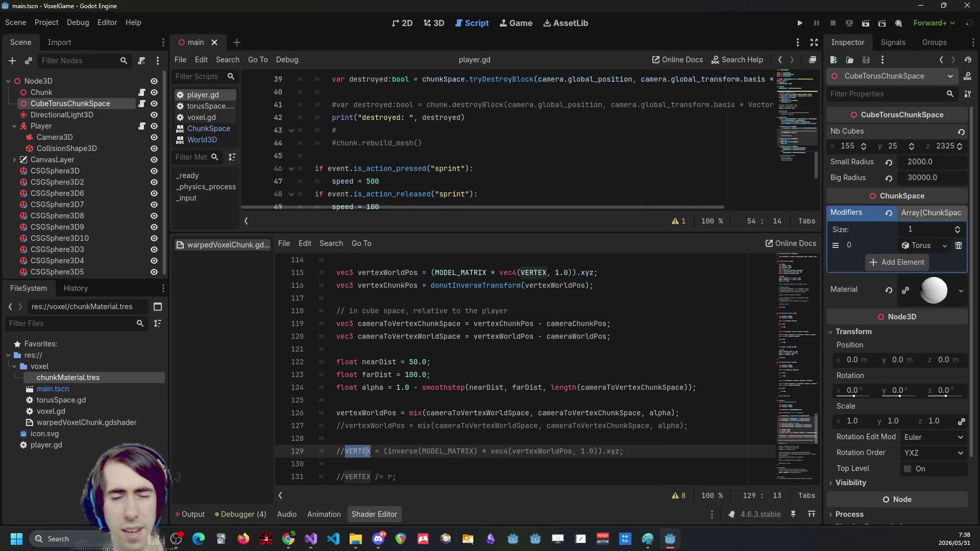
{"action": "left_click", "coordinate": [416, 405]}
{"action": "double_click", "coordinate": [357, 412]}
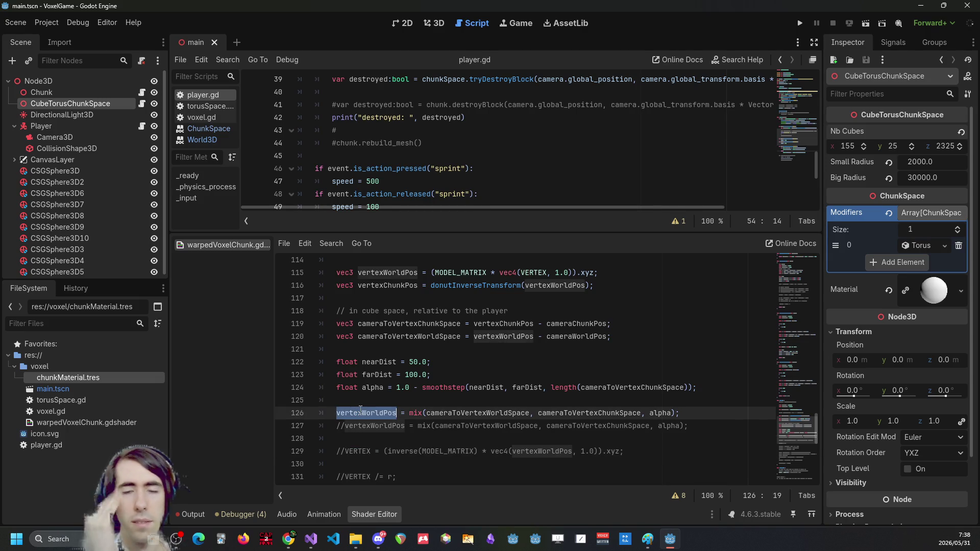
{"action": "key", "text": "ctrl+shift+k"}
{"action": "key", "text": "ctrl+k"}
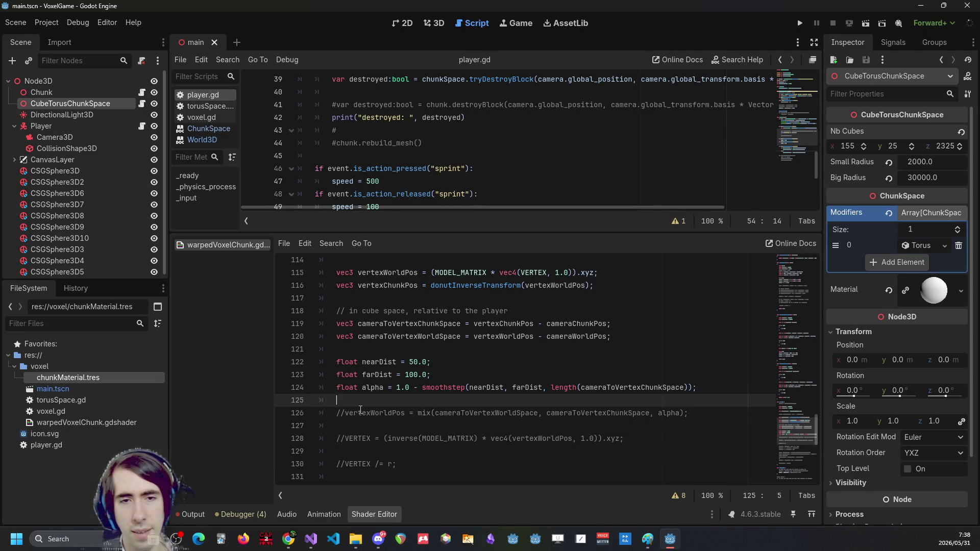
{"action": "key", "text": "Down"}
{"action": "key", "text": "Down"}
{"action": "key", "text": "ctrl+k"}
{"action": "double_click", "coordinate": [377, 412]}
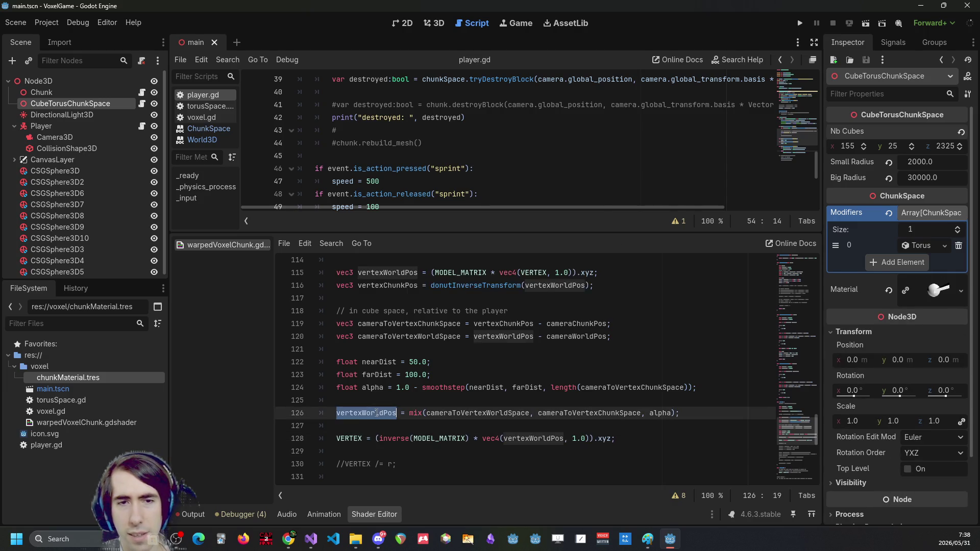
Copy cameraWorldPos from line 120 of the shader
{"action": "left_click", "coordinate": [677, 413]}
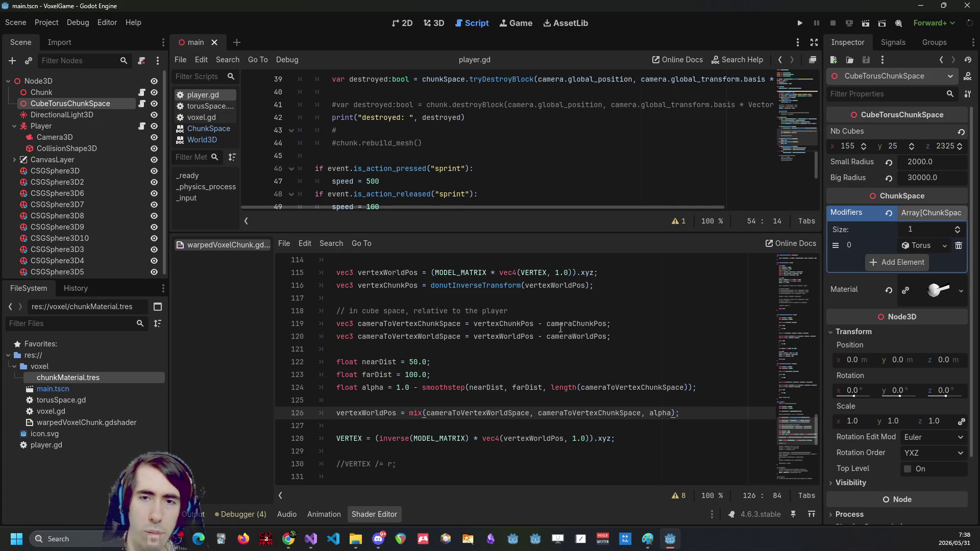
{"action": "double_click", "coordinate": [575, 336]}
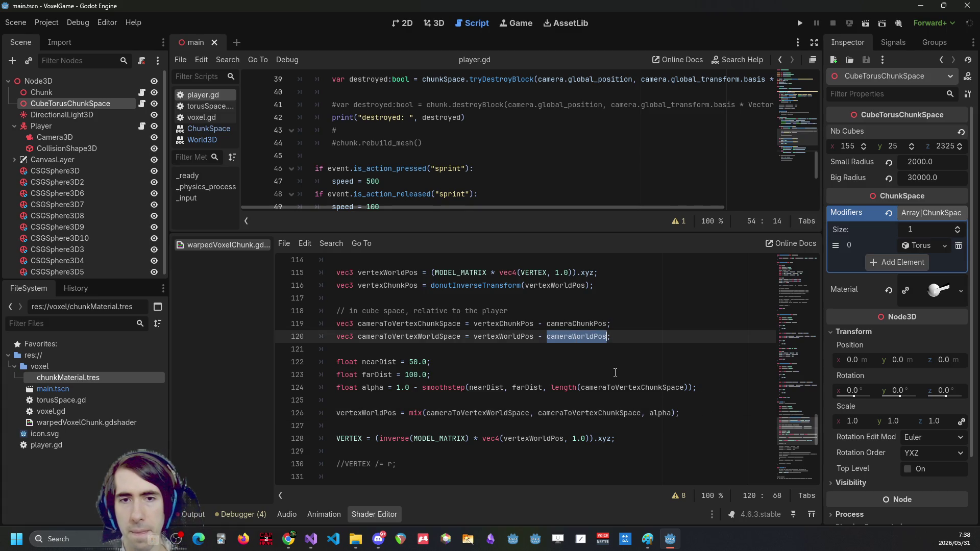
{"action": "scroll", "coordinate": [587, 362], "scroll_direction": "up", "scroll_amount": 4}
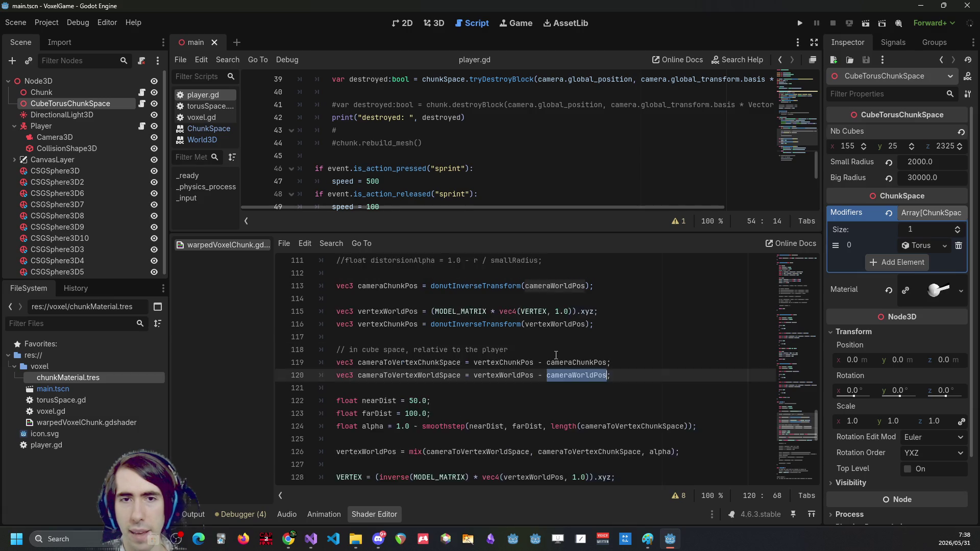
{"action": "scroll", "coordinate": [525, 362], "scroll_direction": "down", "scroll_amount": 3}
{"action": "scroll", "coordinate": [525, 361], "scroll_direction": "up", "scroll_amount": 3}
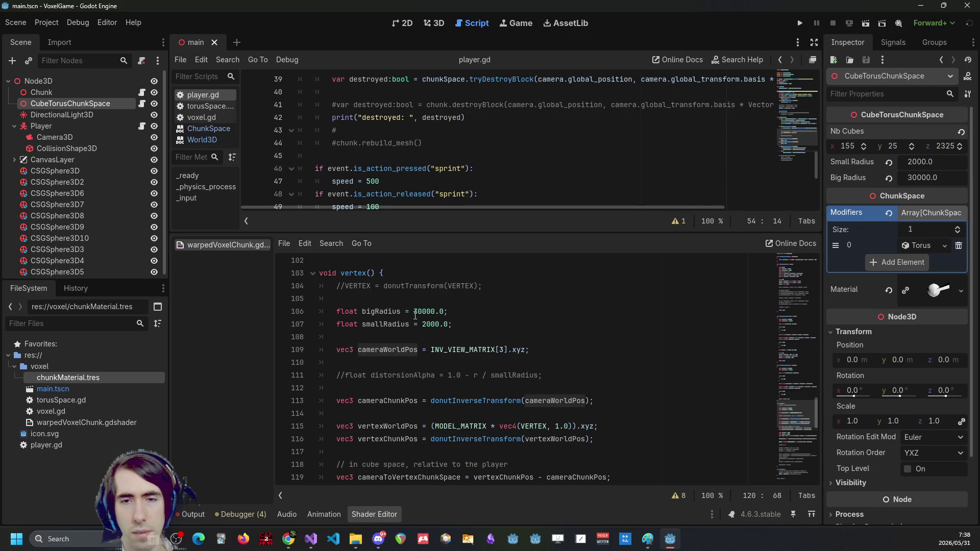
{"action": "scroll", "coordinate": [494, 353], "scroll_direction": "down", "scroll_amount": 5}
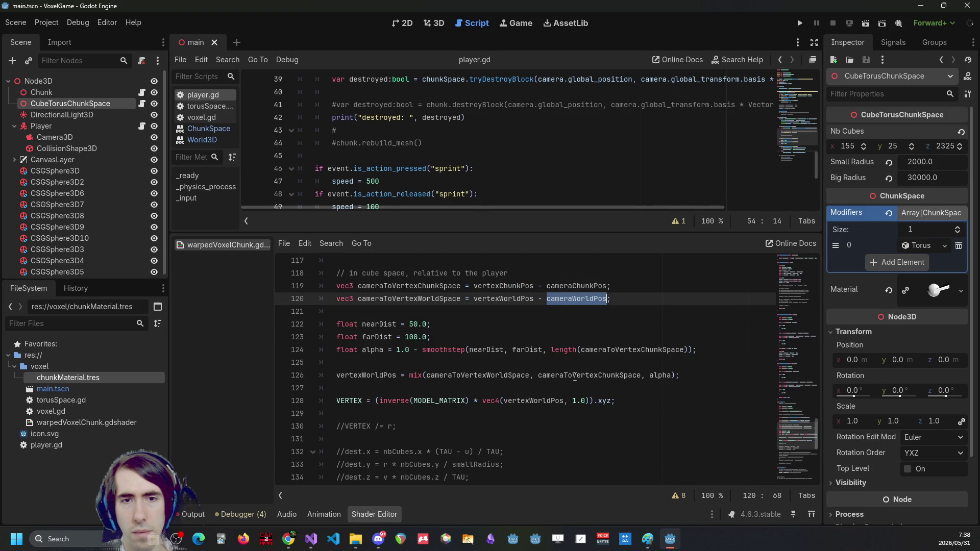
{"action": "left_click", "coordinate": [572, 375]}
{"action": "left_click", "coordinate": [508, 374]}
{"action": "scroll", "coordinate": [535, 361], "scroll_direction": "up", "scroll_amount": 1}
{"action": "double_click", "coordinate": [575, 334]}
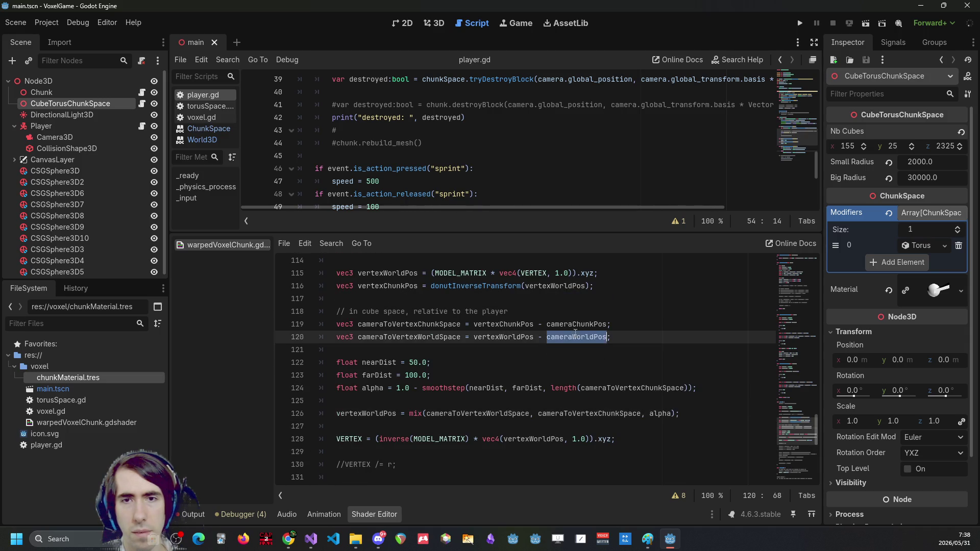
{"action": "left_click", "coordinate": [576, 334]}
{"action": "double_click", "coordinate": [576, 334]}
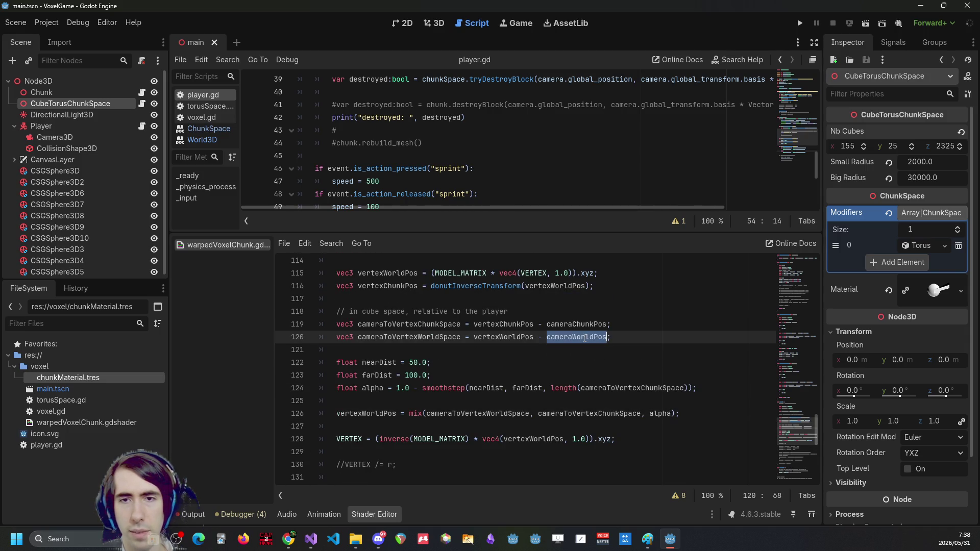
Append ' + cameraWorldPos' before the semicolon on line 126, save, and launch the game
{"action": "left_click", "coordinate": [691, 413]}
{"action": "key", "text": "Left"}
{"action": "type", "text": "+"}
{"action": "key", "text": "ctrl+v"}
{"action": "key", "text": "ctrl+s"}
{"action": "left_click", "coordinate": [799, 23]}
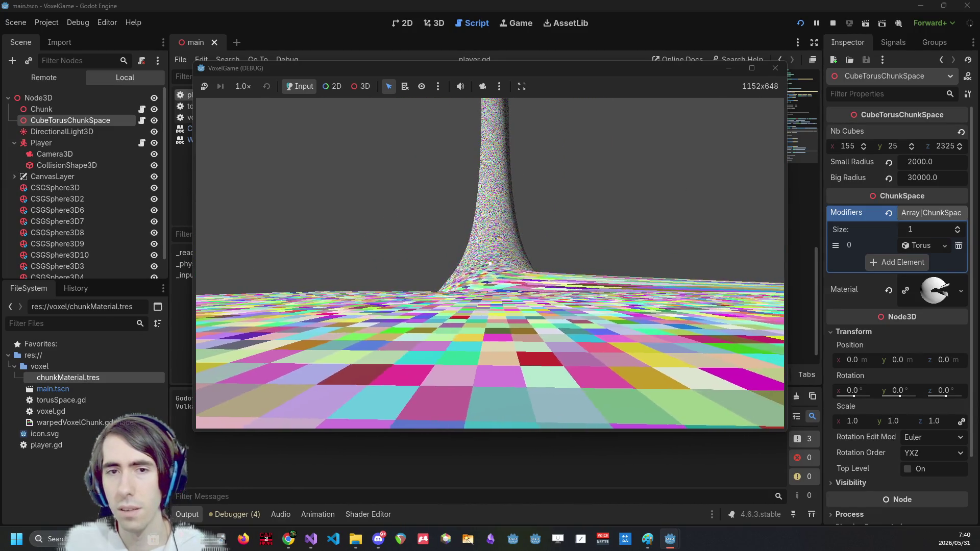
Fly forward past the tower and up onto the curved torus tube
{"action": "key", "text": "w"}
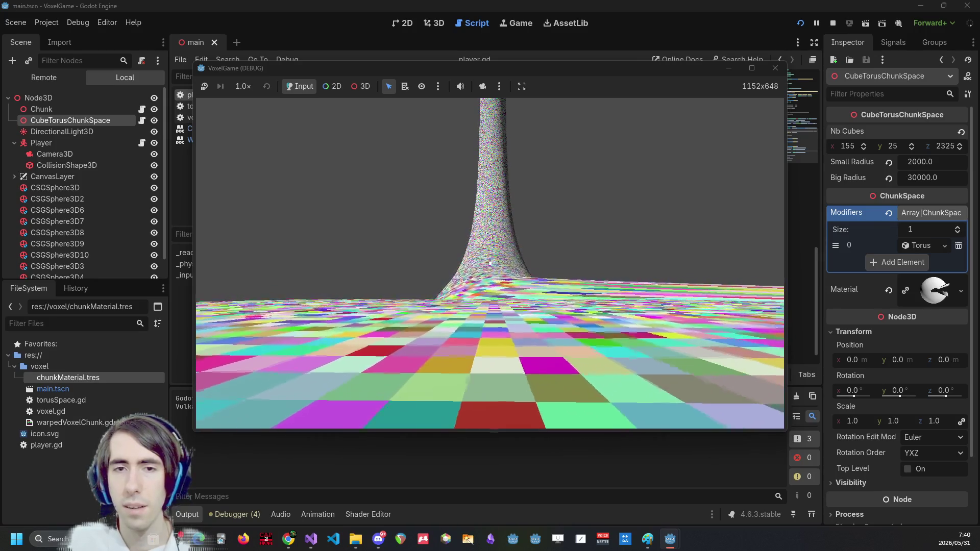
{"action": "key", "text": "w"}
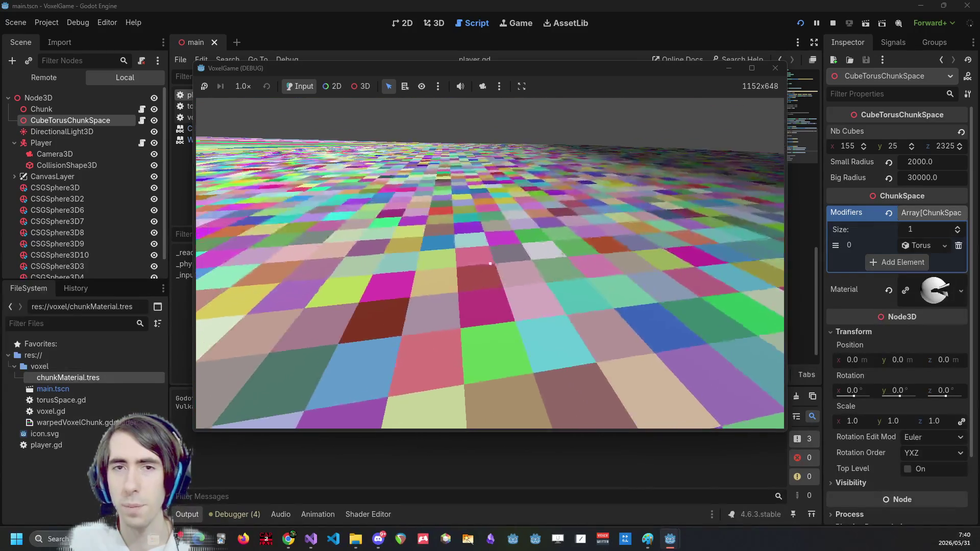
{"action": "key", "text": "w"}
{"action": "key", "text": "w"}
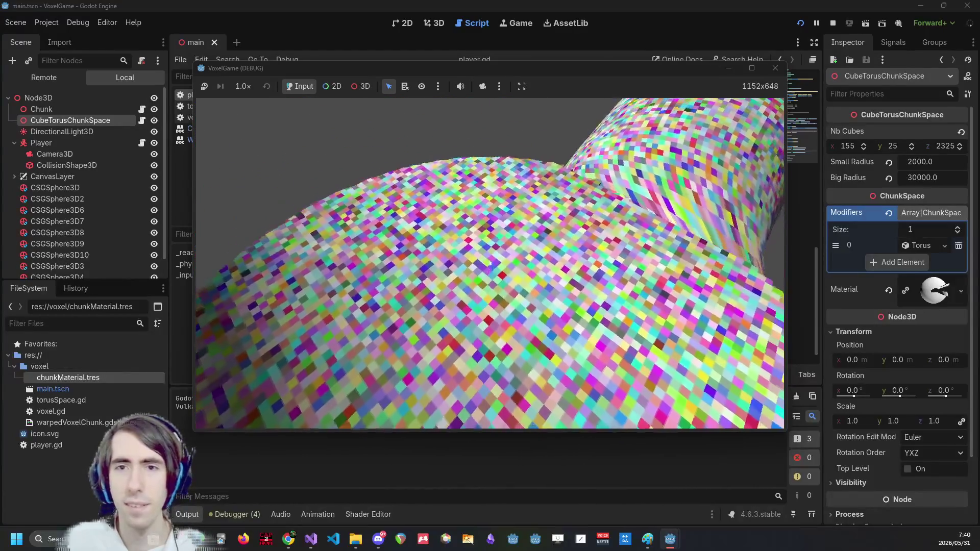
{"action": "key", "text": "w"}
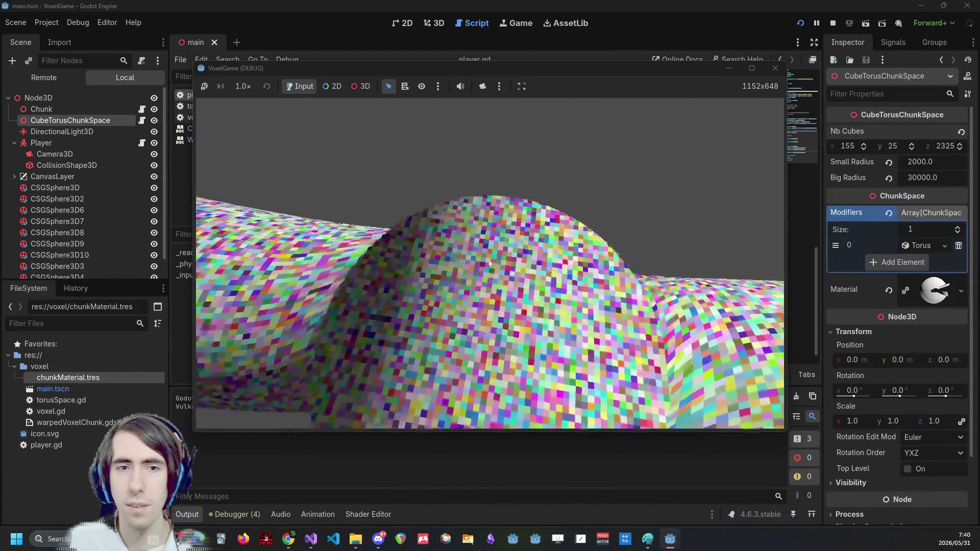
{"action": "key", "text": "w"}
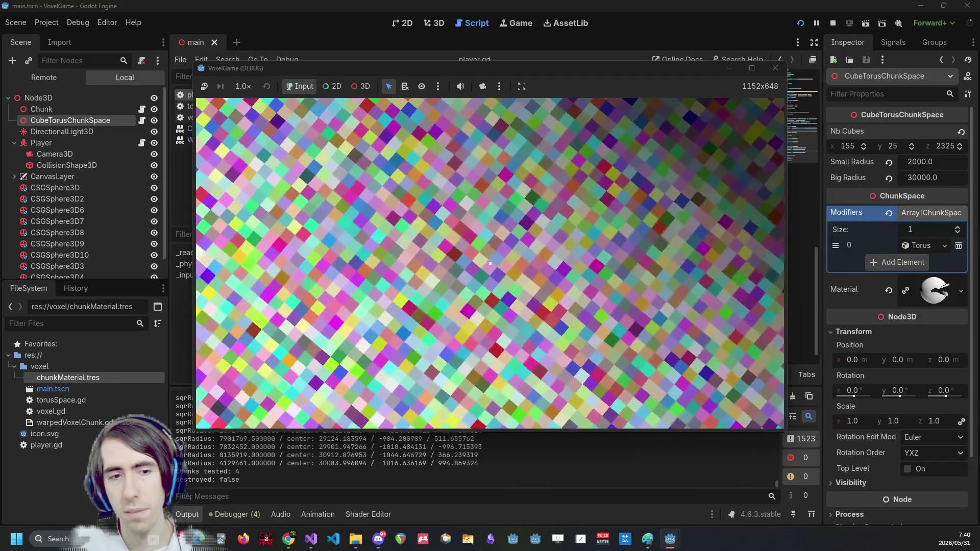
Destroy the block under the crosshair, then stop the running game
{"action": "left_click", "coordinate": [490, 263]}
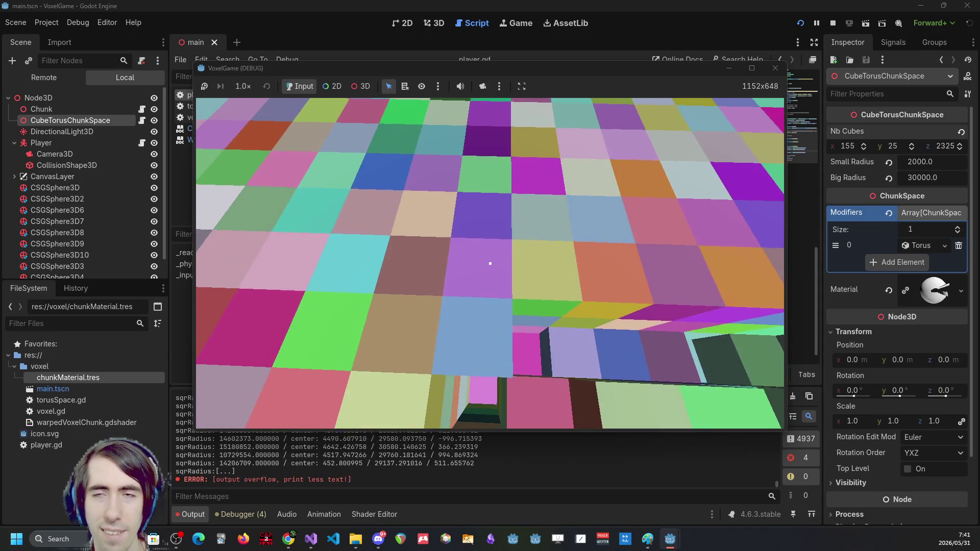
{"action": "left_click", "coordinate": [775, 67]}
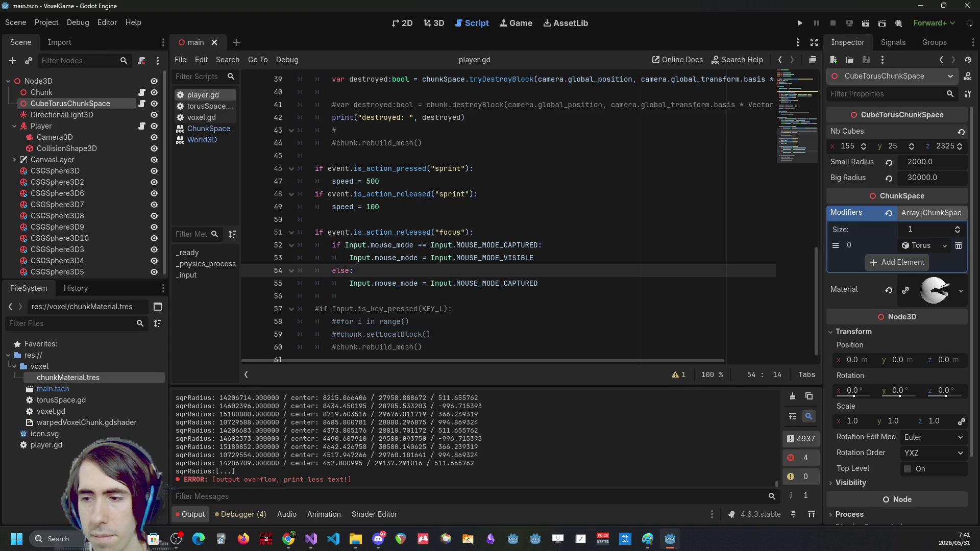
{"action": "right_click", "coordinate": [81, 411]}
{"action": "left_click", "coordinate": [122, 403]}
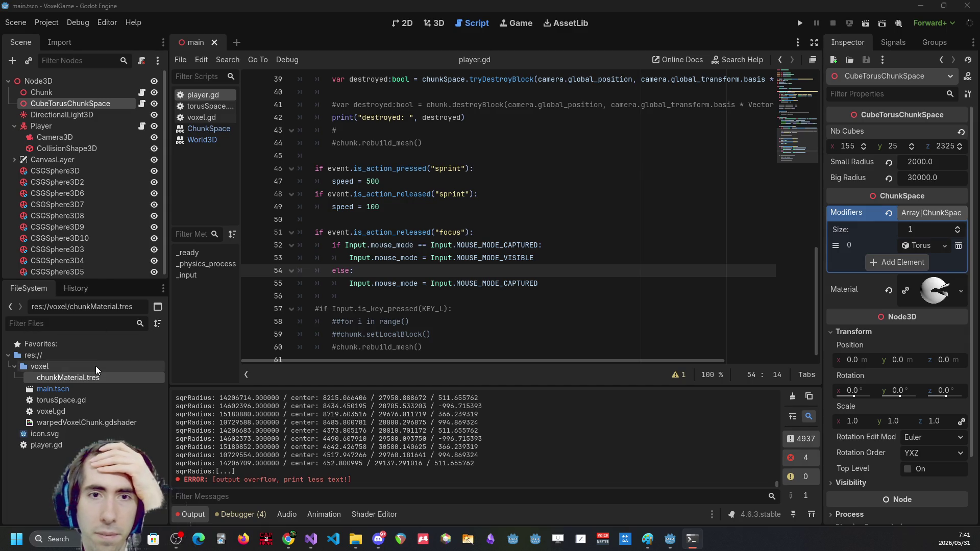
{"action": "right_click", "coordinate": [103, 377]}
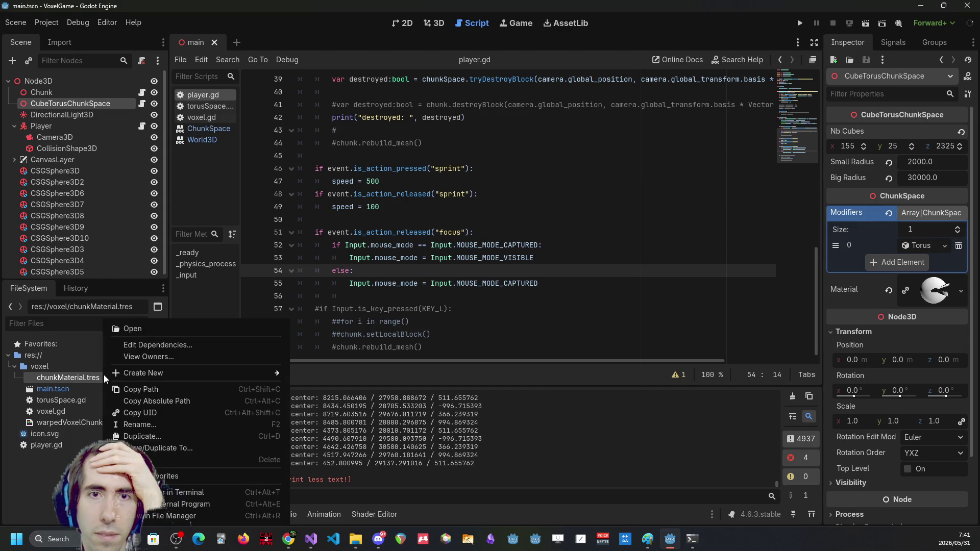
Reveal chunkMaterial.tres in File Explorer to reach the VoxelGame project folder
{"action": "left_click", "coordinate": [174, 515]}
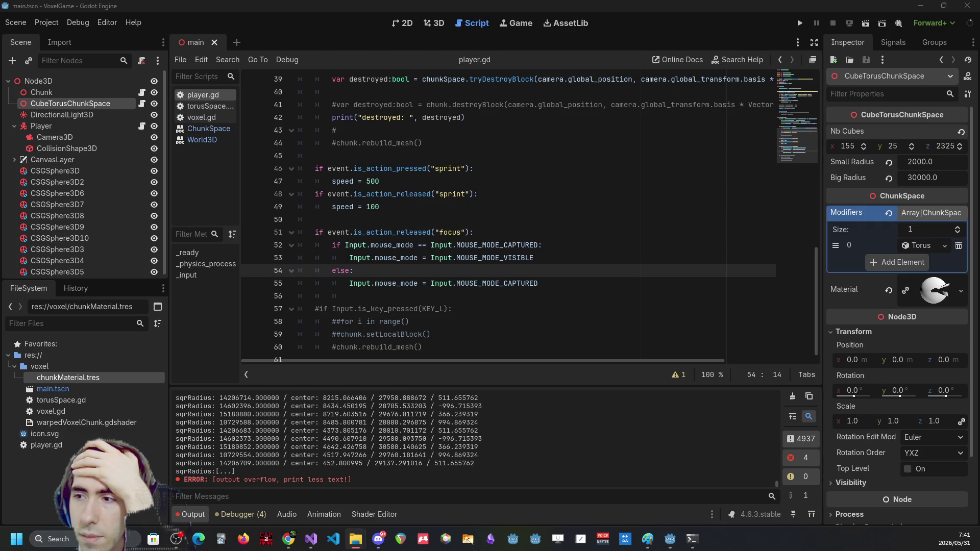
{"action": "key", "text": "alt+Tab"}
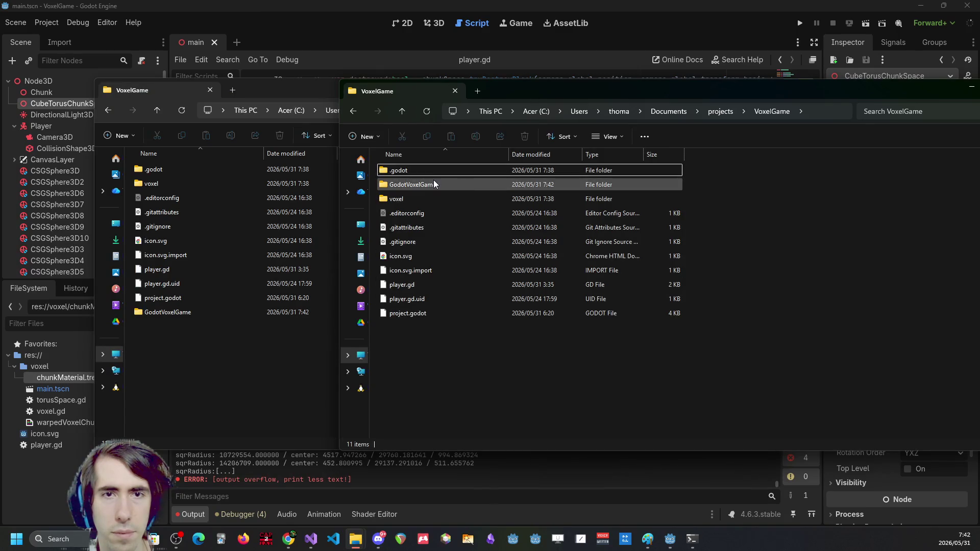
Move everything in GodotVoxelGame, including .git and README.md, up into VoxelGame without replacing .gitignore
{"action": "double_click", "coordinate": [434, 183]}
{"action": "mouse_move", "coordinate": [452, 234]}
{"action": "left_mouse_down"}
{"action": "mouse_move", "coordinate": [425, 171]}
{"action": "mouse_move", "coordinate": [265, 357]}
{"action": "left_mouse_up"}
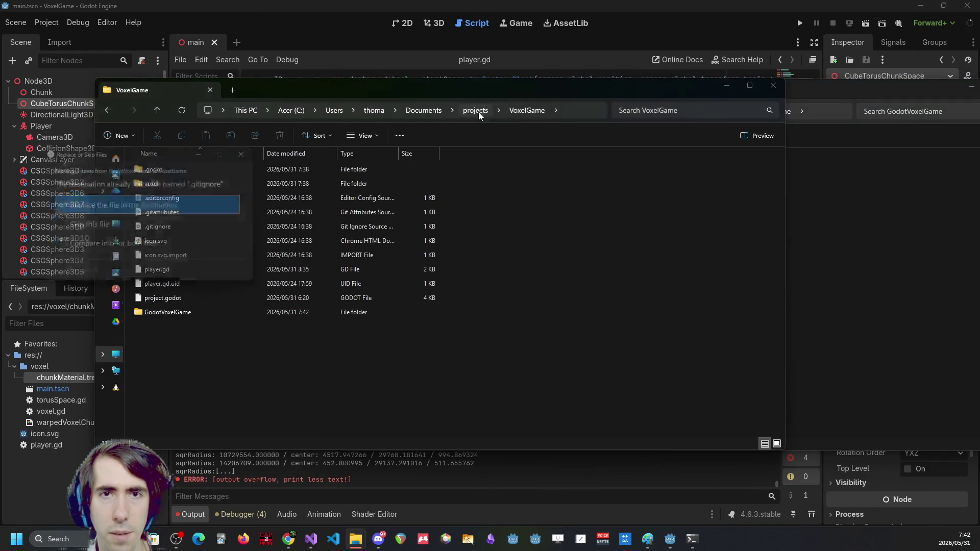
{"action": "left_click_drag", "start_coordinate": [151, 134], "coordinate": [295, 161]}
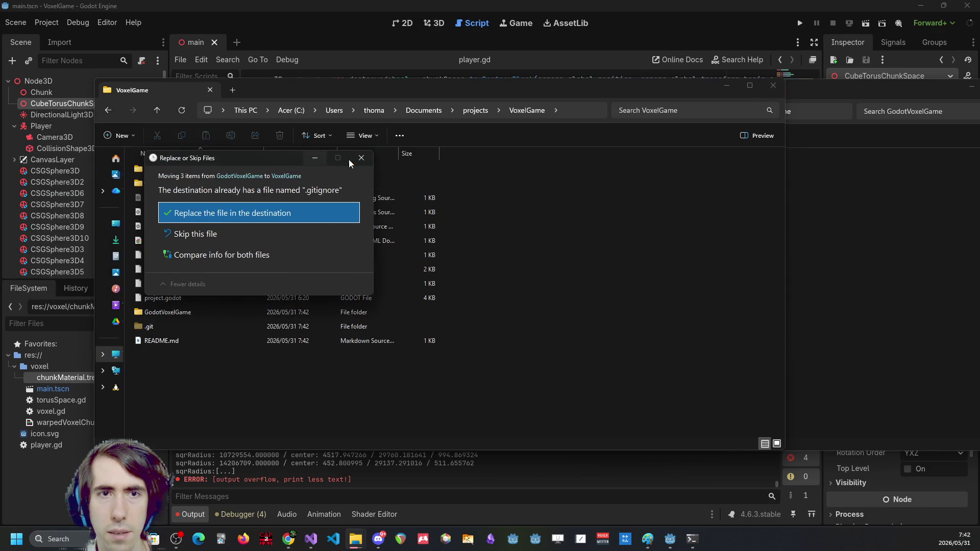
{"action": "left_click", "coordinate": [370, 159]}
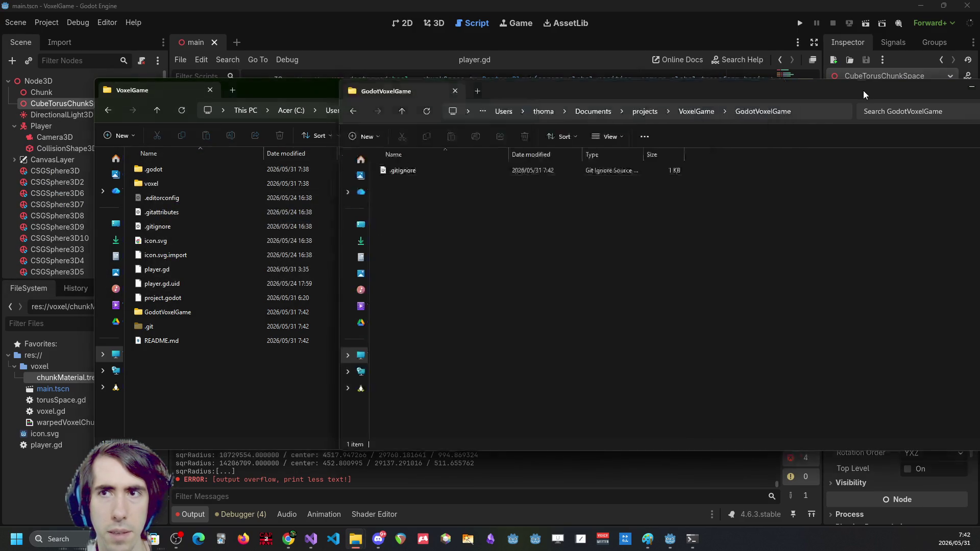
{"action": "left_click_drag", "start_coordinate": [866, 95], "coordinate": [563, 133]}
{"action": "left_click", "coordinate": [716, 130]}
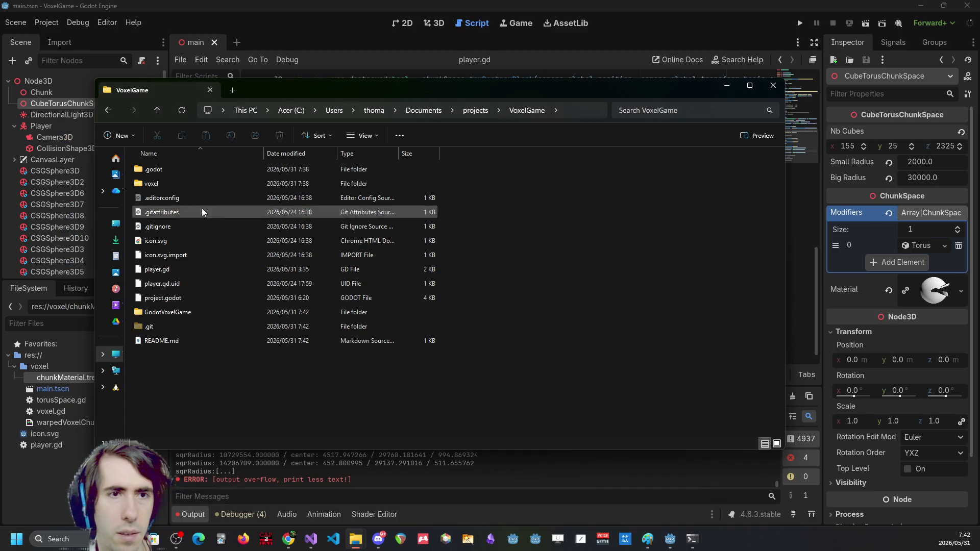
Delete the leftover GodotVoxelGame folder and close File Explorer
{"action": "left_click", "coordinate": [176, 312]}
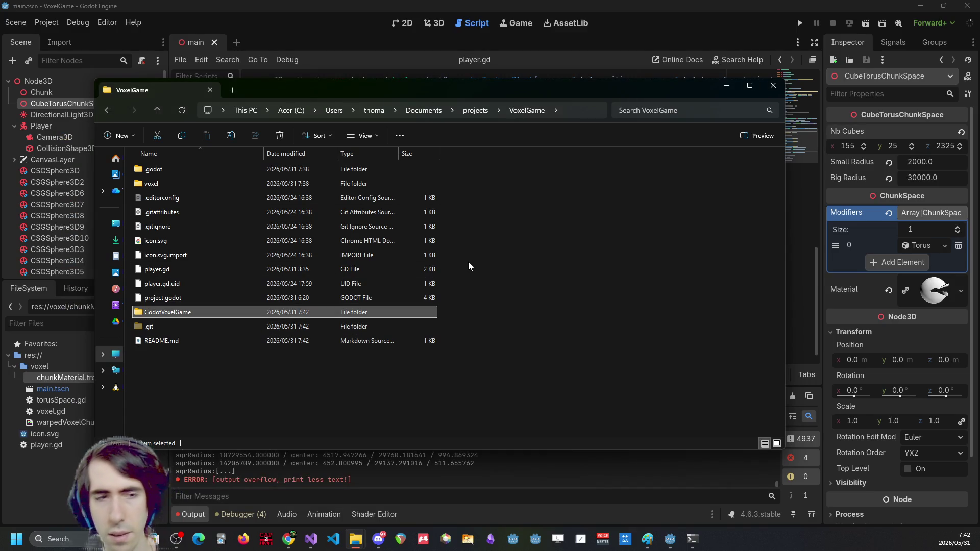
{"action": "key", "text": "Delete"}
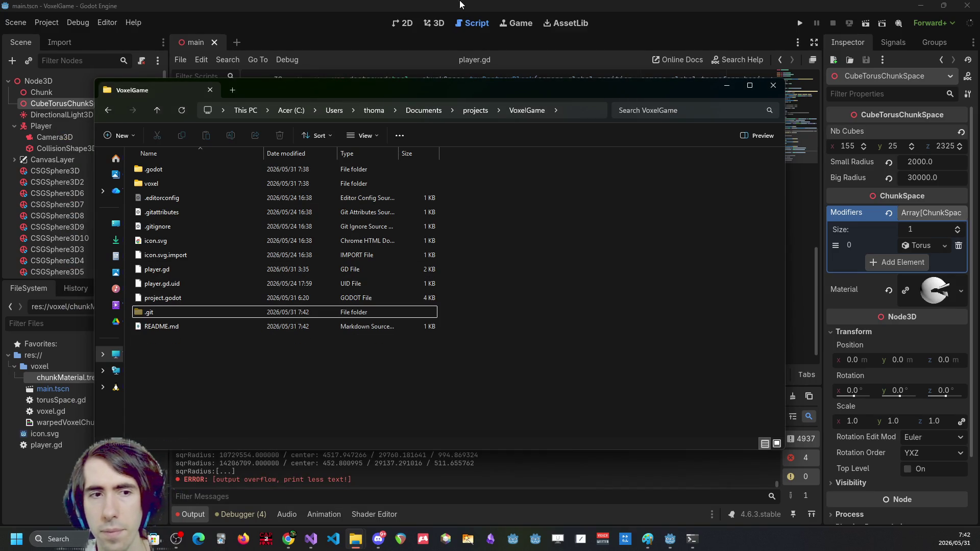
{"action": "key", "text": "ctrl+w"}
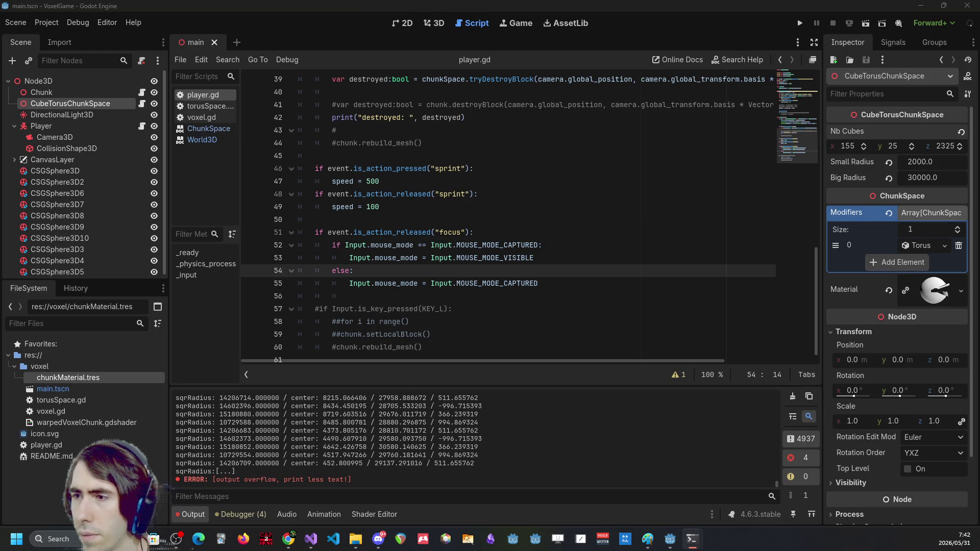
{"action": "key", "text": "alt+Tab"}
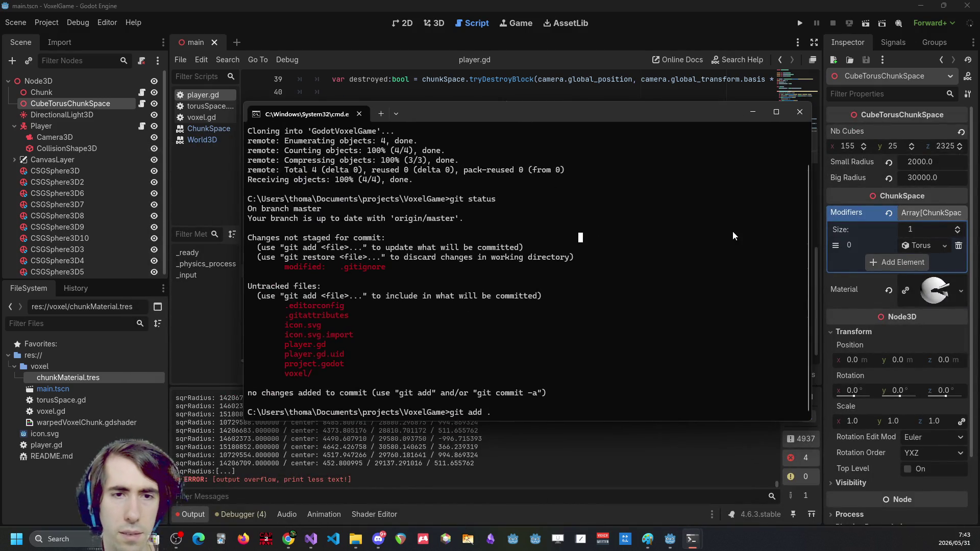
Run git add . and git branch, then discard a half-typed git checkout -b
{"action": "type", "text": "git"}
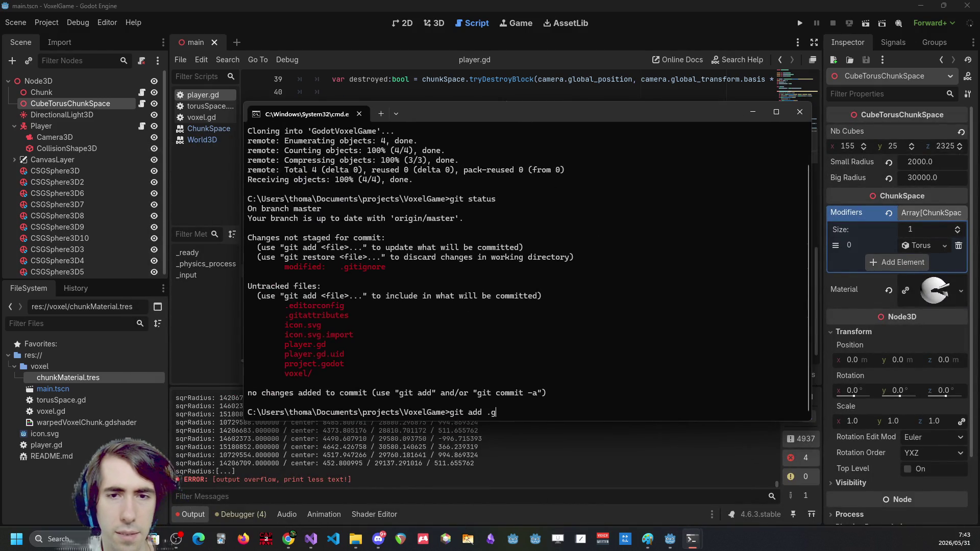
{"action": "key", "text": "BackSpace"}
{"action": "key", "text": "BackSpace"}
{"action": "key", "text": "BackSpace"}
{"action": "key", "text": "Return"}
{"action": "type", "text": "git "}
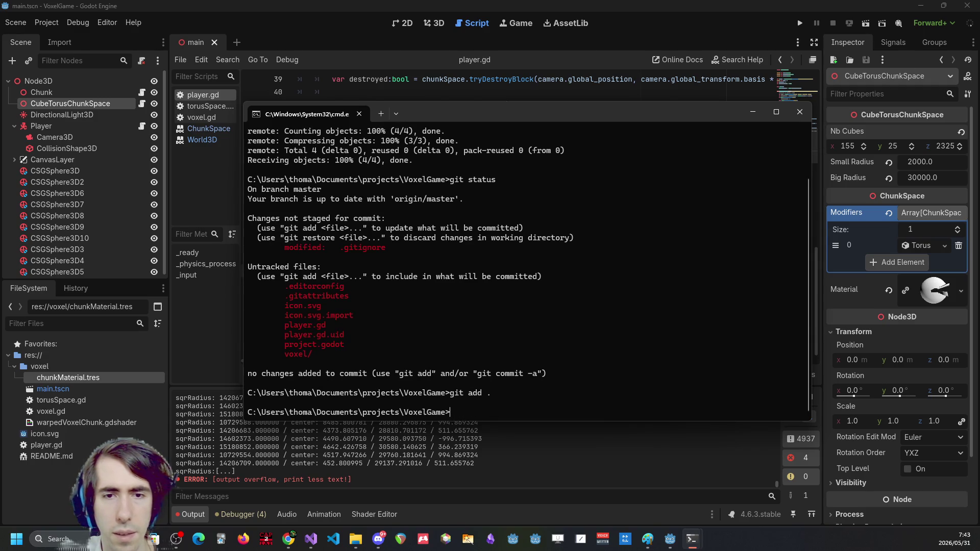
{"action": "type", "text": "branc"}
{"action": "type", "text": "h"}
{"action": "key", "text": "Return"}
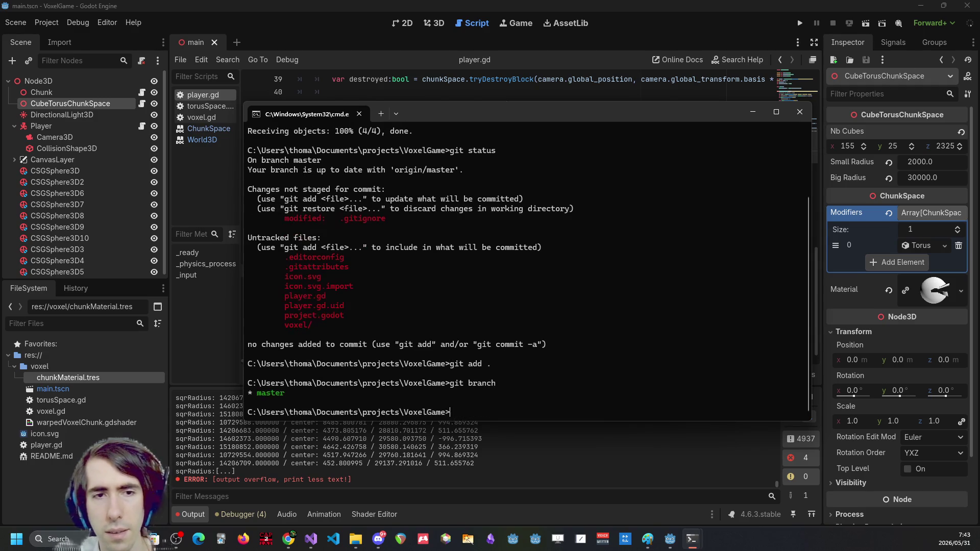
{"action": "type", "text": "git checko"}
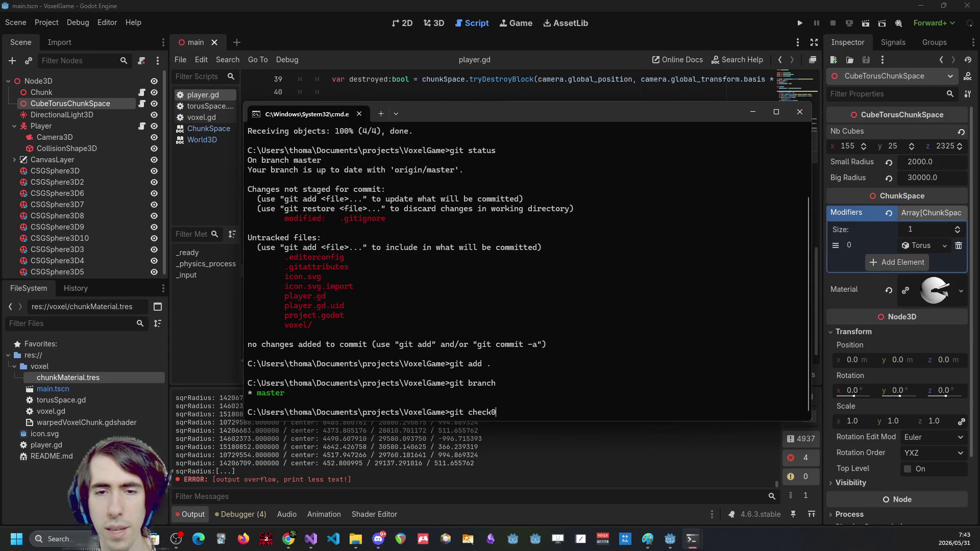
{"action": "type", "text": "ut -b"}
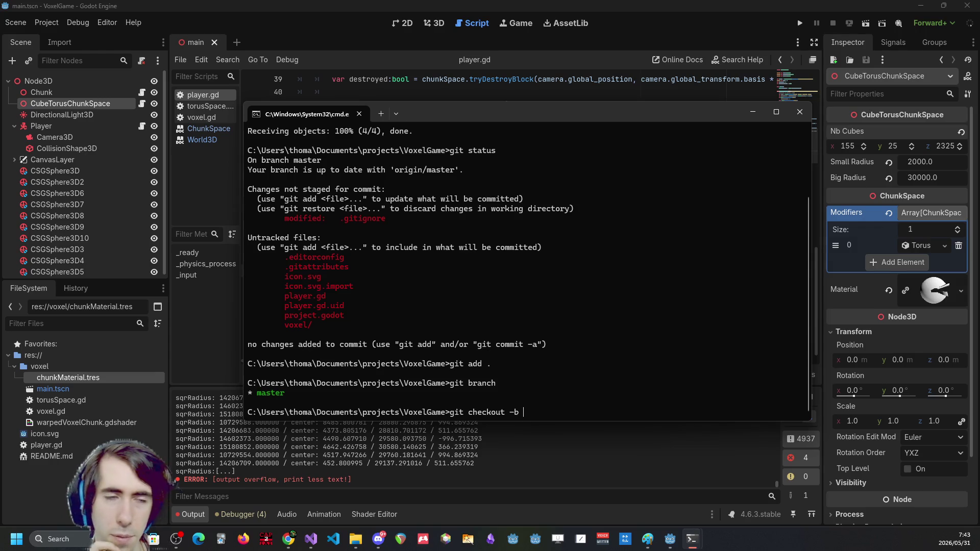
{"action": "key", "text": "BackSpace"}
{"action": "key", "text": "BackSpace"}
{"action": "key", "text": "BackSpace"}
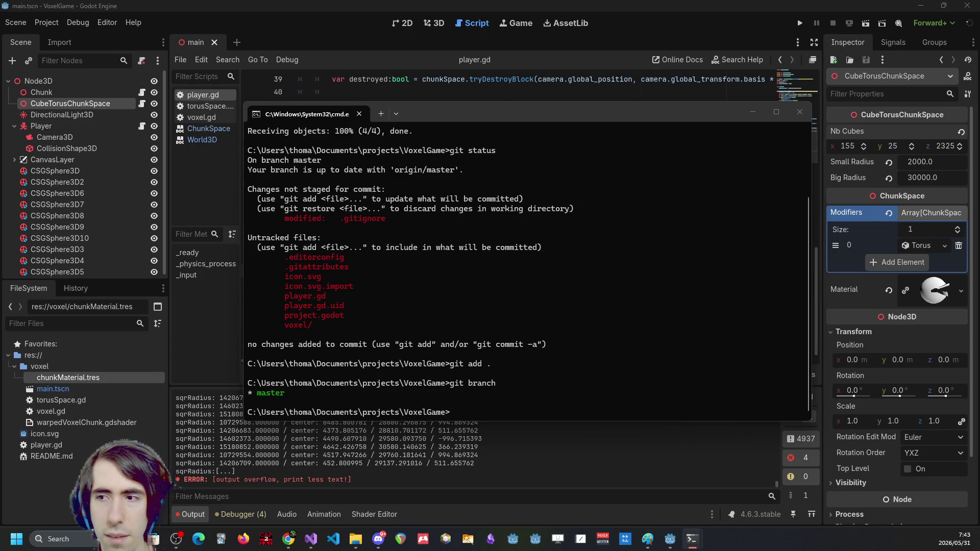
{"action": "left_click", "coordinate": [579, 290]}
Draft the commit message '[VXL-4] Torus distorting when getting c'
{"action": "type", "text": "git "}
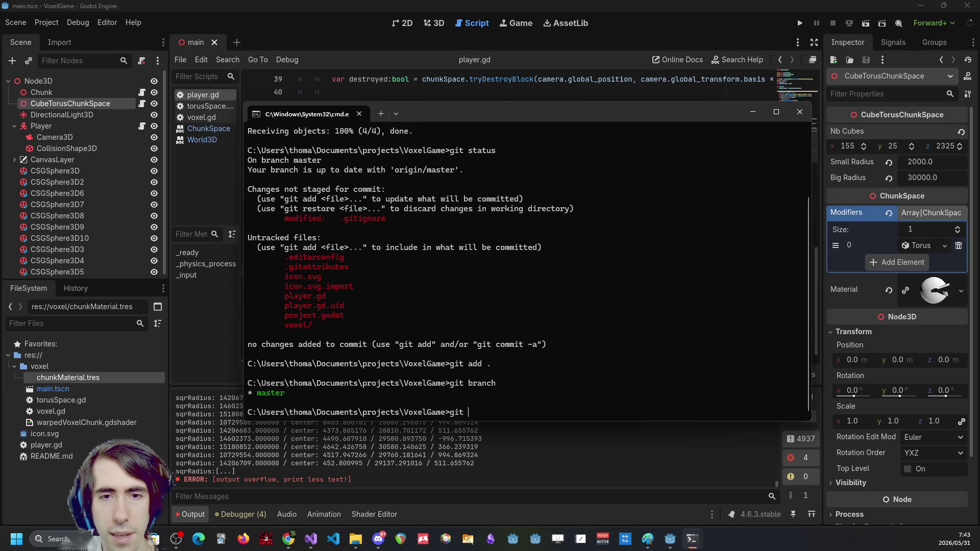
{"action": "type", "text": "commit -m \"\""}
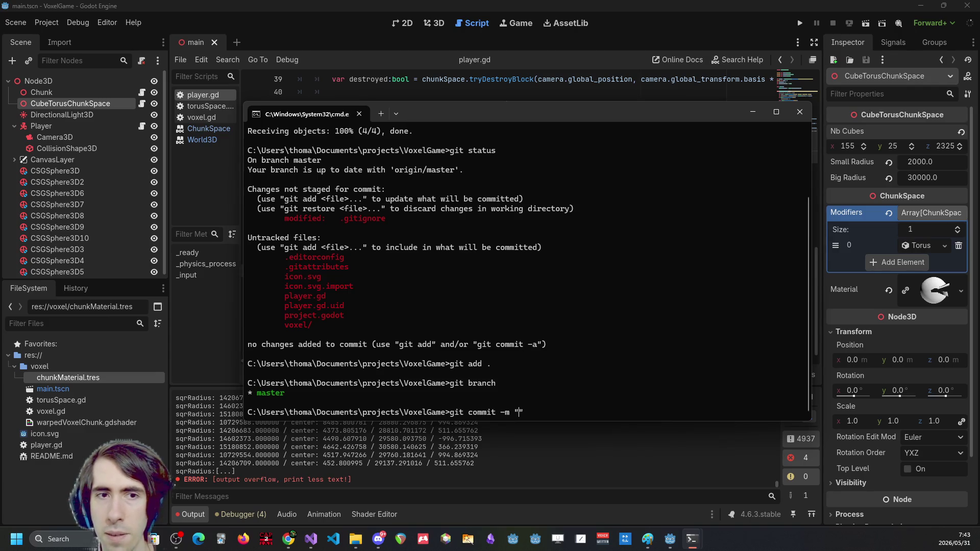
{"action": "type", "text": " VXL-"}
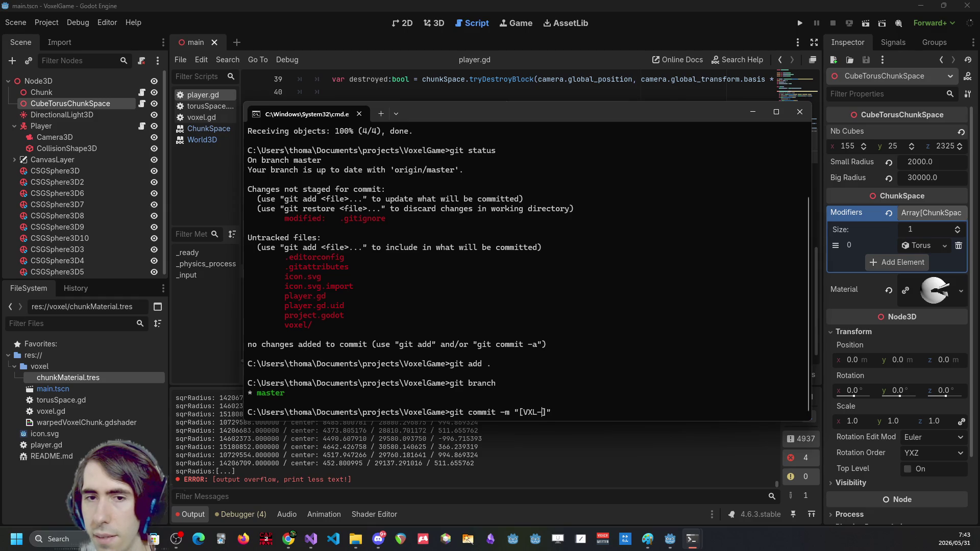
{"action": "type", "text": "3"}
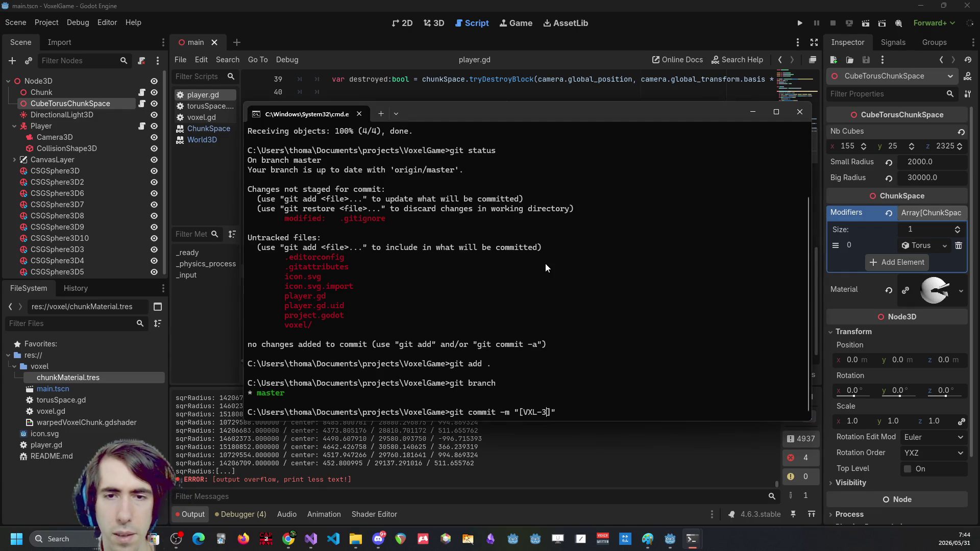
{"action": "key", "text": "Left"}
{"action": "key", "text": "Left"}
{"action": "key", "text": "BackSpace"}
{"action": "type", "text": "4"}
{"action": "key", "text": "Right"}
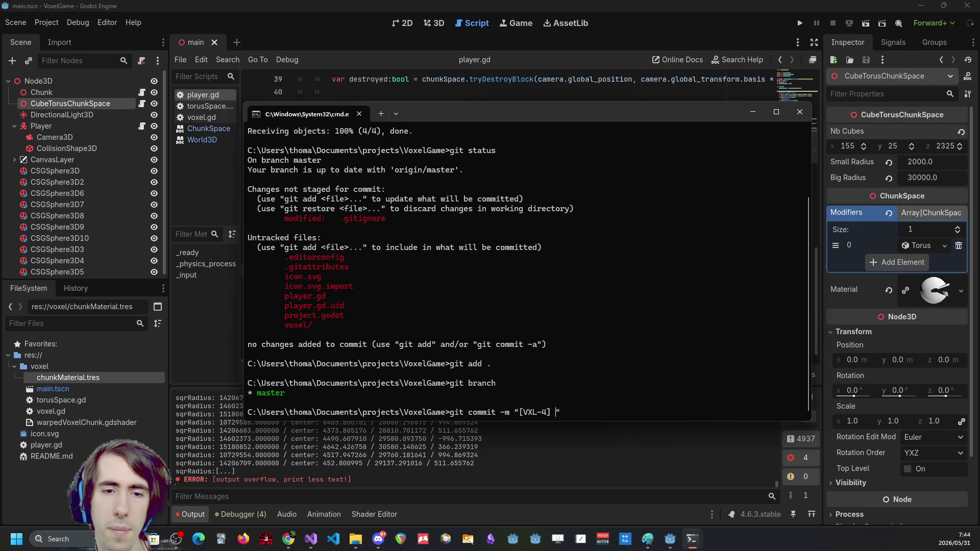
{"action": "type", "text": "Torus "}
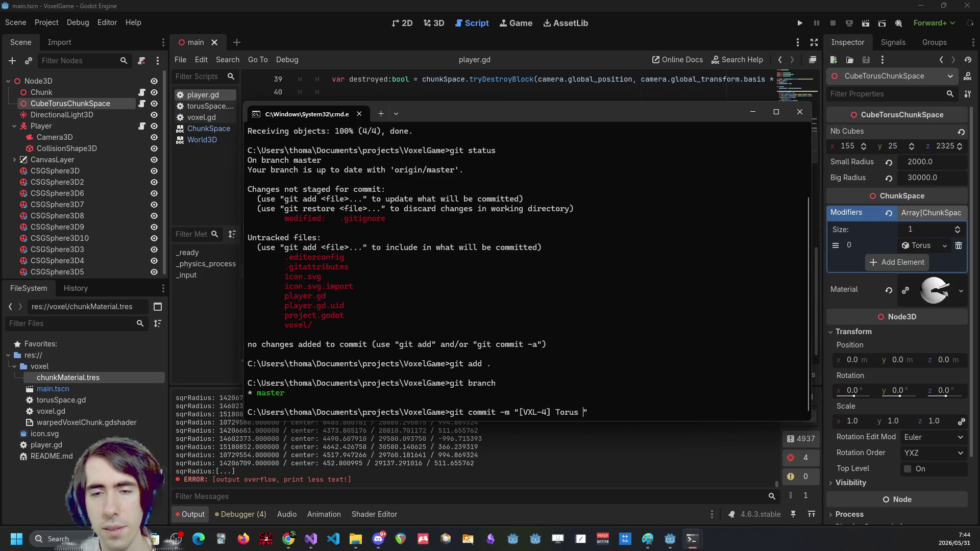
{"action": "type", "text": "distortig"}
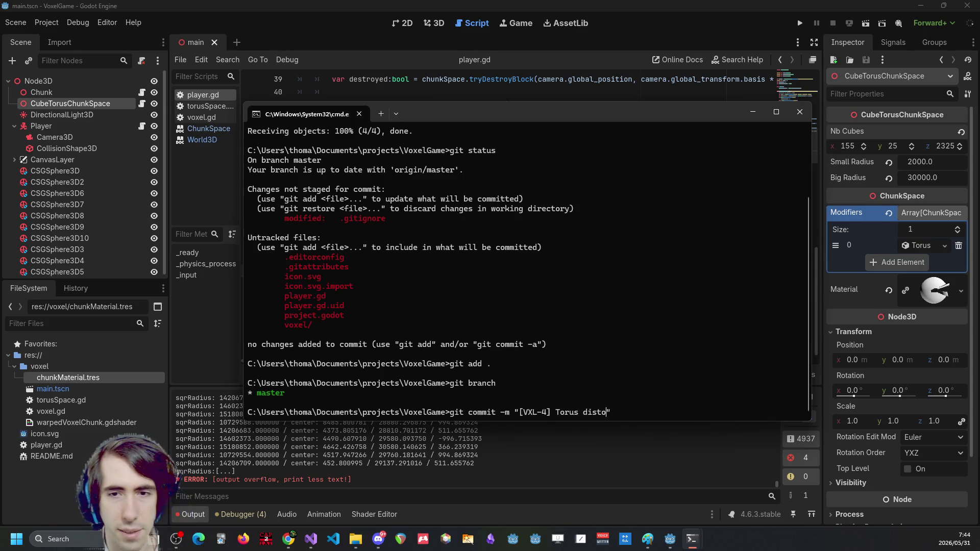
{"action": "key", "text": "BackSpace"}
{"action": "type", "text": "ng "}
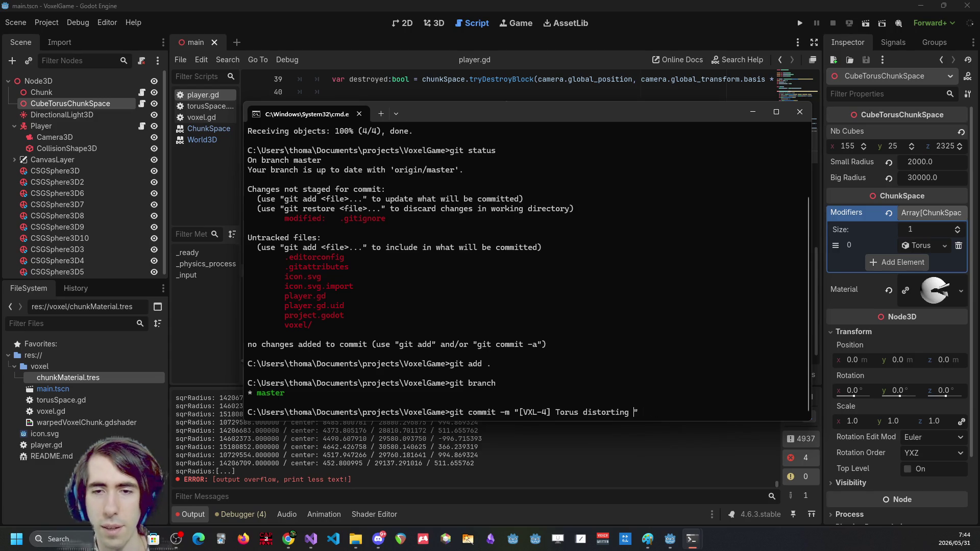
{"action": "type", "text": "red"}
{"action": "key", "text": "BackSpace"}
{"action": "key", "text": "BackSpace"}
{"action": "key", "text": "BackSpace"}
{"action": "type", "text": "when g"}
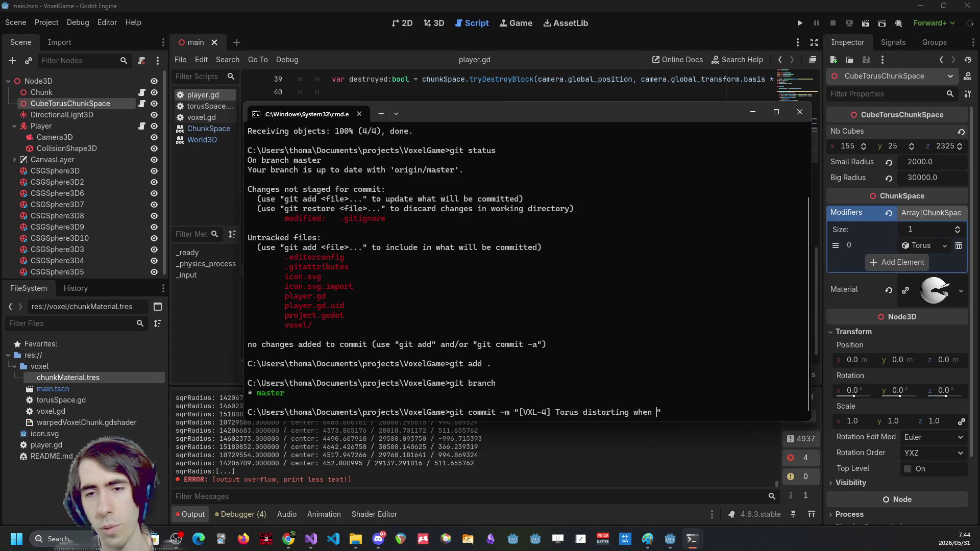
{"action": "type", "text": "etting c"}
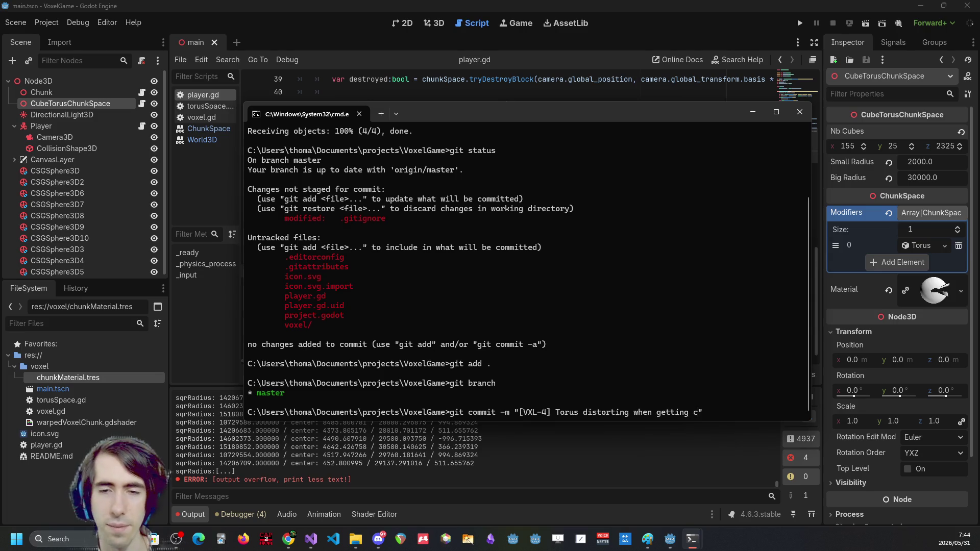
Reword it to 'Cool donut distortion when getting close' and run the commit
{"action": "key", "text": "ctrl+Left"}
{"action": "key", "text": "ctrl+Left"}
{"action": "key", "text": "ctrl+Left"}
{"action": "key", "text": "BackSpace"}
{"action": "key", "text": "BackSpace"}
{"action": "key", "text": "BackSpace"}
{"action": "type", "text": "Cool "}
{"action": "type", "text": "donut"}
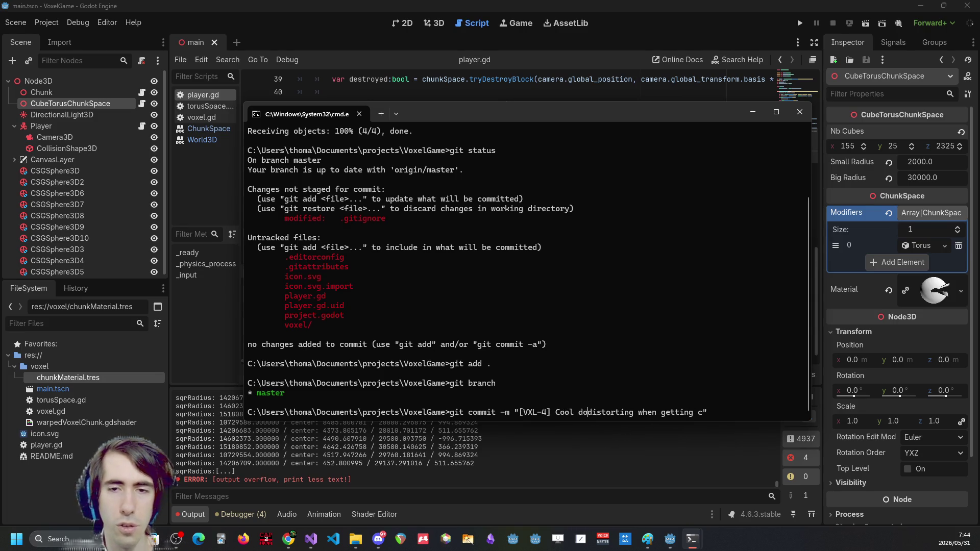
{"action": "key", "text": "BackSpace"}
{"action": "key", "text": "BackSpace"}
{"action": "key", "text": "BackSpace"}
{"action": "type", "text": "ion"}
{"action": "key", "text": "ctrl+Right"}
{"action": "type", "text": "lose"}
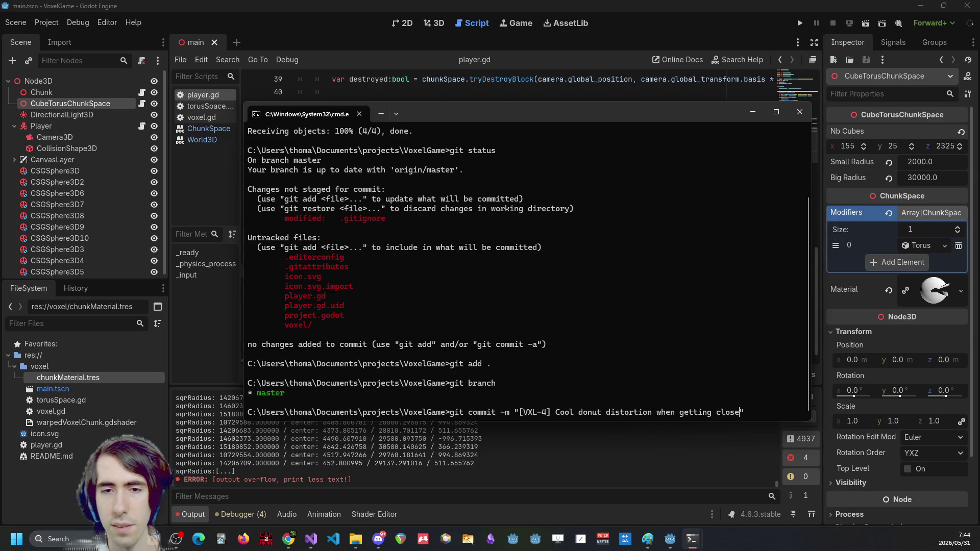
{"action": "key", "text": "Return"}
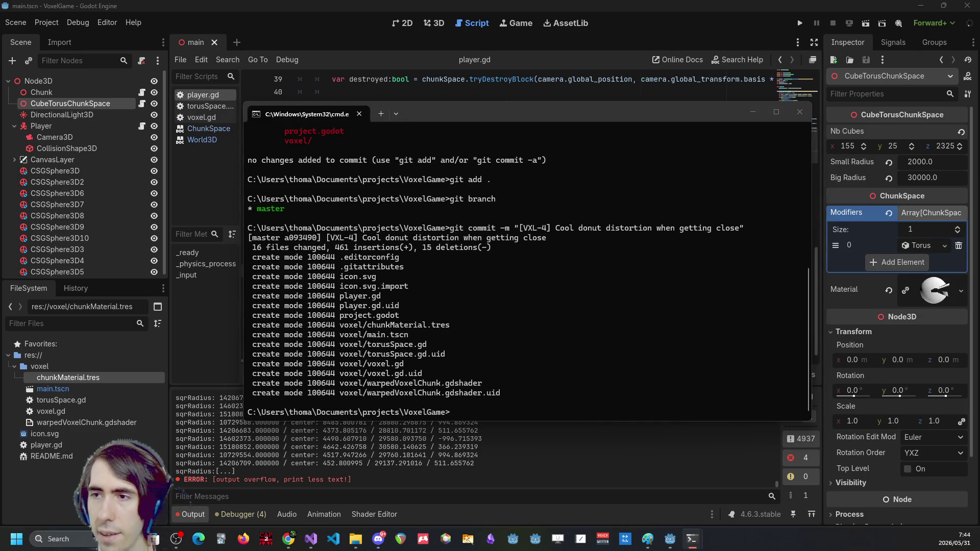
{"action": "key", "text": "alt+Tab"}
Stage the *.cpp files and commit them as '[VXL-4] Torus inverse transform added'
{"action": "type", "text": "git ad"}
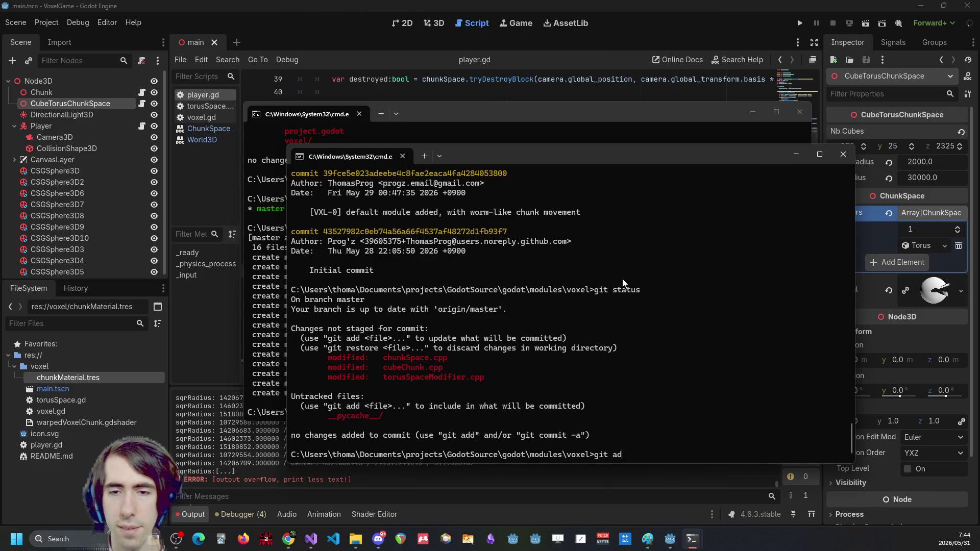
{"action": "type", "text": "d *.cpp"}
{"action": "key", "text": "Return"}
{"action": "type", "text": "git commit -m \"\""}
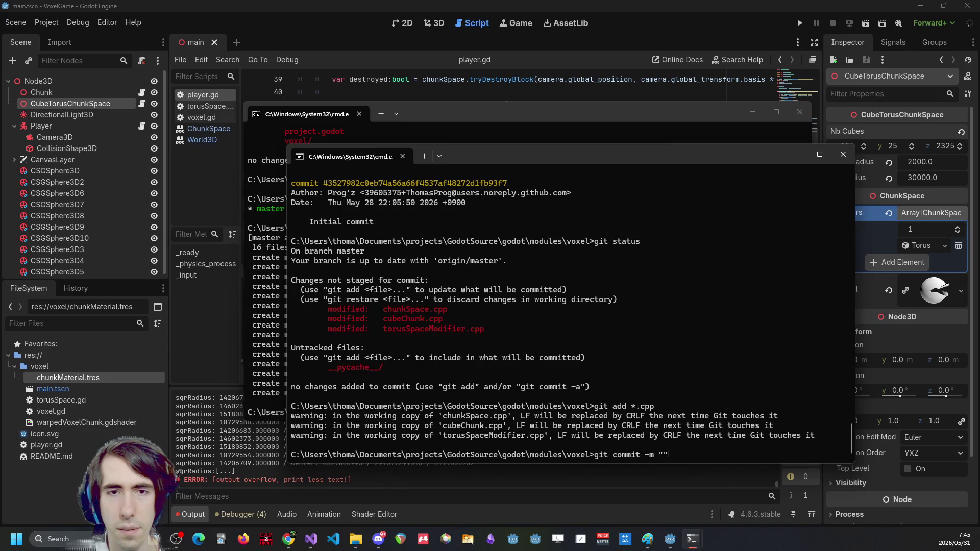
{"action": "mouse_move", "coordinate": [503, 153]}
{"action": "left_mouse_down"}
{"action": "mouse_move", "coordinate": [887, 150]}
{"action": "mouse_move", "coordinate": [505, 161]}
{"action": "left_mouse_up"}
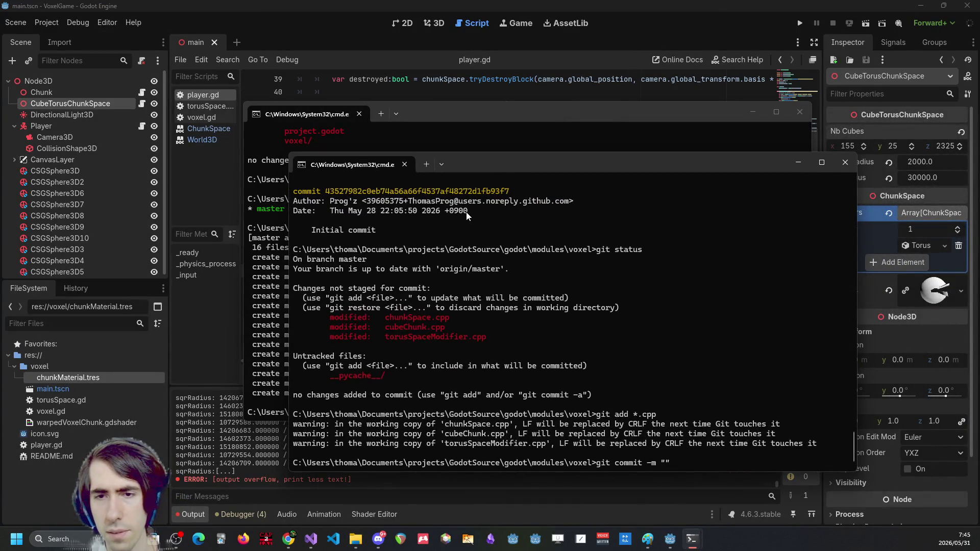
{"action": "type", "text": "[]"}
{"action": "type", "text": "VXL-5"}
{"action": "key", "text": "Right"}
{"action": "type", "text": "Toru"}
{"action": "type", "text": "s transformatio"}
{"action": "key", "text": "ctrl+BackSpace"}
{"action": "type", "text": "inver"}
{"action": "type", "text": "se transform ad"}
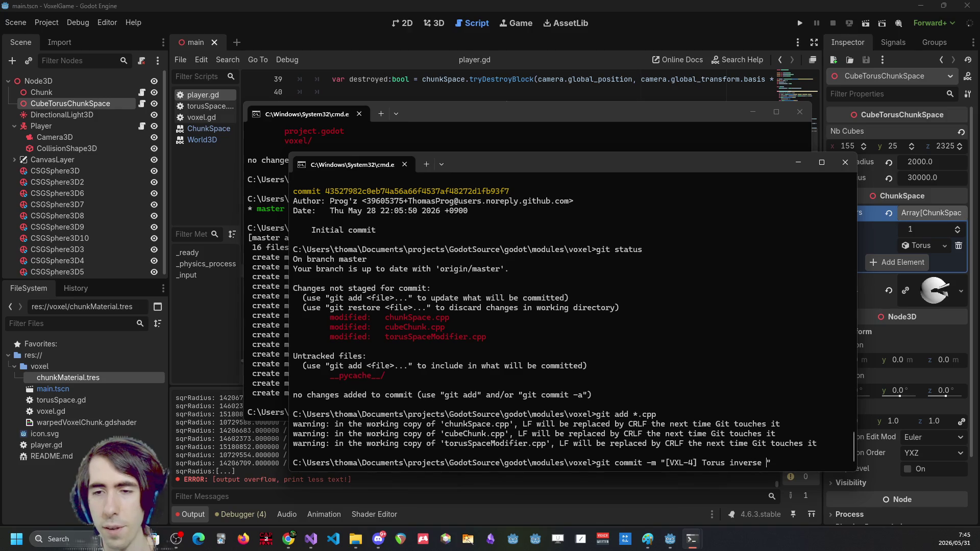
{"action": "type", "text": "ded"}
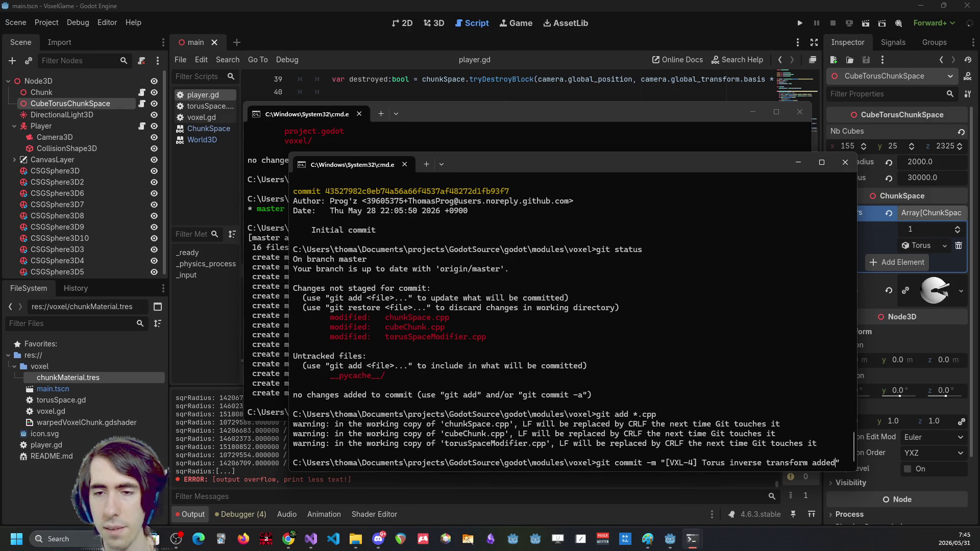
{"action": "key", "text": "Return"}
Push the commit to origin master and close the module's terminal
{"action": "type", "text": "git push"}
{"action": "key", "text": "Return"}
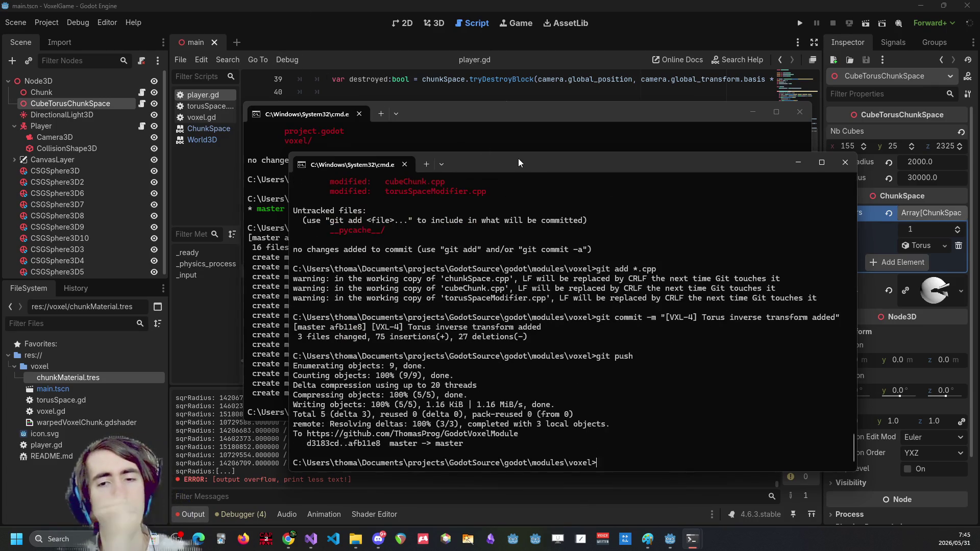
{"action": "key", "text": "alt+F4"}
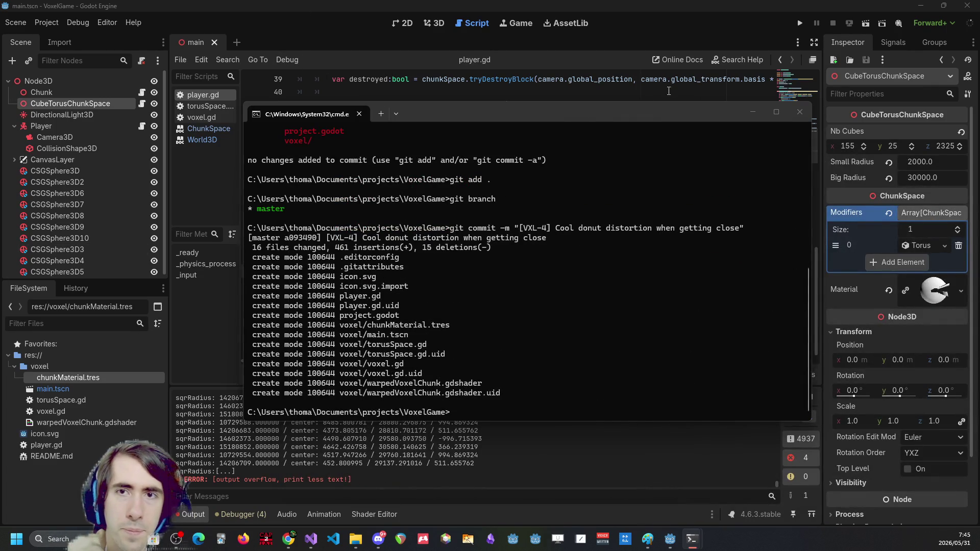
Close the VoxelGame terminal and show the warpedVoxelChunk shader code in Godot
{"action": "key", "text": "alt+F4"}
{"action": "right_click", "coordinate": [676, 258]}
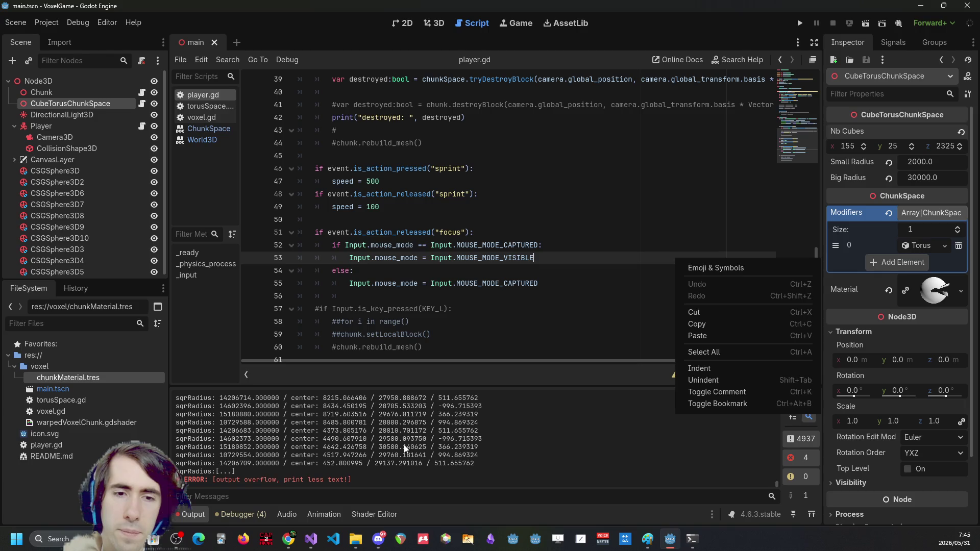
{"action": "left_click", "coordinate": [378, 514]}
{"action": "left_click", "coordinate": [378, 514]}
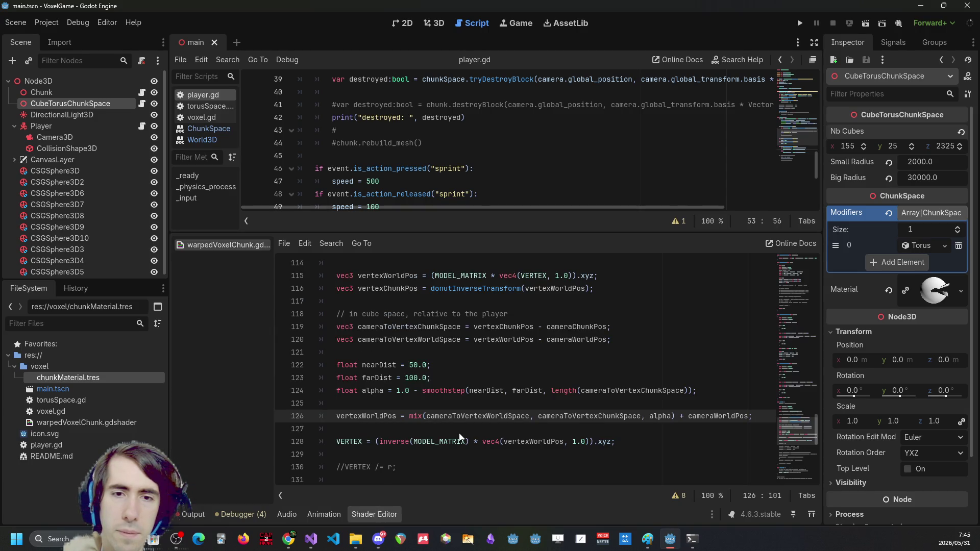
Inspect cameraToVertexWorldSpace and cameraWorldPos in the blend on line 126
{"action": "double_click", "coordinate": [510, 417]}
{"action": "left_click", "coordinate": [632, 407]}
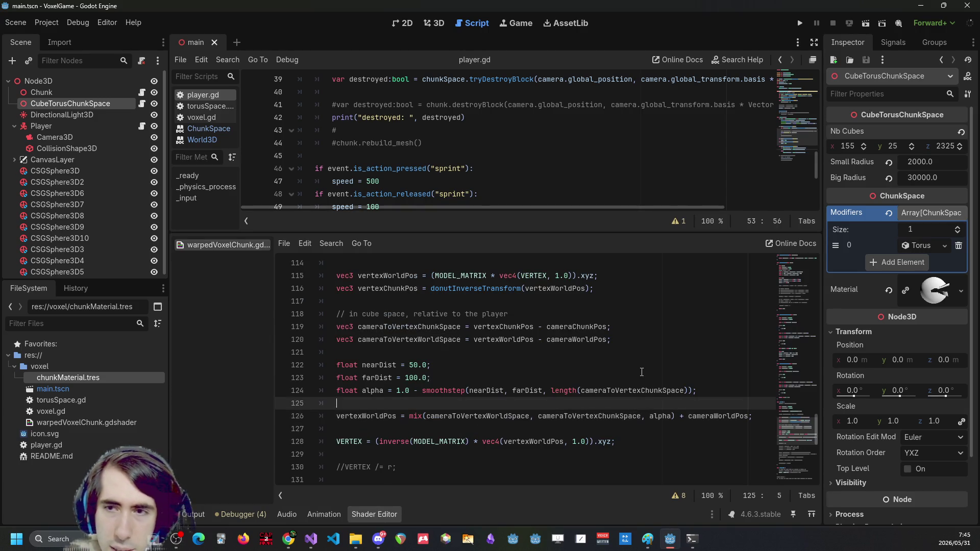
{"action": "key", "text": "alt+Tab"}
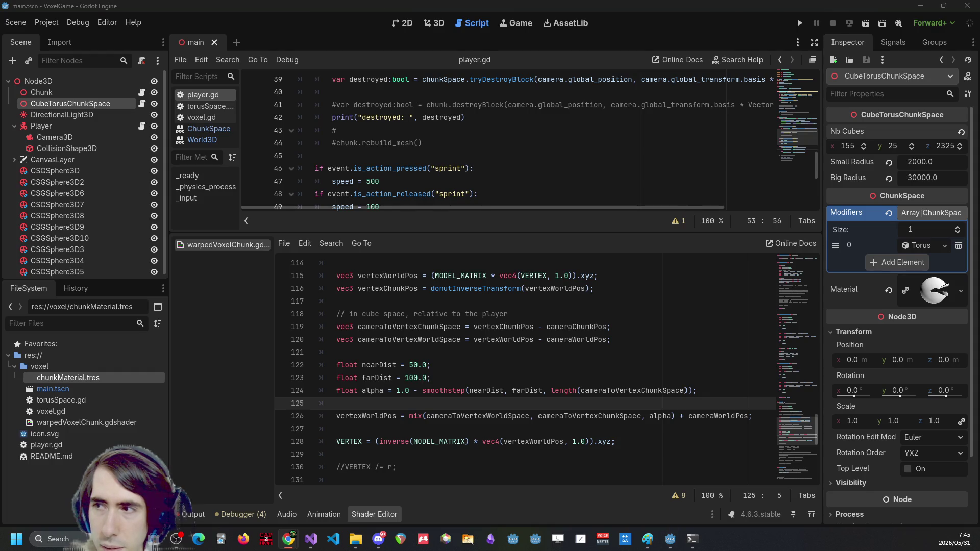
{"action": "scroll", "coordinate": [543, 414], "scroll_direction": "up", "scroll_amount": 1}
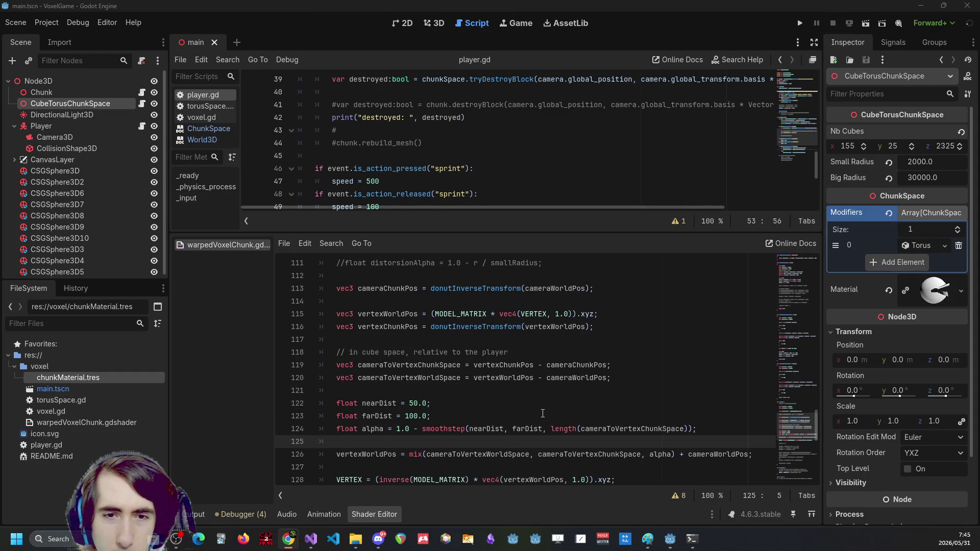
{"action": "scroll", "coordinate": [543, 413], "scroll_direction": "down", "scroll_amount": 1}
{"action": "left_click", "coordinate": [714, 417]}
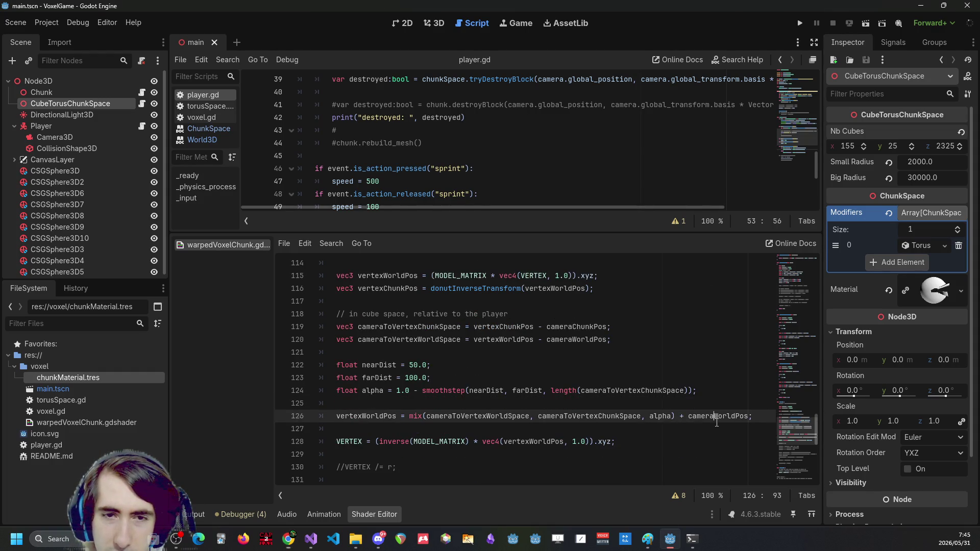
{"action": "double_click", "coordinate": [716, 419]}
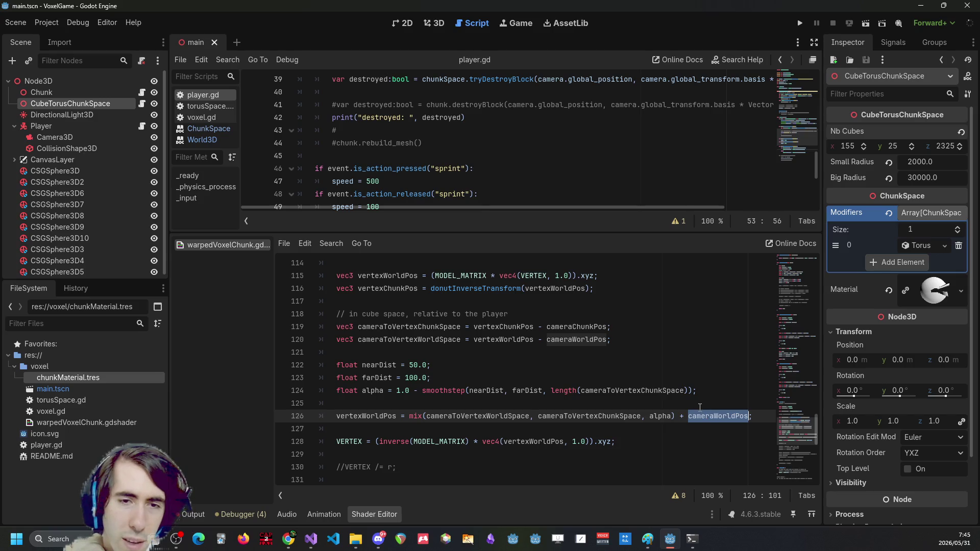
{"action": "left_click", "coordinate": [470, 407]}
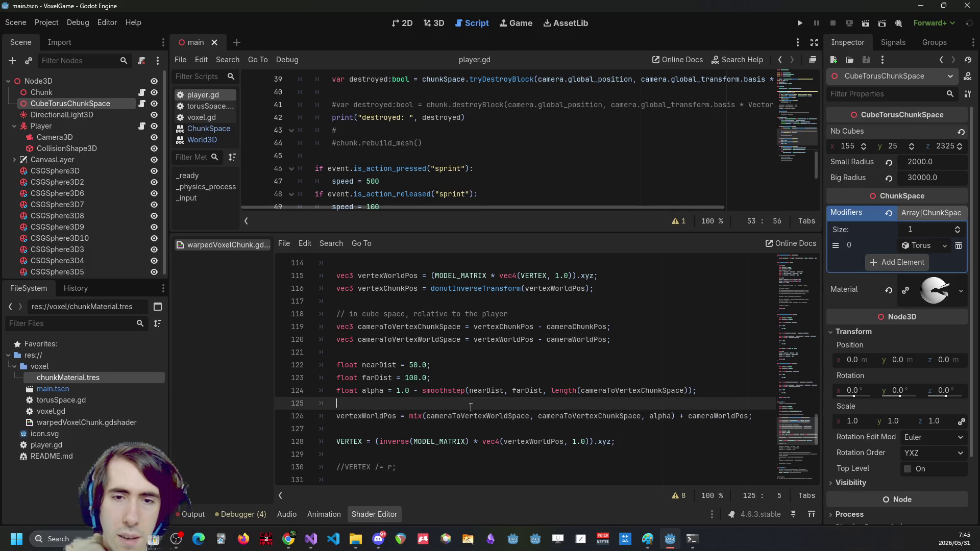
Check where vertexChunkPos and cameraToVertexChunkSpace are used on lines 116–119
{"action": "scroll", "coordinate": [471, 405], "scroll_direction": "up", "scroll_amount": 1}
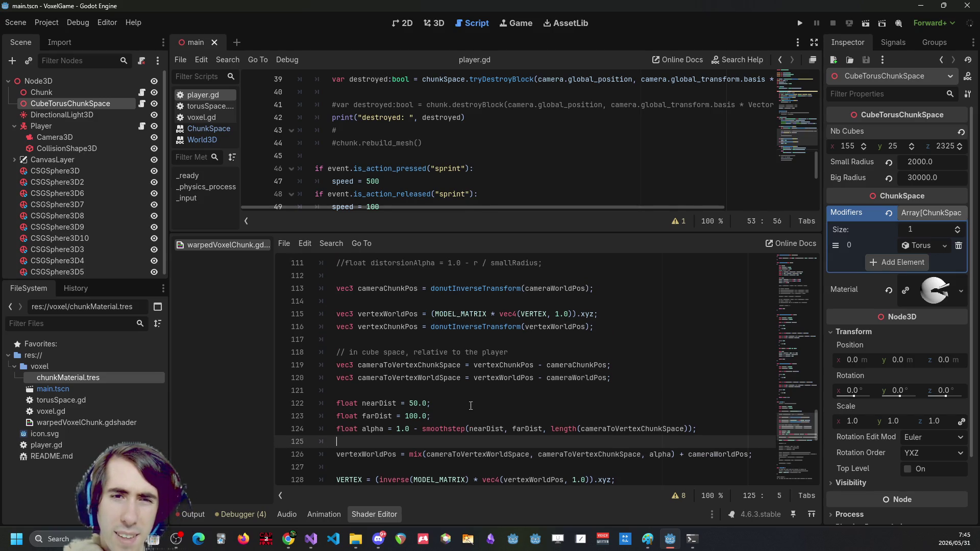
{"action": "left_click", "coordinate": [431, 327]}
{"action": "left_click", "coordinate": [623, 323]}
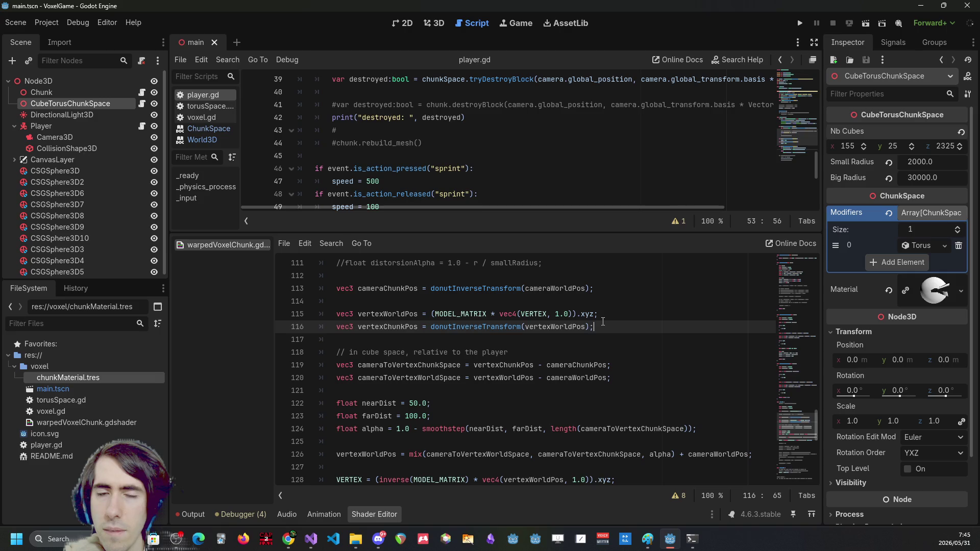
{"action": "double_click", "coordinate": [414, 327]}
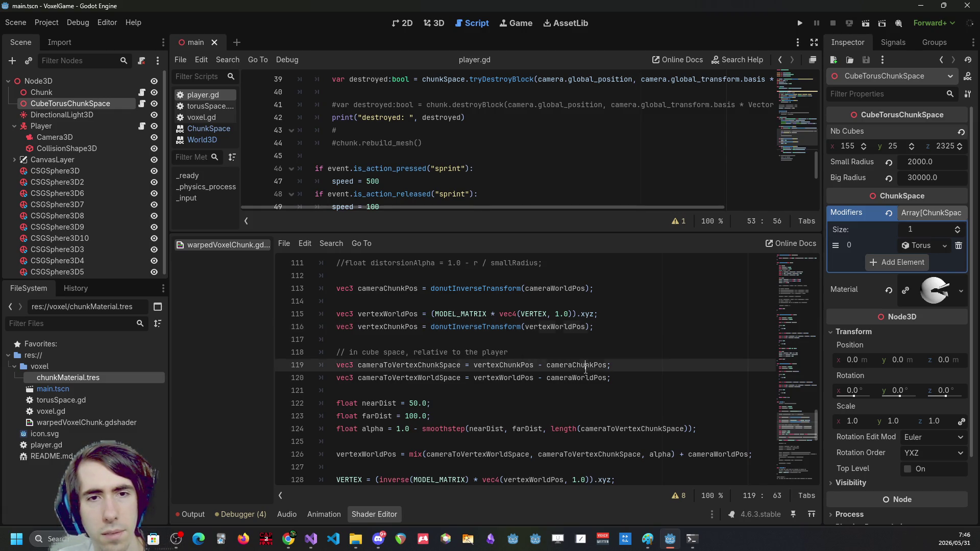
{"action": "scroll", "coordinate": [397, 369], "scroll_direction": "up", "scroll_amount": 1}
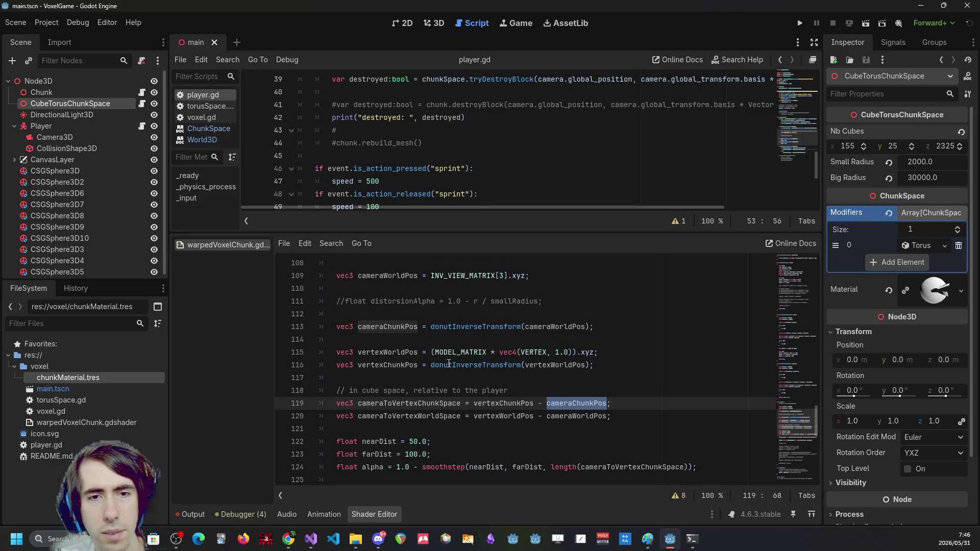
{"action": "scroll", "coordinate": [423, 388], "scroll_direction": "down", "scroll_amount": 1}
{"action": "double_click", "coordinate": [421, 365]}
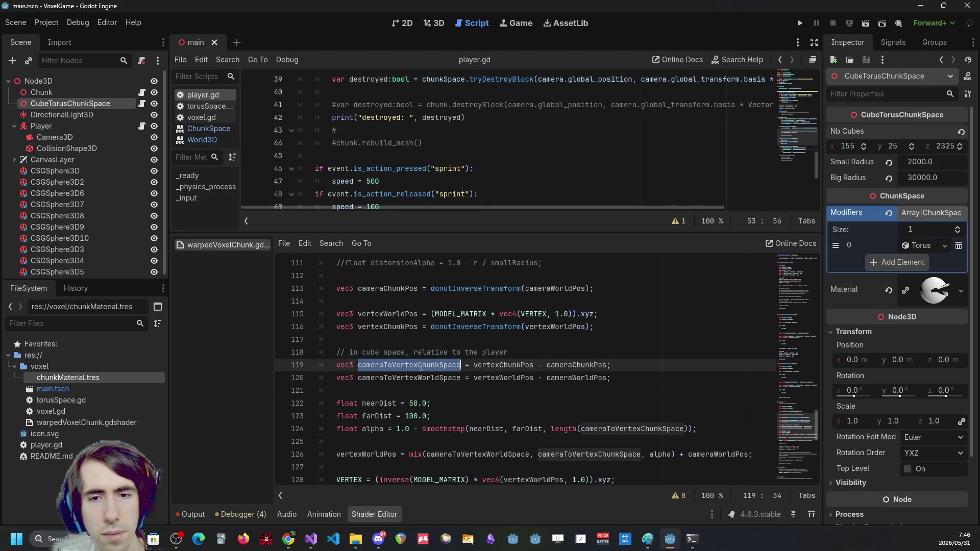
Insert a new line 126 above the blend and paste cameraToVertexChunkSpace into it
{"action": "scroll", "coordinate": [421, 365], "scroll_direction": "down", "scroll_amount": 1}
{"action": "left_click", "coordinate": [611, 406]}
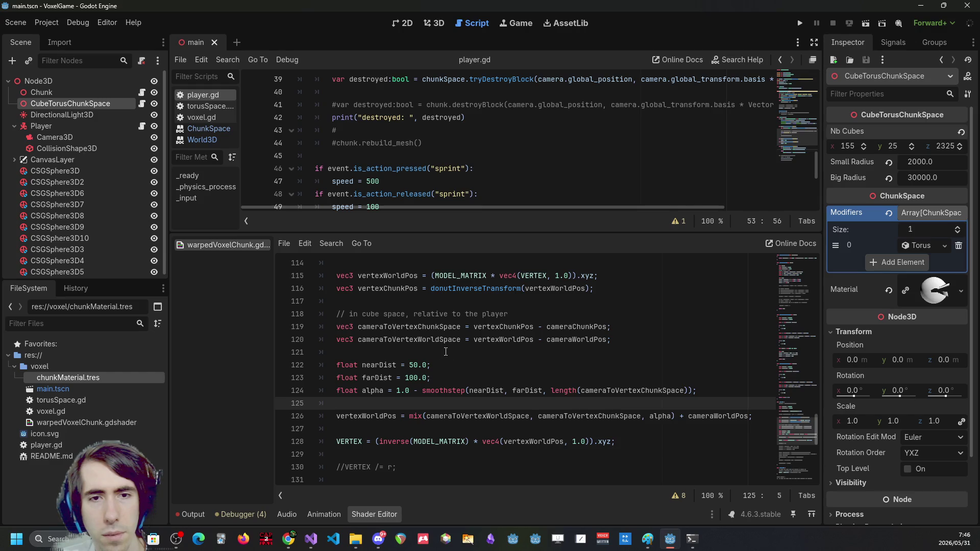
{"action": "double_click", "coordinate": [428, 341]}
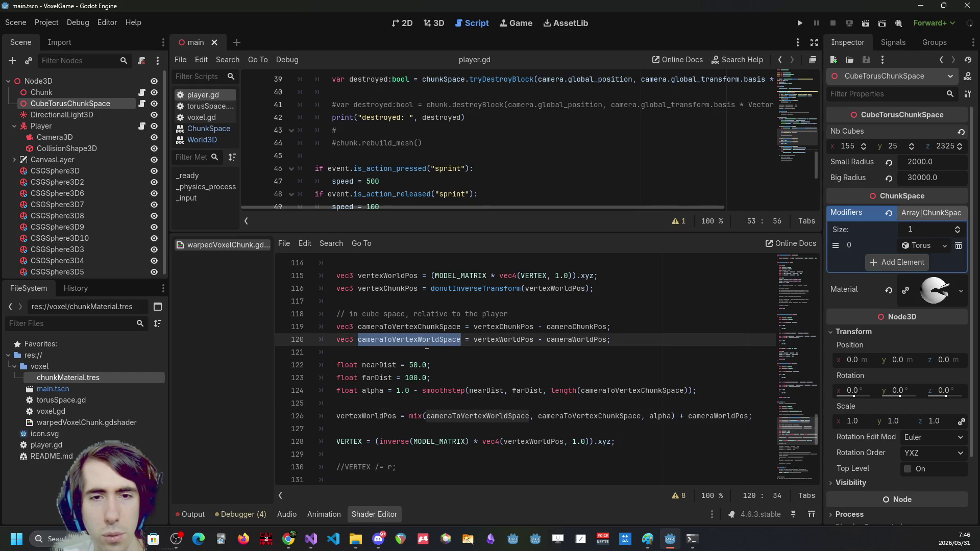
{"action": "double_click", "coordinate": [434, 327]}
{"action": "key", "text": "ctrl+c"}
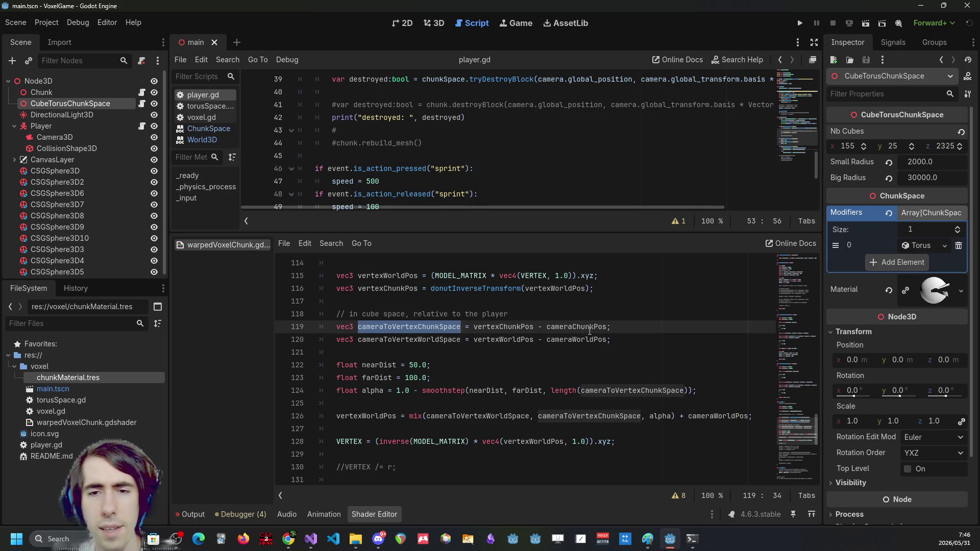
{"action": "left_click", "coordinate": [522, 401]}
{"action": "key", "text": "Return"}
{"action": "key", "text": "ctrl+v"}
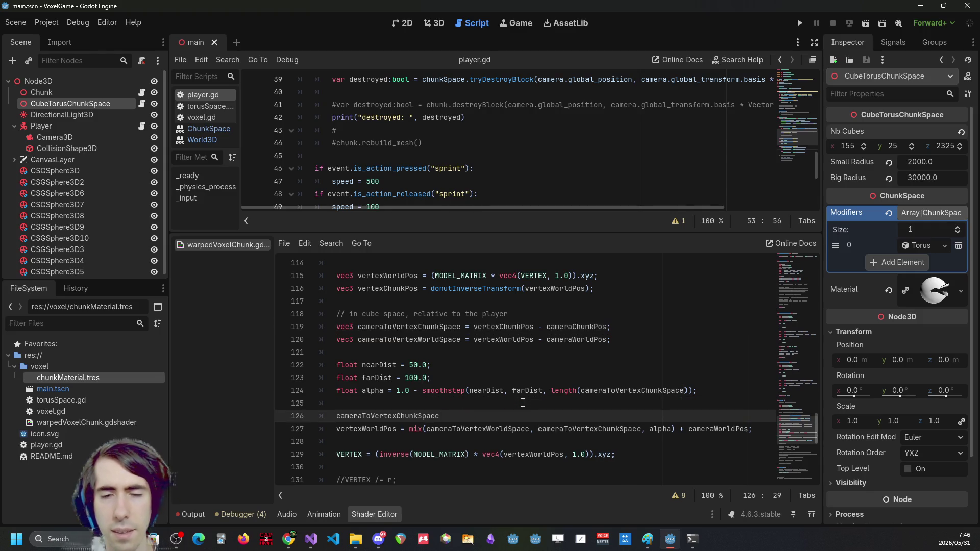
Rewrite line 126 as cameraToVertexChunkSpace.xy = cameraToVertexChunkSpace.yx
{"action": "type", "text": "x"}
{"action": "key", "text": "BackSpace"}
{"action": "key", "text": "ctrl+BackSpace"}
{"action": "type", "text": "float s"}
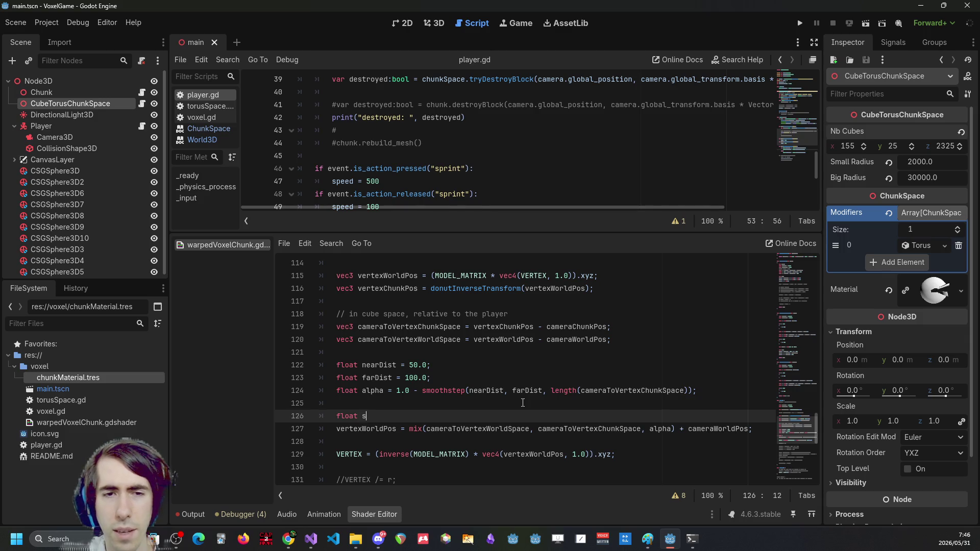
{"action": "key", "text": "ctrl+BackSpace"}
{"action": "type", "text": "swap("}
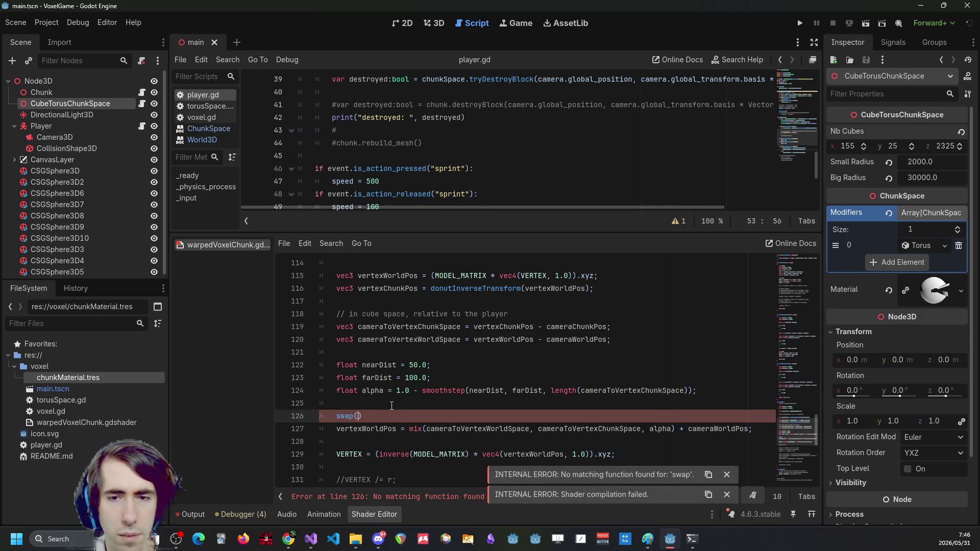
{"action": "key", "text": "BackSpace"}
{"action": "key", "text": "BackSpace"}
{"action": "key", "text": "BackSpace"}
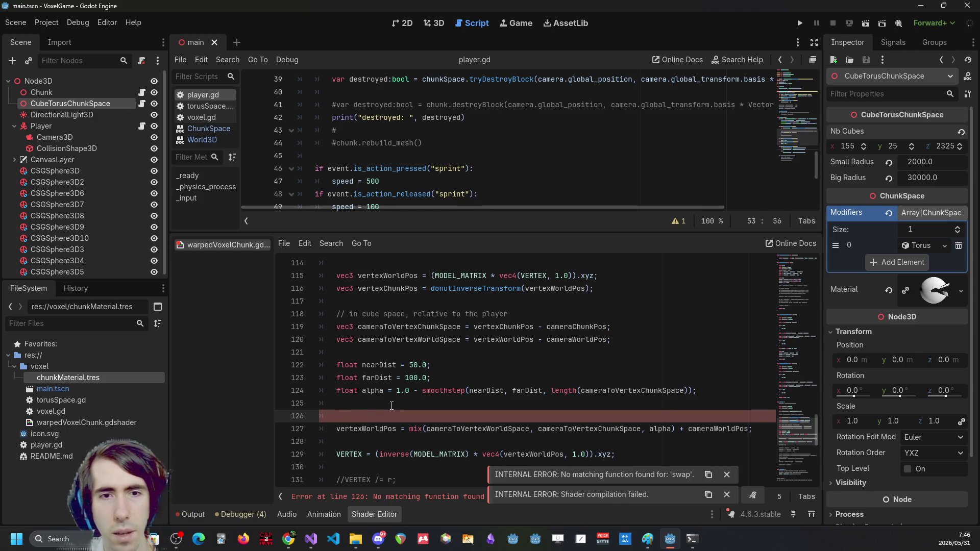
{"action": "key", "text": "Delete"}
{"action": "type", "text": "cameraToVertexChunkSpace.xy = cameraToVertexChunkSpace.y"}
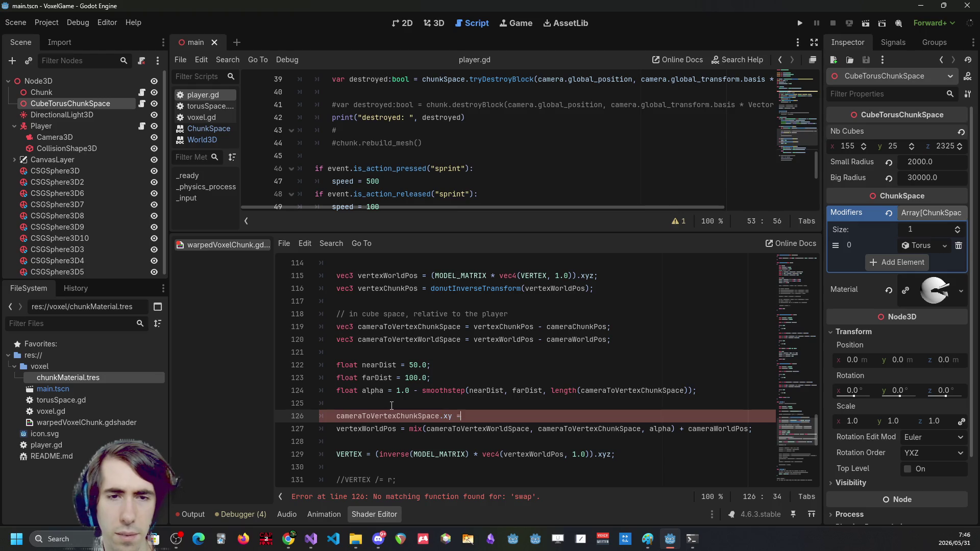
{"action": "type", "text": "x"}
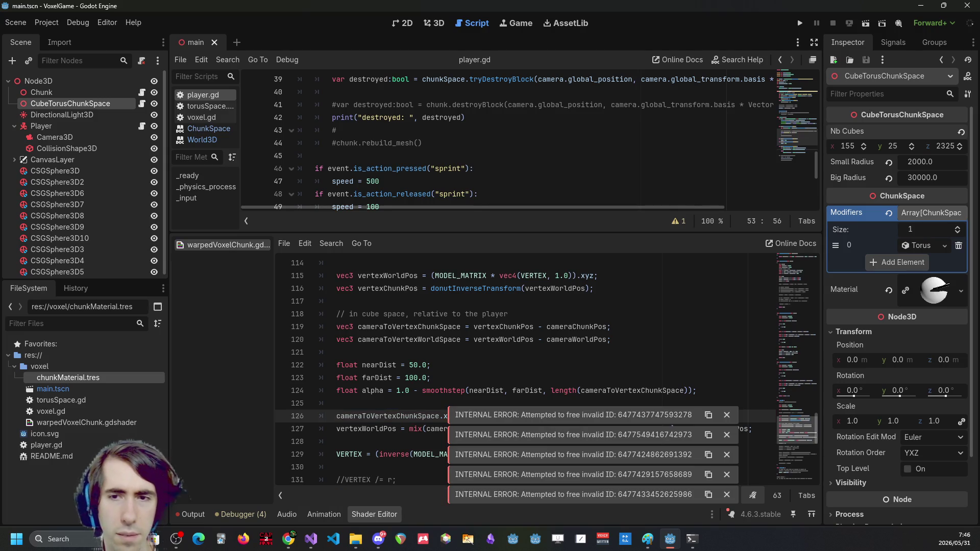
Dismiss the internal error notifications and run the game to test the swap
{"action": "left_click", "coordinate": [726, 414]}
{"action": "left_click", "coordinate": [727, 434]}
{"action": "left_click", "coordinate": [726, 454]}
{"action": "left_click", "coordinate": [726, 474]}
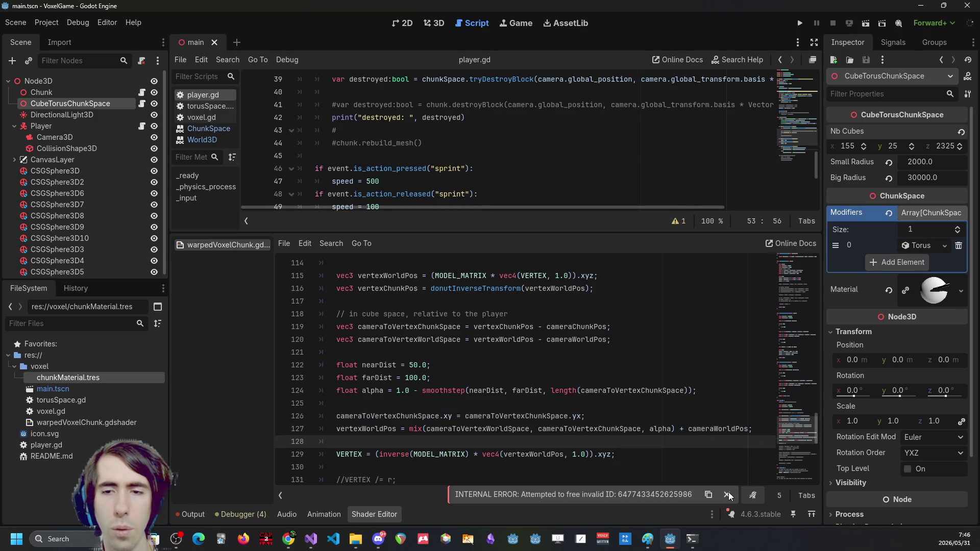
{"action": "left_click", "coordinate": [727, 495]}
{"action": "left_click", "coordinate": [702, 429]}
{"action": "double_click", "coordinate": [421, 416]}
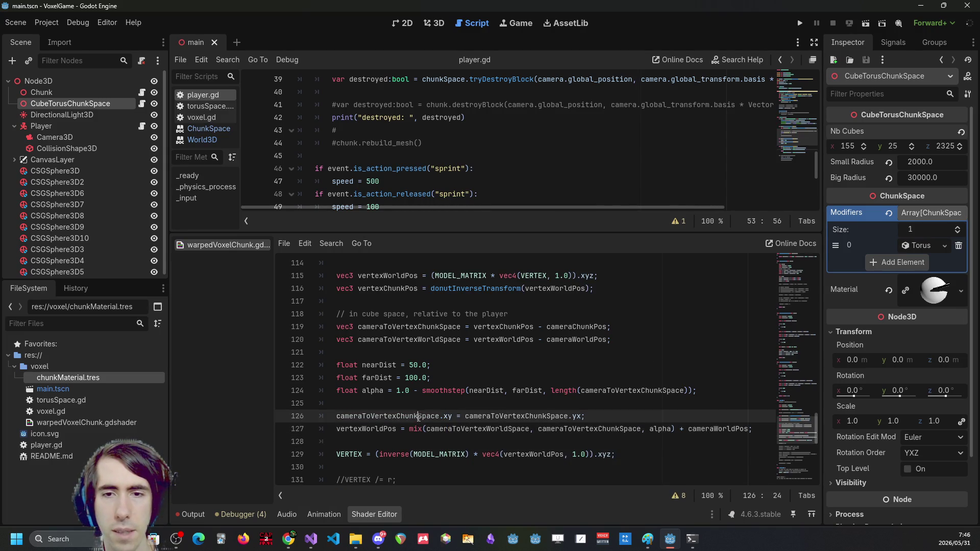
{"action": "left_click", "coordinate": [800, 23]}
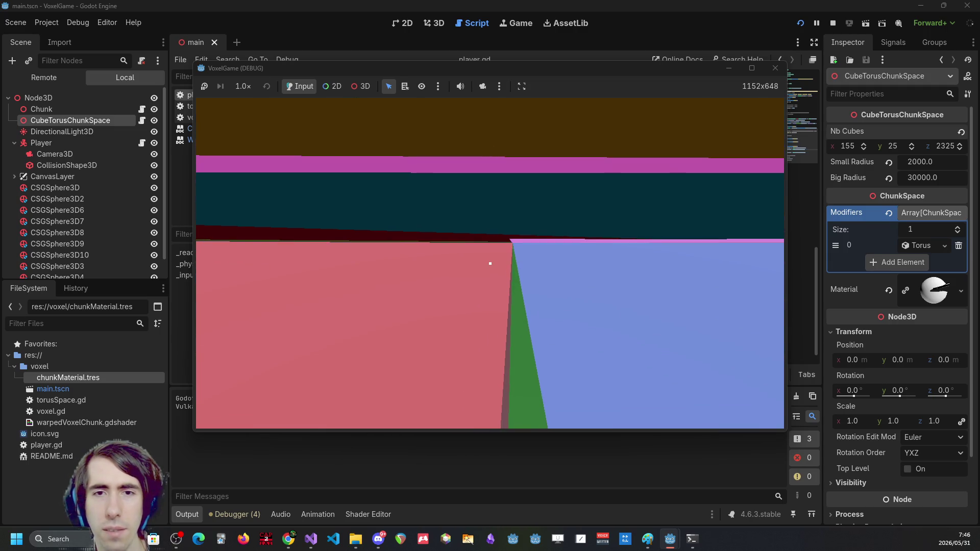
Stop the game, change line 126 to '.xz = cameraToVertexChunkSpace.zx;', and run again
{"action": "left_click", "coordinate": [816, 32]}
{"action": "left_click", "coordinate": [828, 23]}
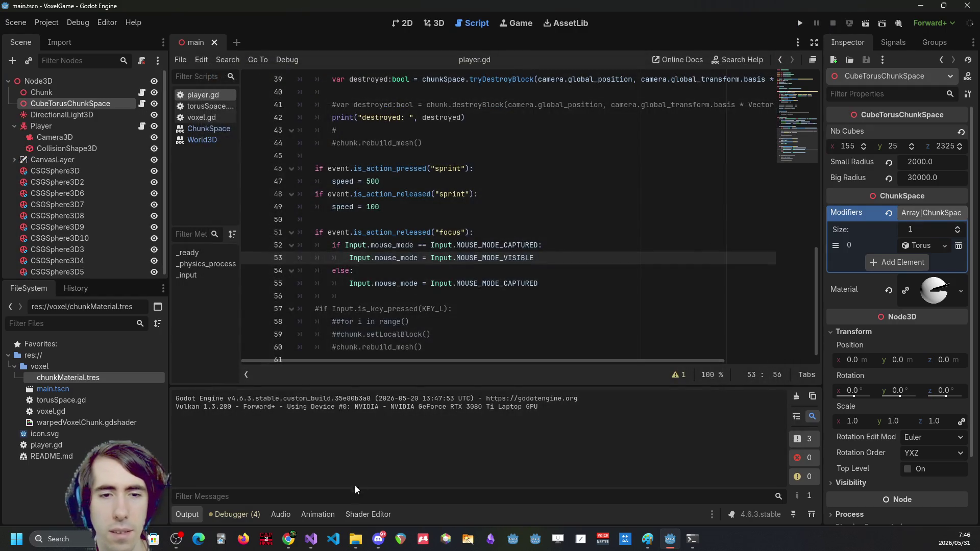
{"action": "left_click", "coordinate": [367, 514]}
{"action": "left_click", "coordinate": [443, 417]}
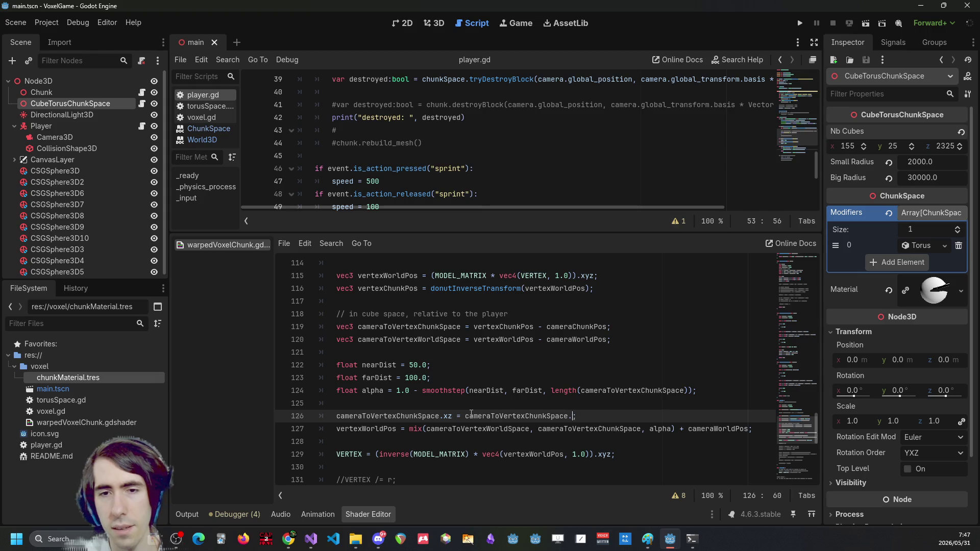
{"action": "left_click", "coordinate": [803, 23]}
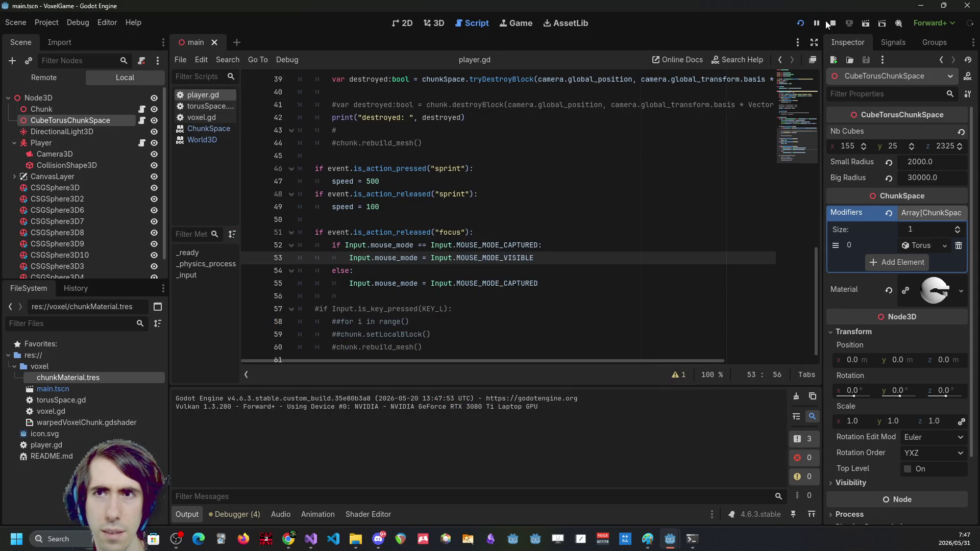
Stop the game, add 'cameraToVertexChunkSpace.z *= -1.0;' after line 126, and rerun
{"action": "left_click", "coordinate": [831, 22]}
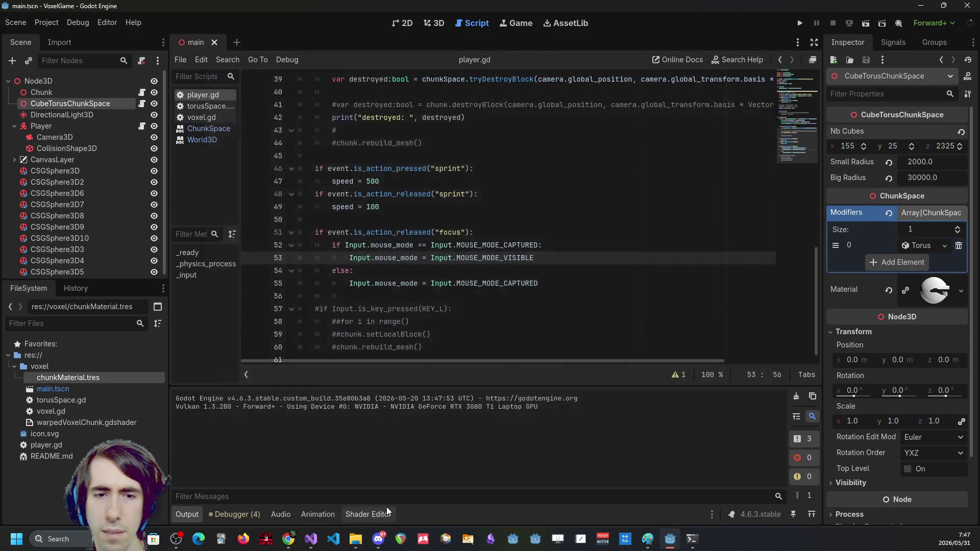
{"action": "left_click", "coordinate": [368, 514]}
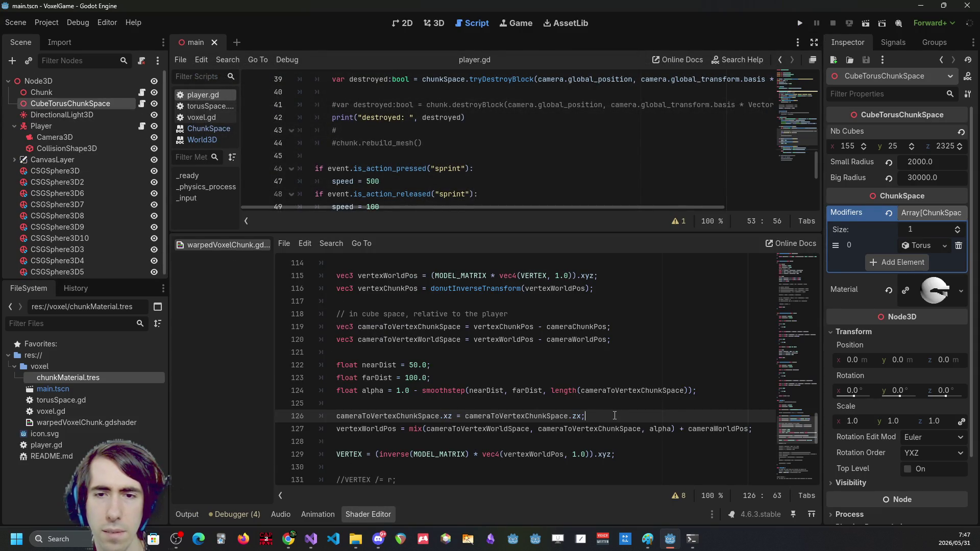
{"action": "key", "text": "Return"}
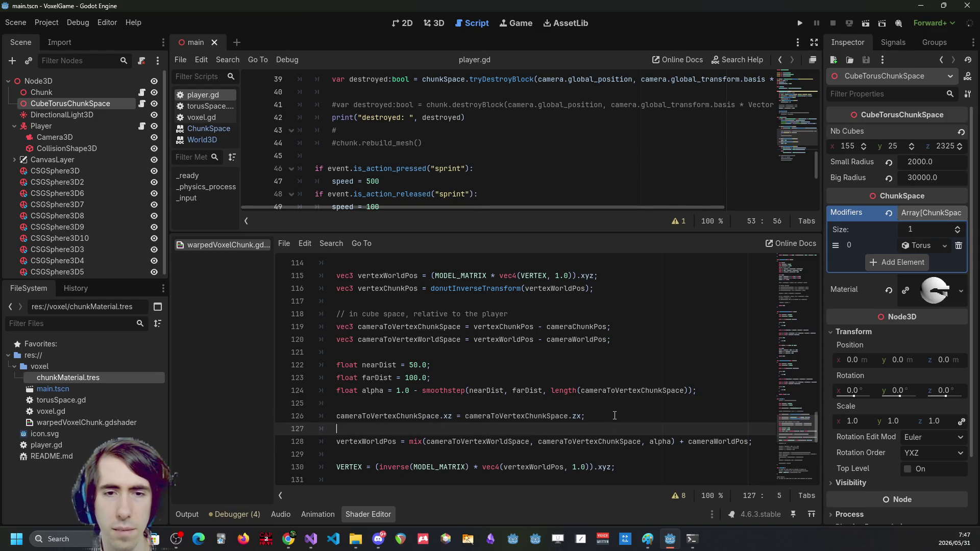
{"action": "type", "text": "cameraToVertexChunkSpace.z *=-1.;"}
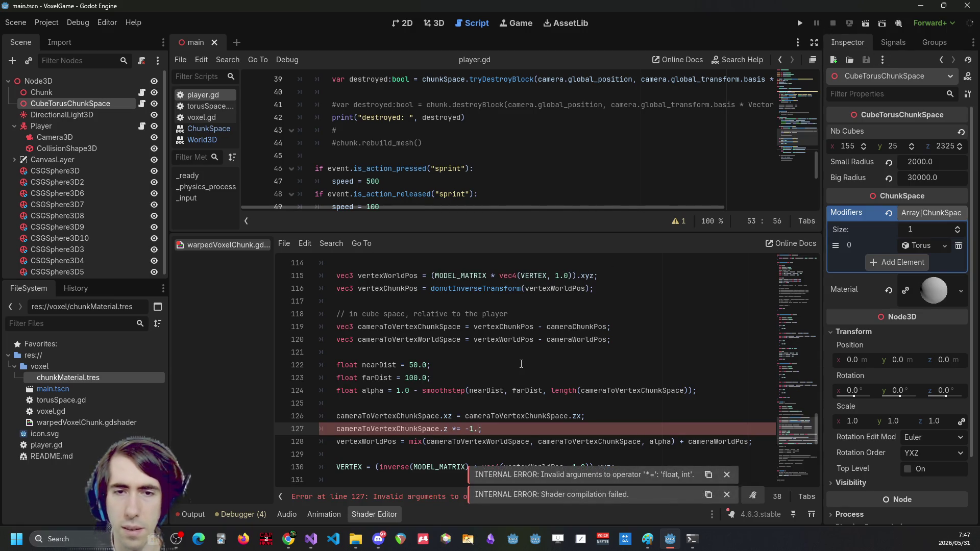
{"action": "left_click", "coordinate": [800, 23]}
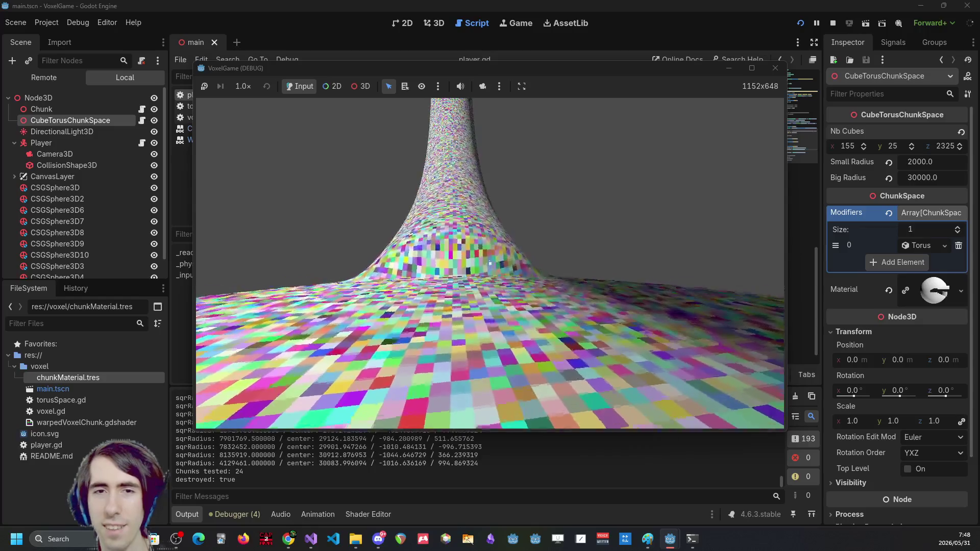
Stop the game, change nearDist on line 122 from 50.0 to 0.0, and run with F5
{"action": "key", "text": "alt+Tab"}
{"action": "left_click", "coordinate": [833, 23]}
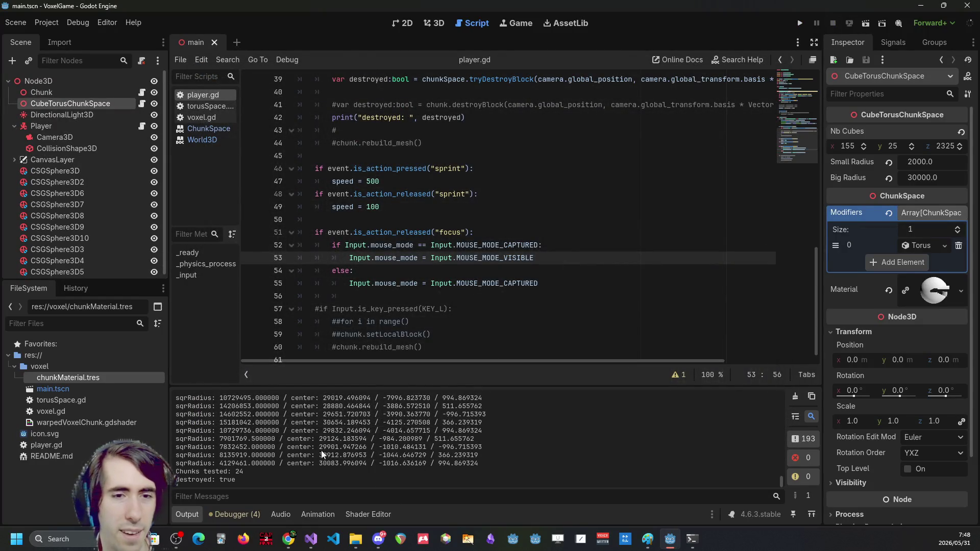
{"action": "left_click", "coordinate": [377, 516]}
{"action": "left_click", "coordinate": [409, 365]}
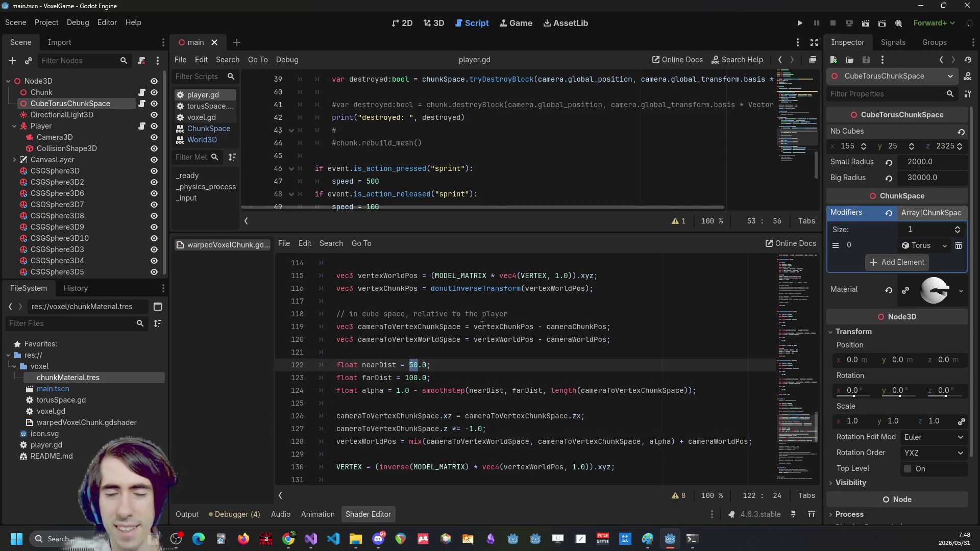
{"action": "key", "text": "Down"}
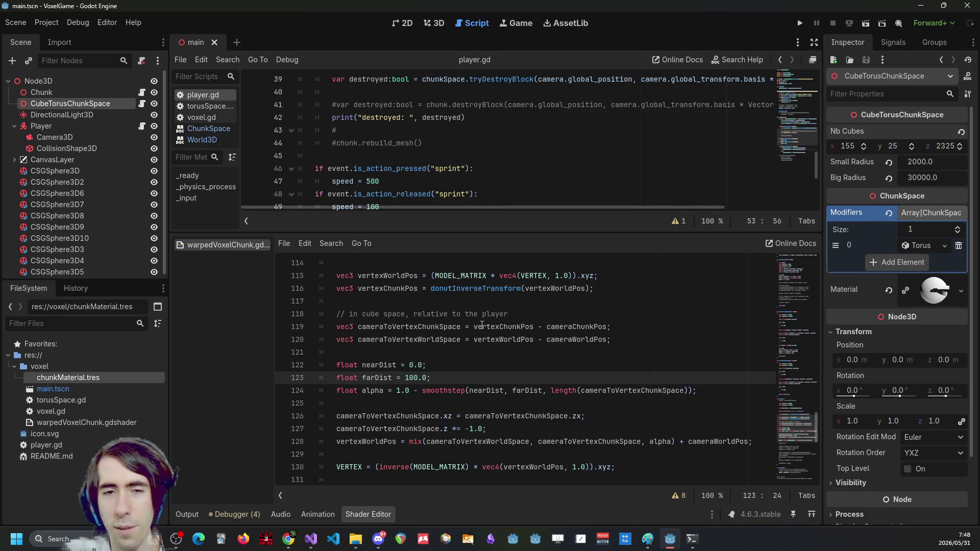
{"action": "key", "text": "F5"}
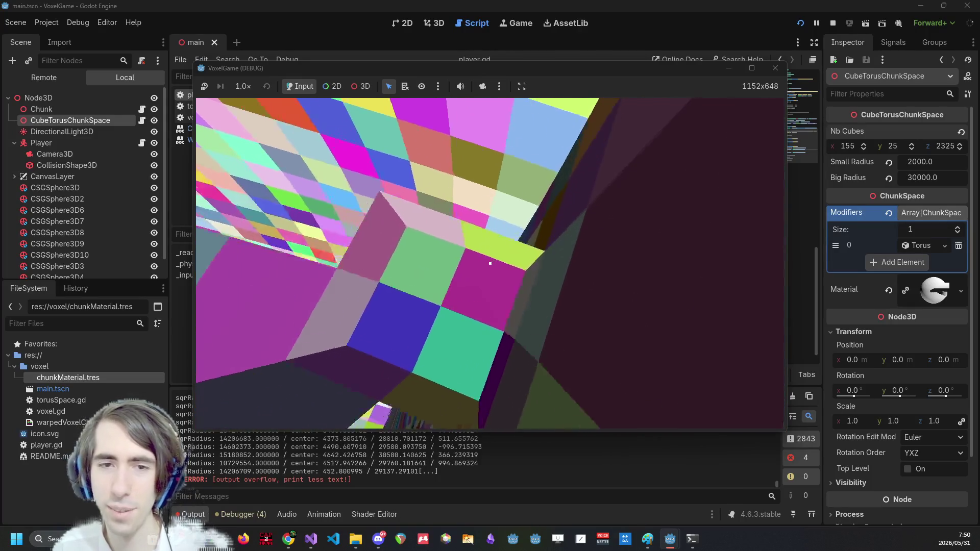
Fly over the torus surface toward its neck using W, S and A, then close the game with F8
{"action": "key", "text": "w"}
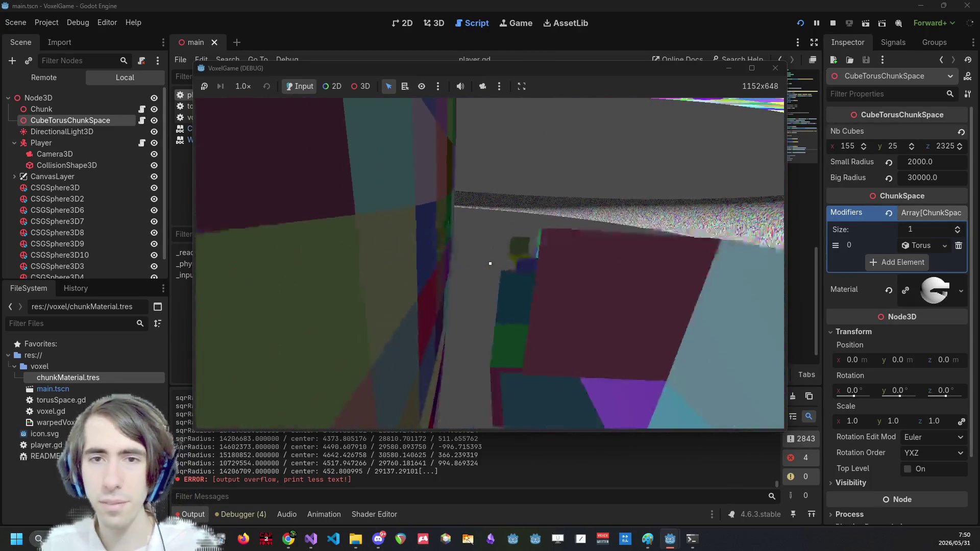
{"action": "key", "text": "s"}
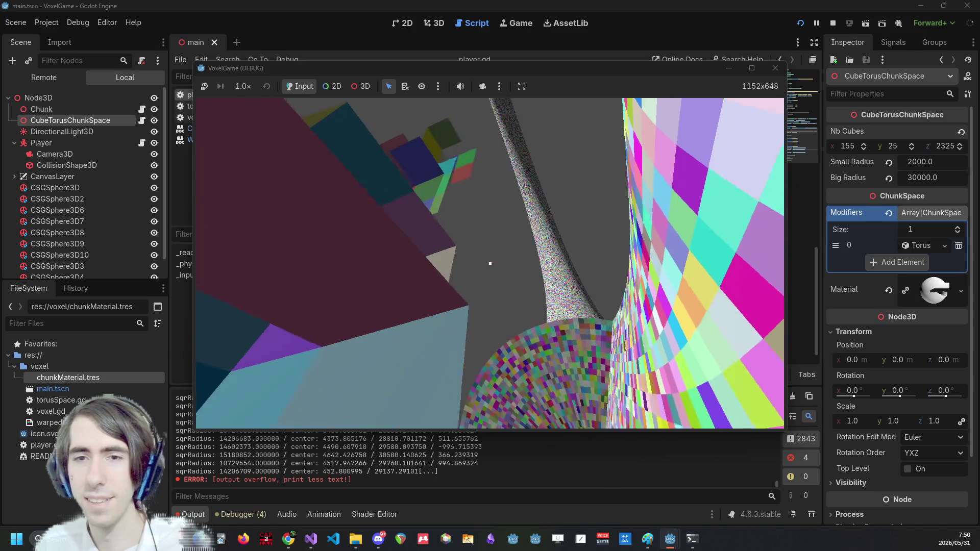
{"action": "key", "text": "w"}
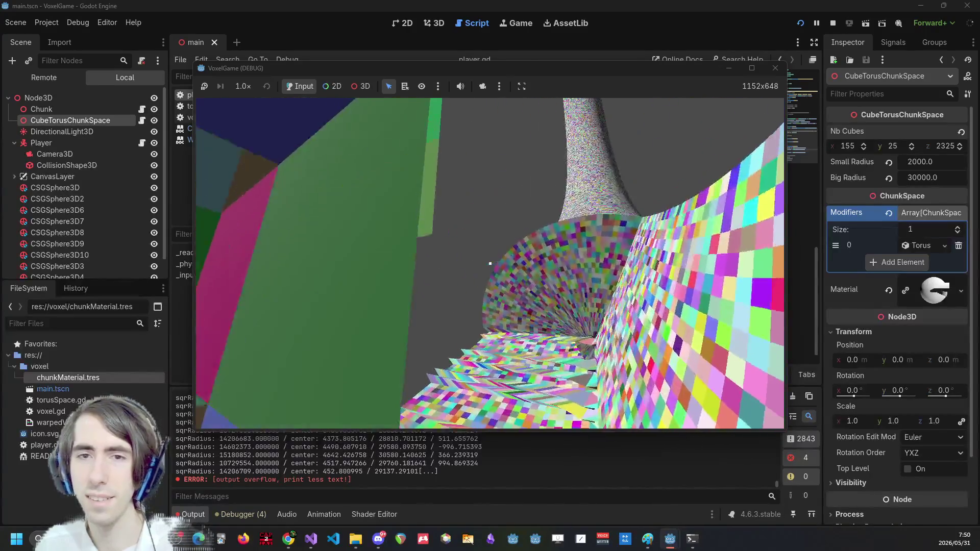
{"action": "key", "text": "w"}
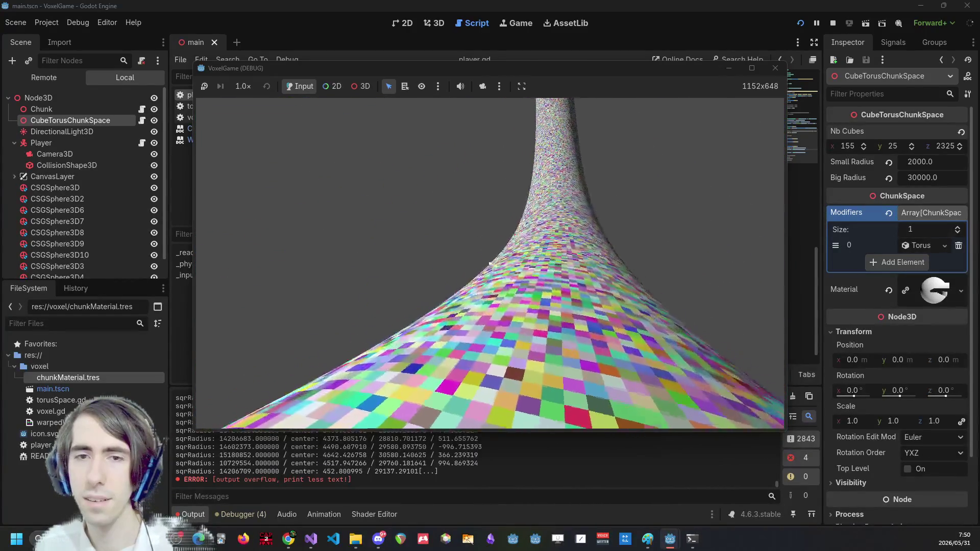
{"action": "key", "text": "a"}
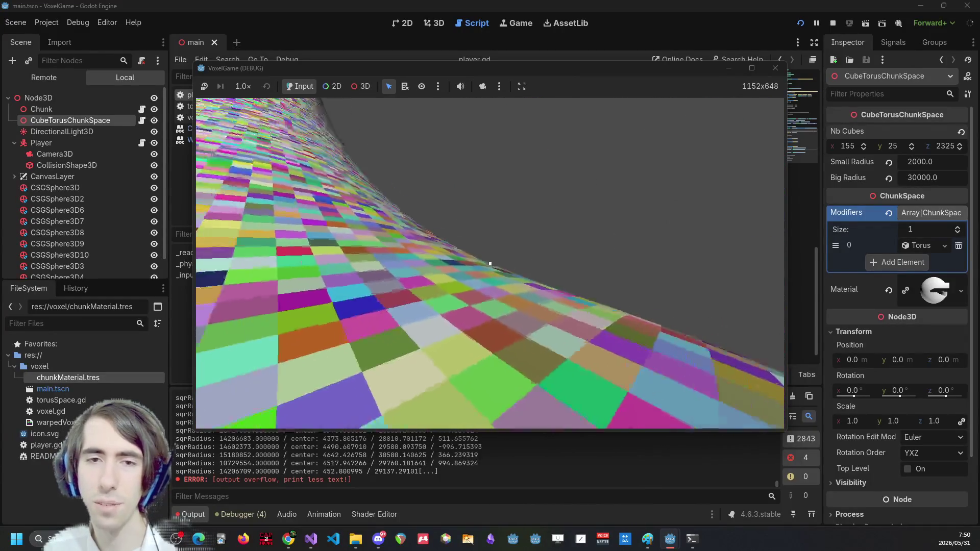
{"action": "key", "text": "F8"}
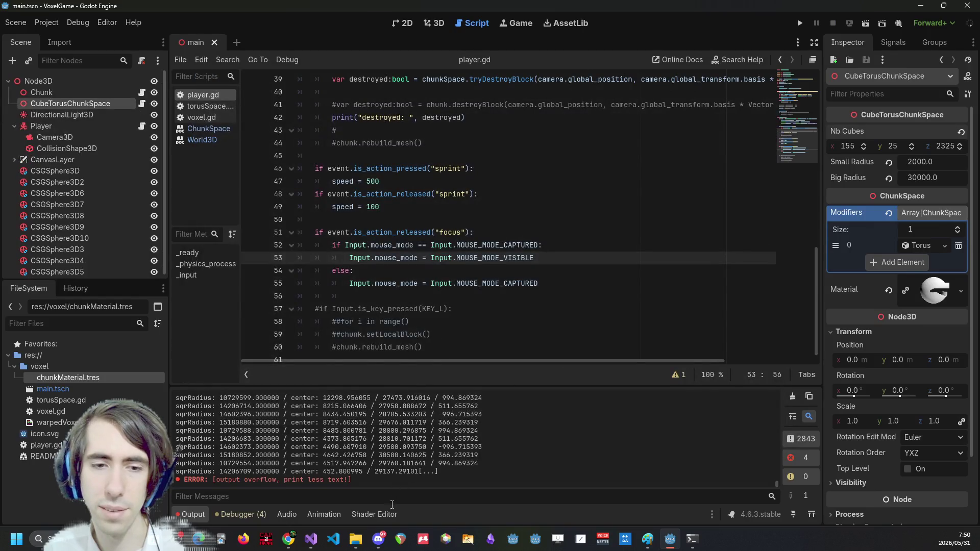
{"action": "left_click", "coordinate": [374, 514]}
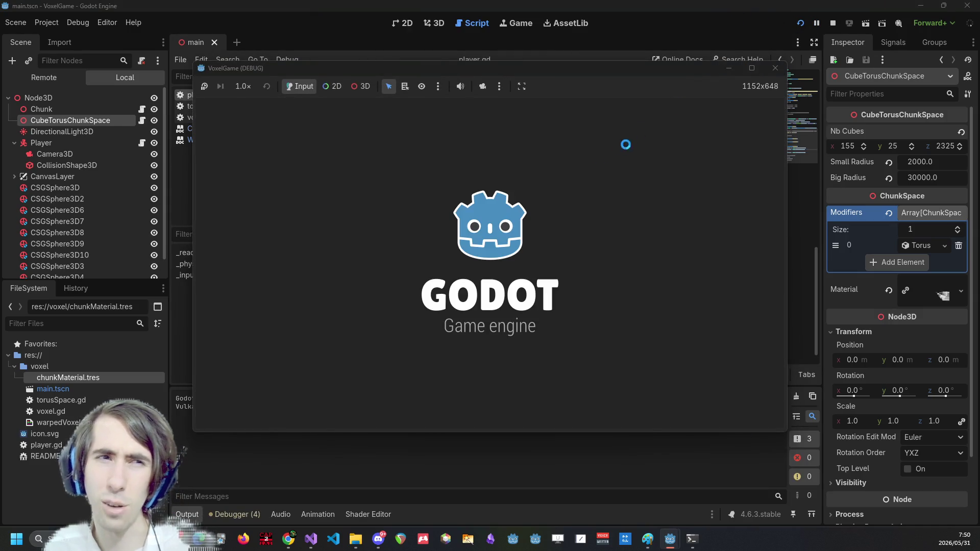
{"action": "mouse_move", "coordinate": [751, 70]}
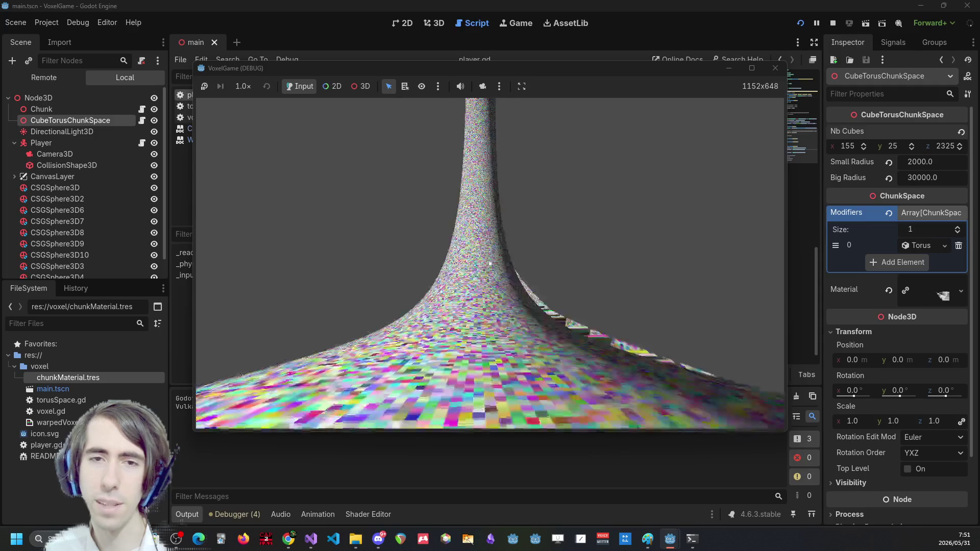
{"action": "left_click", "coordinate": [832, 24]}
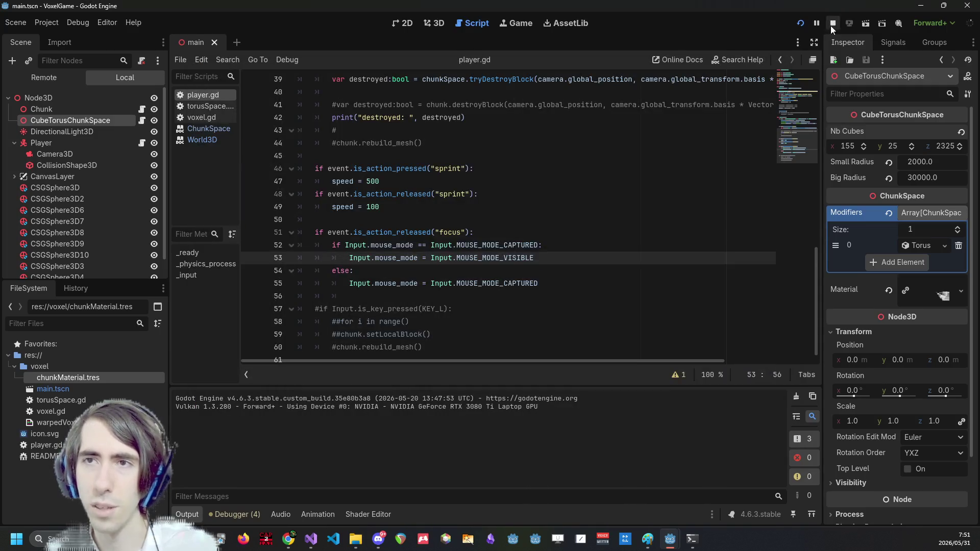
In the Player's player.gd, set speed to 5000 on line 47 and 1000 on line 49, then run
{"action": "left_click", "coordinate": [87, 124]}
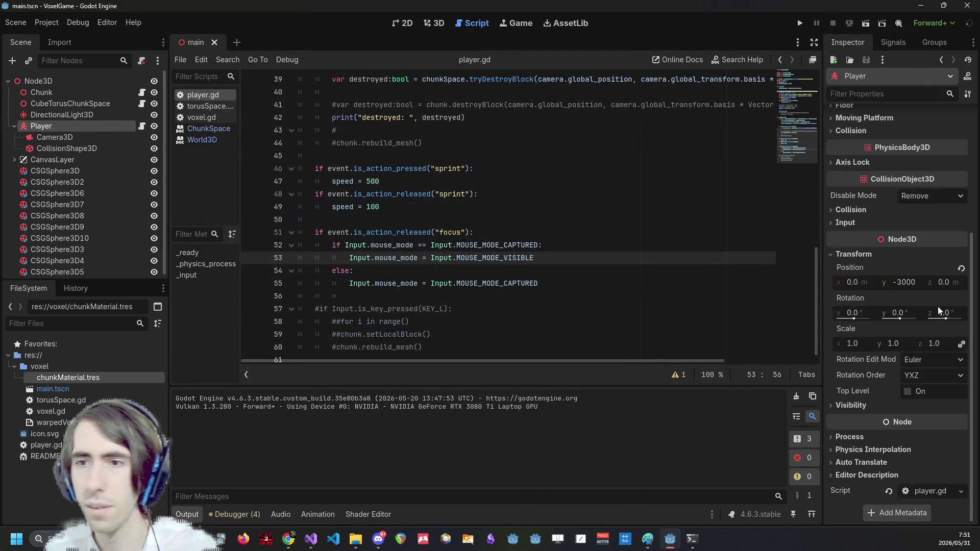
{"action": "left_click", "coordinate": [141, 126]}
{"action": "scroll", "coordinate": [385, 265], "scroll_direction": "down", "scroll_amount": 1}
{"action": "scroll", "coordinate": [385, 265], "scroll_direction": "up", "scroll_amount": 2}
{"action": "left_click", "coordinate": [380, 246]}
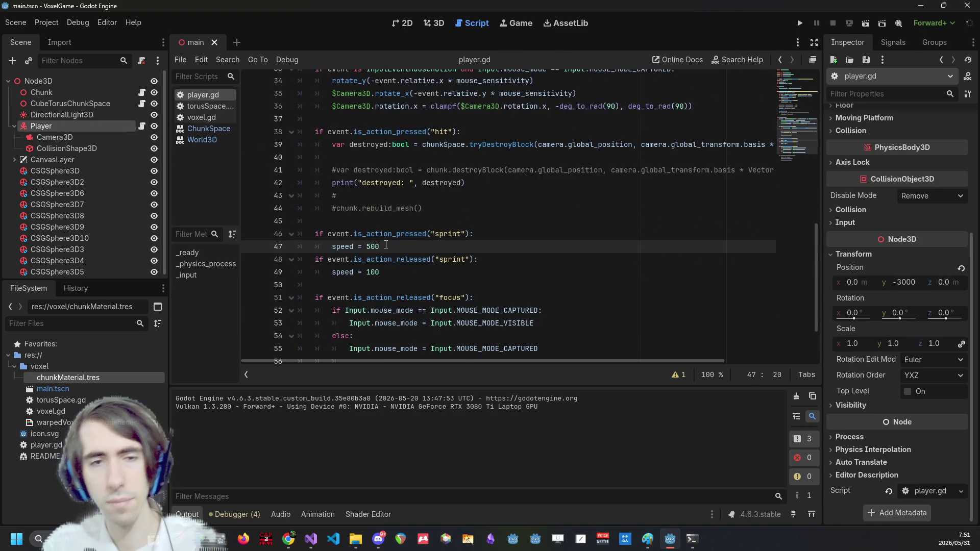
{"action": "type", "text": "0"}
{"action": "key", "text": "Down"}
{"action": "key", "text": "Down"}
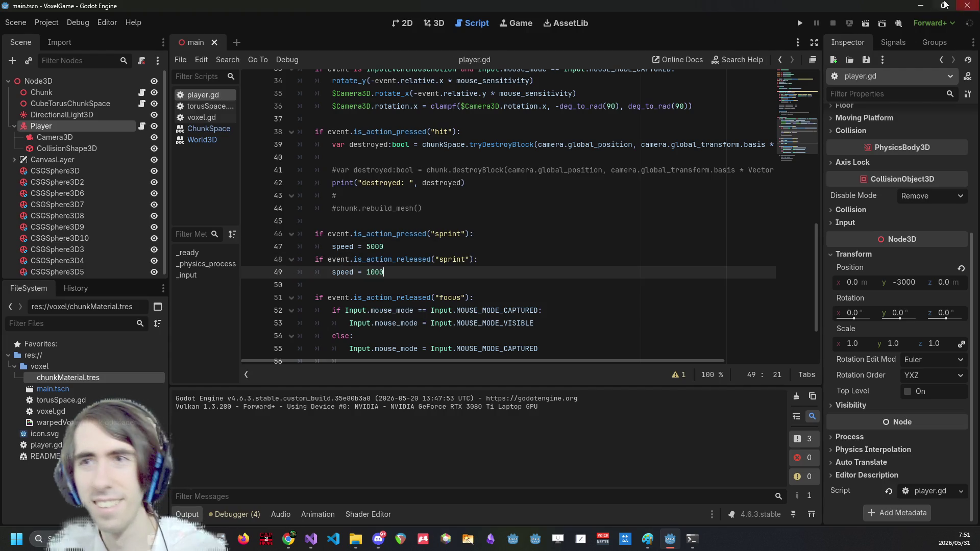
{"action": "left_click", "coordinate": [800, 23]}
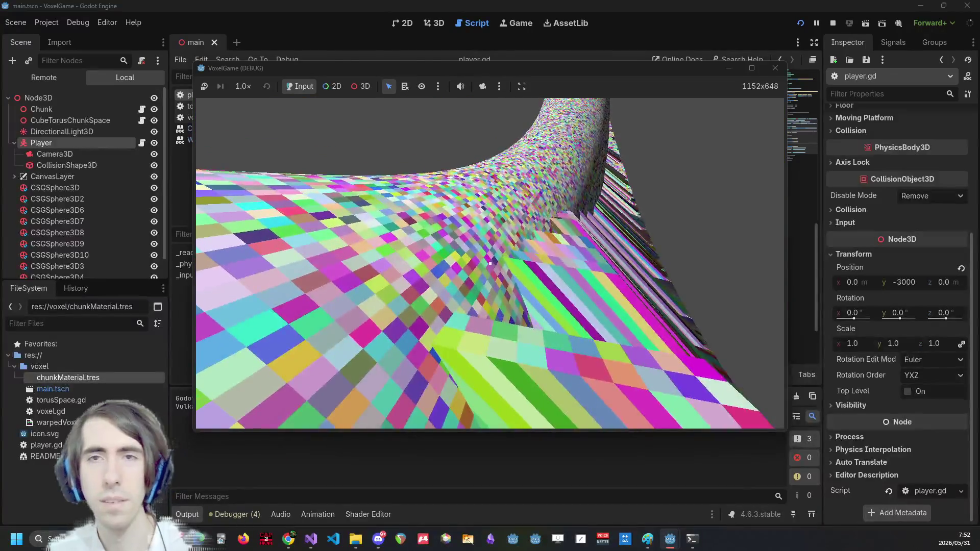
Stop the running game after flying across the torus
{"action": "left_click", "coordinate": [832, 23]}
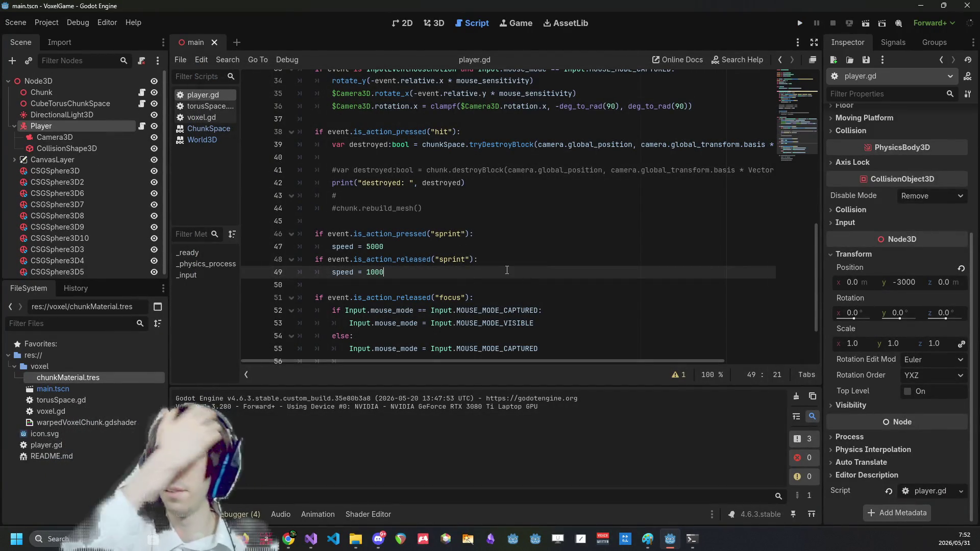
{"action": "left_click", "coordinate": [364, 513]}
{"action": "scroll", "coordinate": [474, 384], "scroll_direction": "down", "scroll_amount": 2}
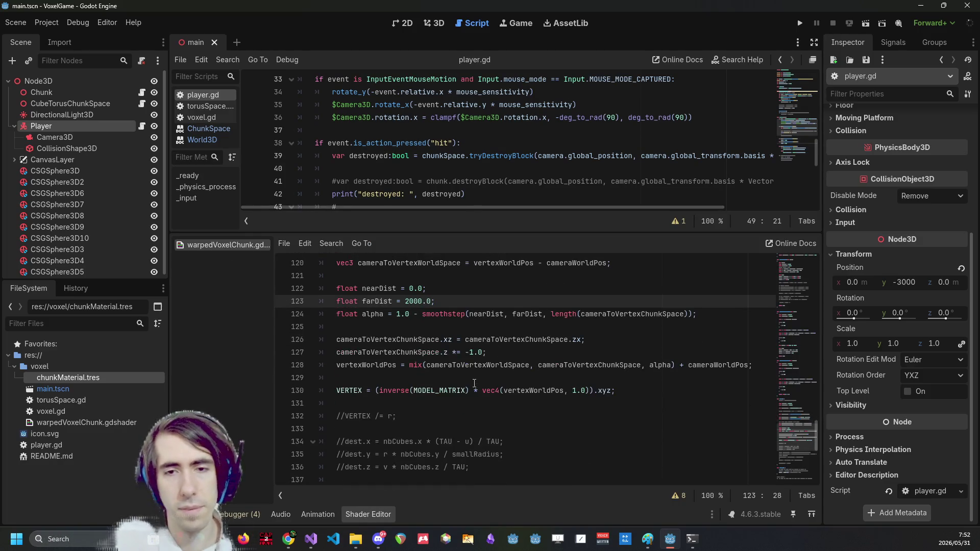
{"action": "mouse_move", "coordinate": [336, 340]}
{"action": "left_mouse_down"}
{"action": "mouse_move", "coordinate": [525, 352]}
{"action": "mouse_move", "coordinate": [439, 339]}
{"action": "left_mouse_up"}
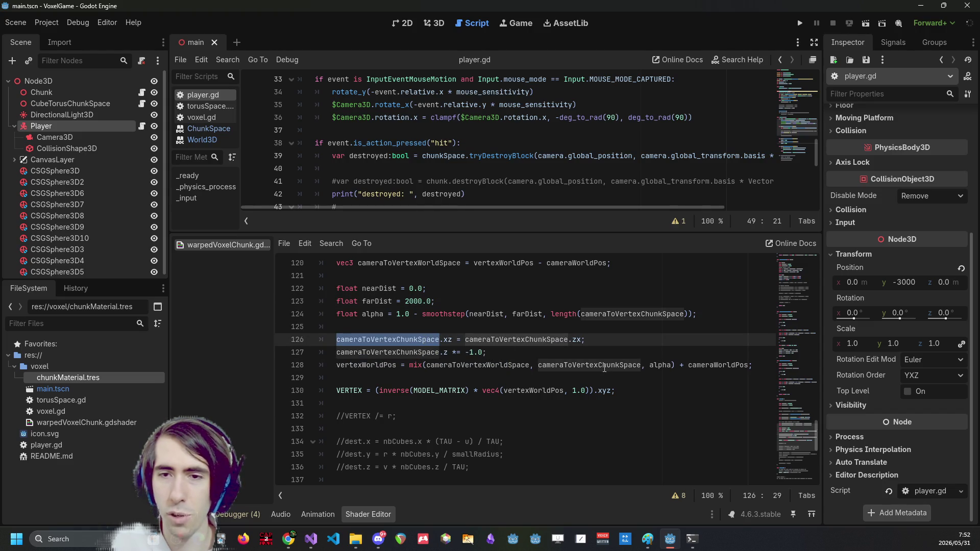
{"action": "double_click", "coordinate": [619, 313]}
{"action": "left_click", "coordinate": [634, 313]}
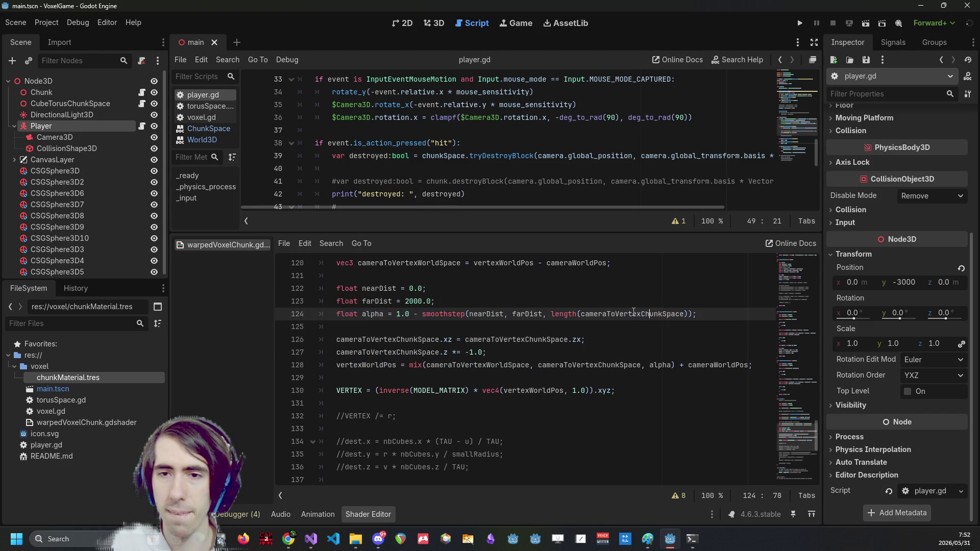
{"action": "left_click_drag", "start_coordinate": [641, 314], "coordinate": [686, 316]}
{"action": "left_click", "coordinate": [687, 314]}
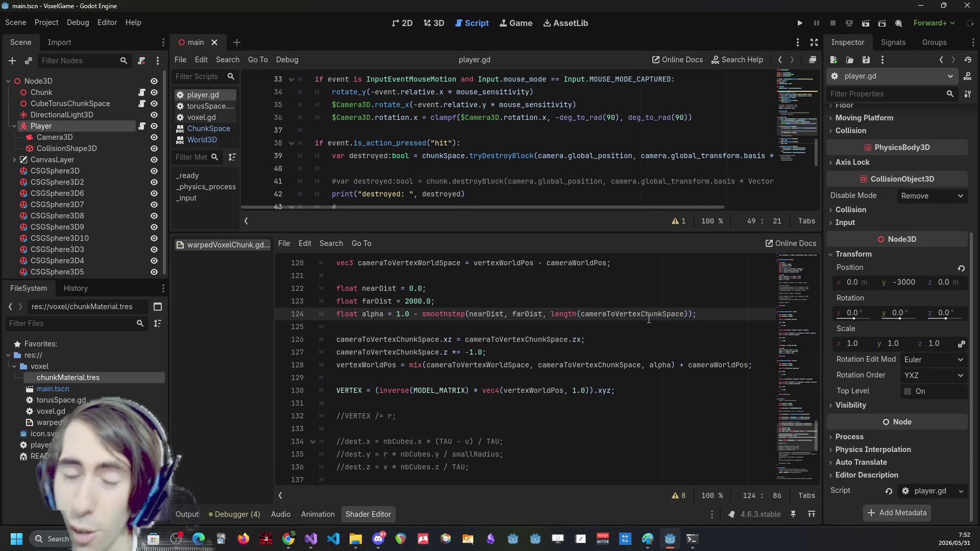
{"action": "double_click", "coordinate": [478, 365]}
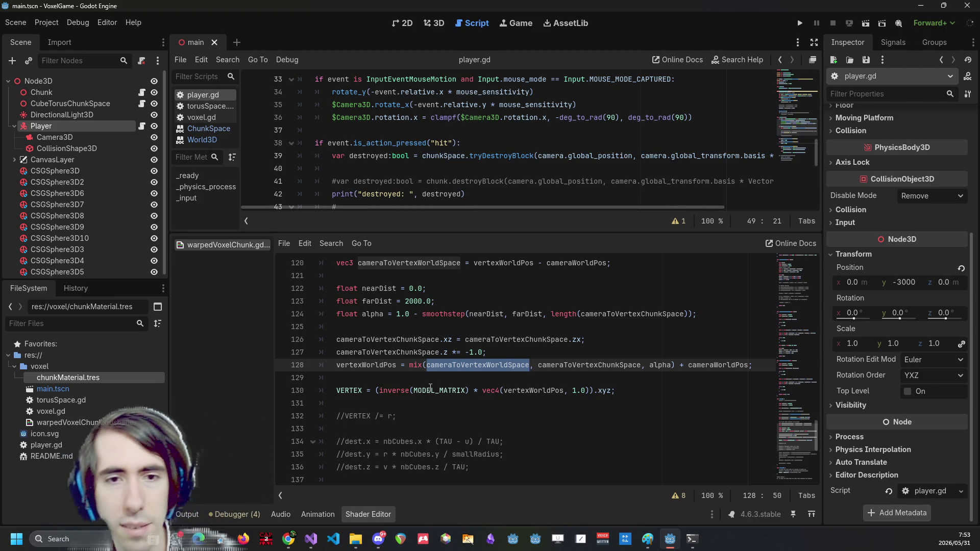
{"action": "scroll", "coordinate": [429, 389], "scroll_direction": "up", "scroll_amount": 4}
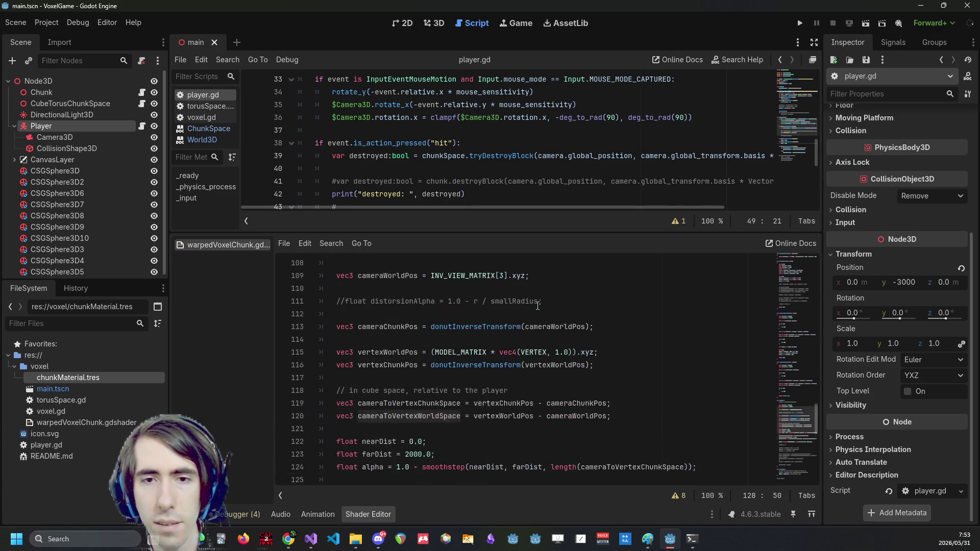
{"action": "scroll", "coordinate": [509, 337], "scroll_direction": "down", "scroll_amount": 1}
{"action": "triple_click", "coordinate": [471, 314]}
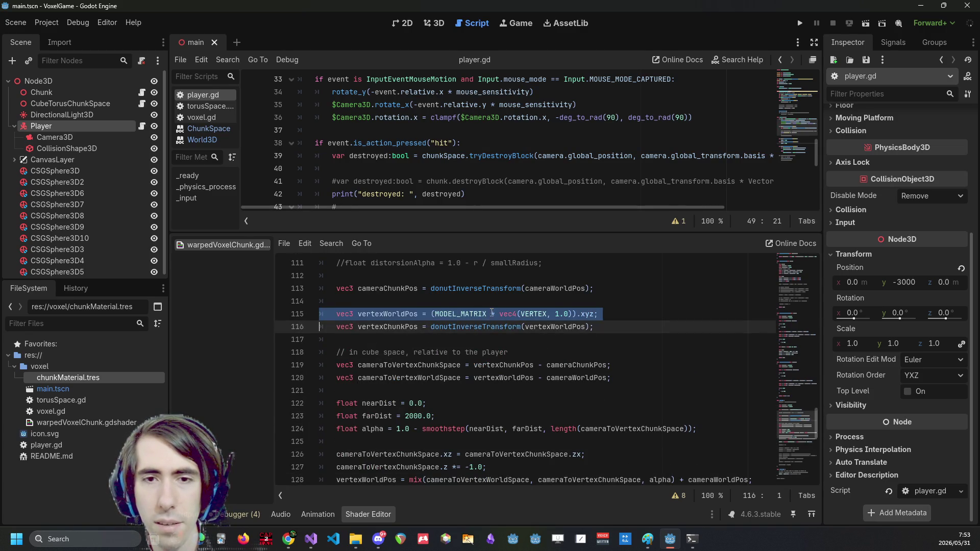
{"action": "double_click", "coordinate": [486, 314]}
{"action": "scroll", "coordinate": [530, 327], "scroll_direction": "up", "scroll_amount": 1}
{"action": "key", "text": "Up"}
{"action": "key", "text": "Home"}
{"action": "key", "text": "shift+Down"}
{"action": "triple_click", "coordinate": [465, 276]}
{"action": "scroll", "coordinate": [588, 346], "scroll_direction": "down", "scroll_amount": 3}
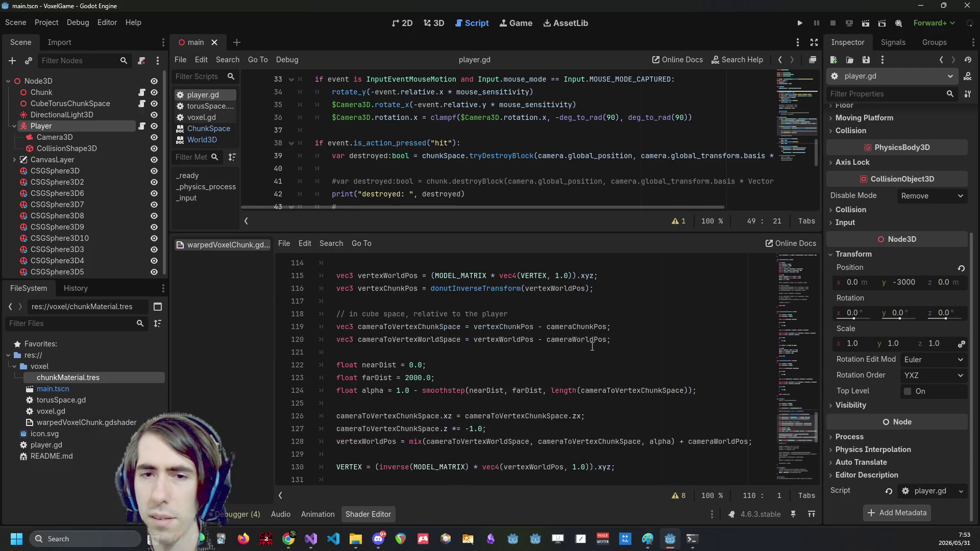
{"action": "scroll", "coordinate": [588, 346], "scroll_direction": "up", "scroll_amount": 1}
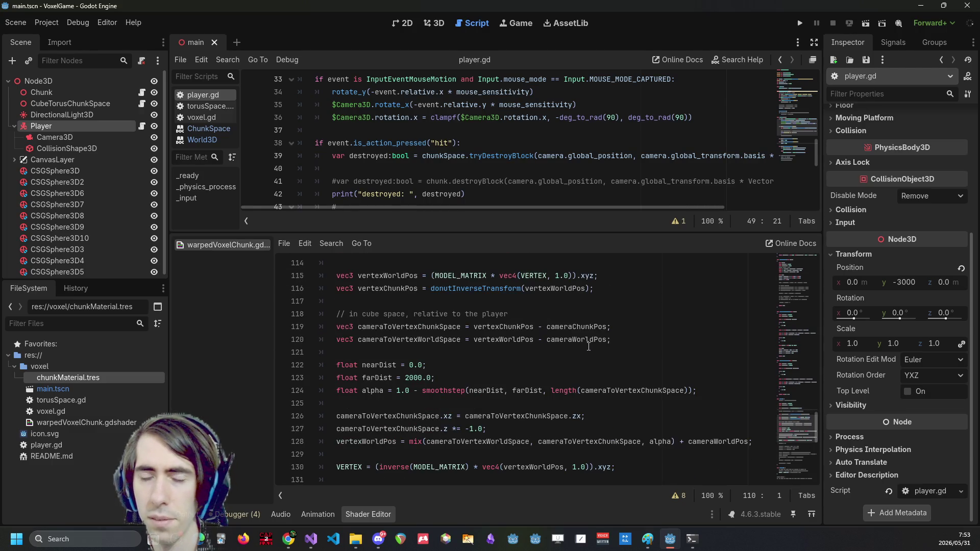
{"action": "left_click", "coordinate": [642, 437]}
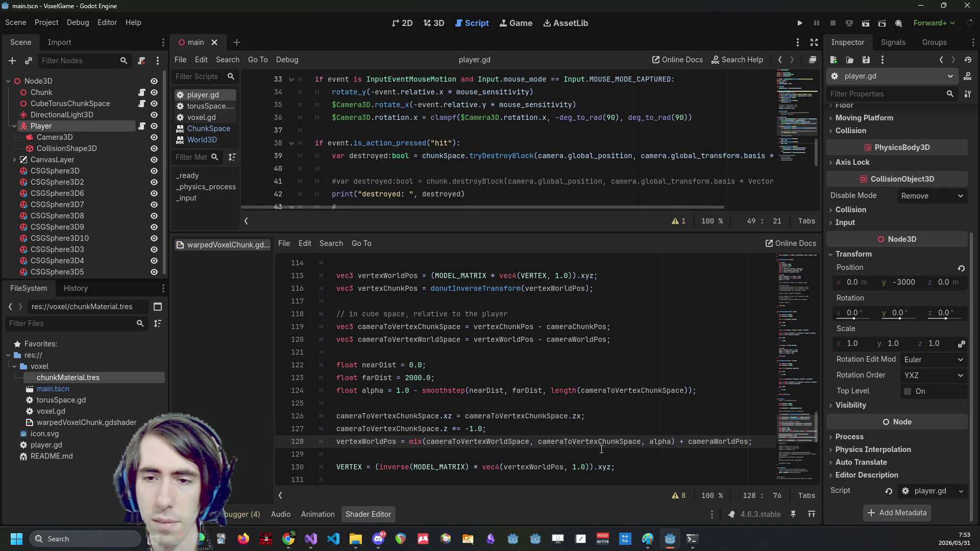
{"action": "double_click", "coordinate": [692, 441]}
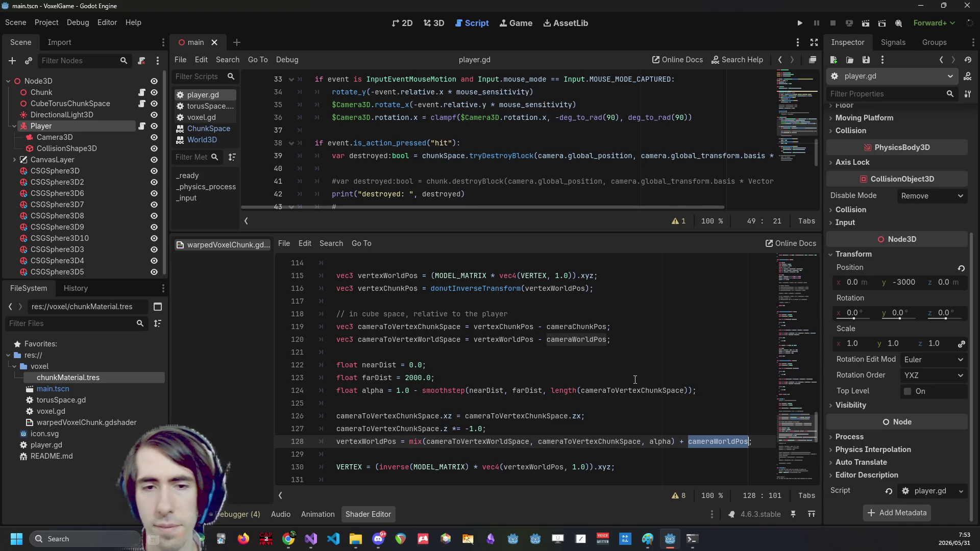
{"action": "double_click", "coordinate": [368, 442]}
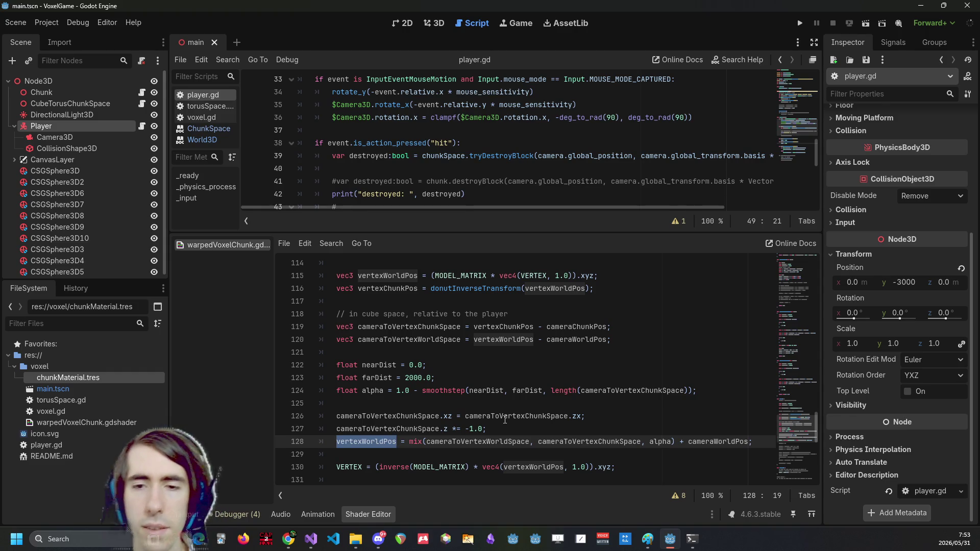
Move cameraWorldPos into the mix call as cameraToVertexChunkSpace + cameraWorldPos, remove the trailing term, and save
{"action": "double_click", "coordinate": [725, 442]}
{"action": "key", "text": "ctrl+c"}
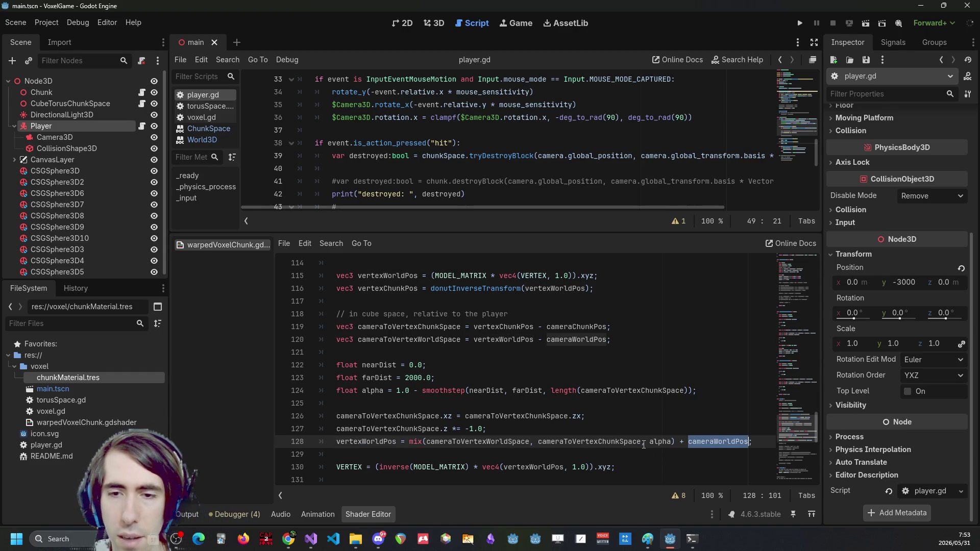
{"action": "left_click", "coordinate": [644, 441]}
{"action": "type", "text": "+"}
{"action": "key", "text": "Escape"}
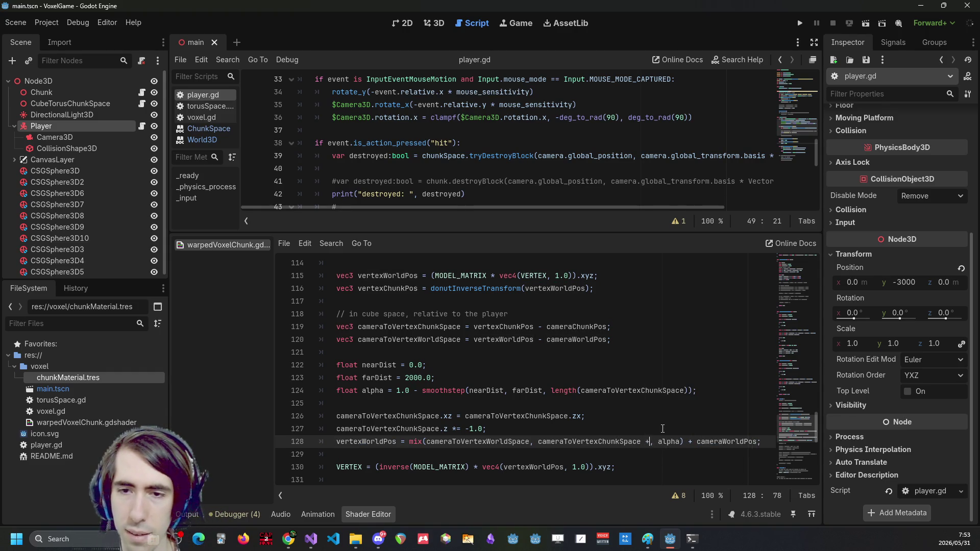
{"action": "key", "text": "ctrl+v"}
{"action": "key", "text": "End"}
{"action": "key", "text": "ctrl+Left"}
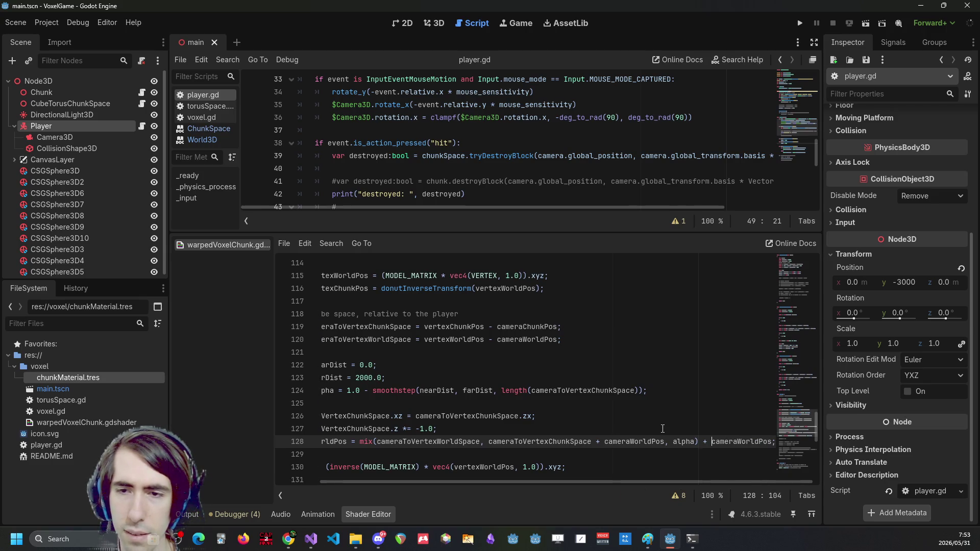
{"action": "key", "text": "ctrl+Delete"}
{"action": "key", "text": "BackSpace"}
{"action": "key", "text": "BackSpace"}
{"action": "key", "text": "BackSpace"}
{"action": "key", "text": "ctrl+s"}
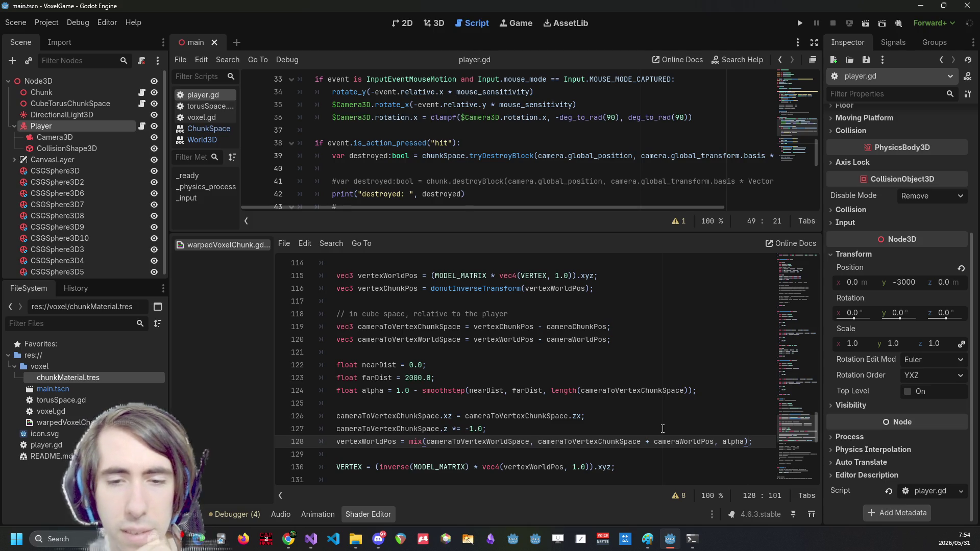
Comment out swizzle lines 126–127 with Ctrl+K and save
{"action": "double_click", "coordinate": [466, 442]}
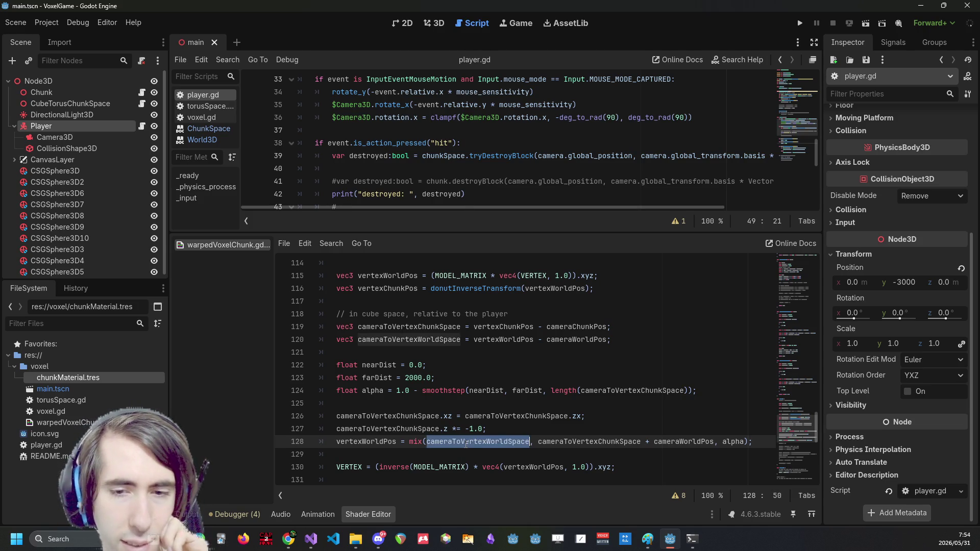
{"action": "mouse_move", "coordinate": [512, 433]}
{"action": "left_mouse_down"}
{"action": "mouse_move", "coordinate": [408, 417]}
{"action": "mouse_move", "coordinate": [281, 417]}
{"action": "left_mouse_up"}
{"action": "key", "text": "ctrl+k"}
{"action": "key", "text": "ctrl+s"}
Replace cameraToVertexWorldSpace in the mix call with vertexWorldPos and launch the game
{"action": "double_click", "coordinate": [519, 339]}
{"action": "key", "text": "ctrl+c"}
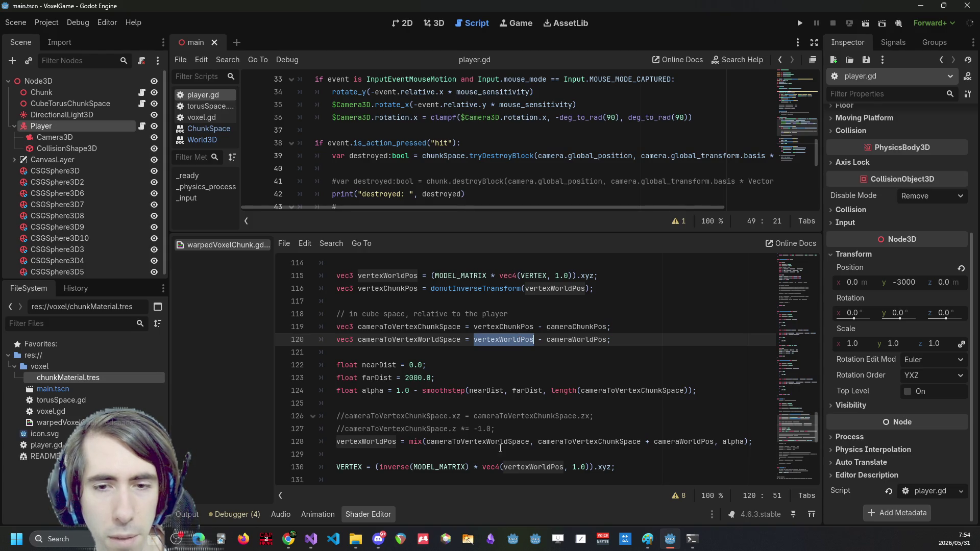
{"action": "double_click", "coordinate": [494, 441]}
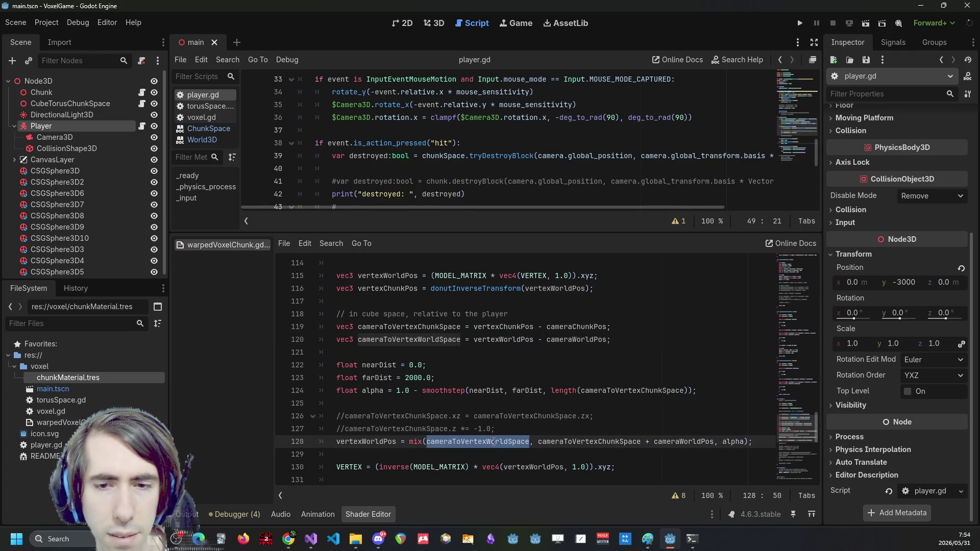
{"action": "key", "text": "ctrl+v"}
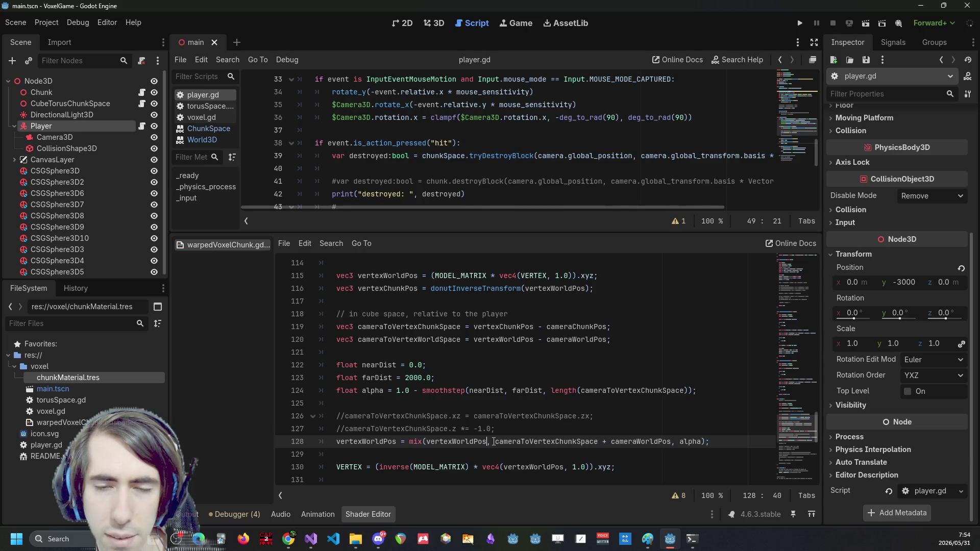
{"action": "left_click_drag", "start_coordinate": [500, 443], "coordinate": [599, 442]}
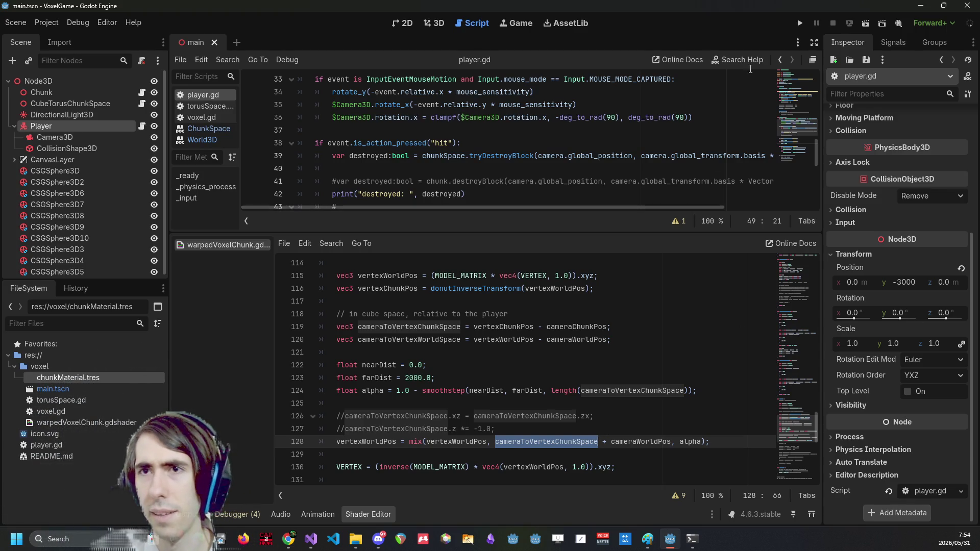
{"action": "left_click", "coordinate": [805, 23]}
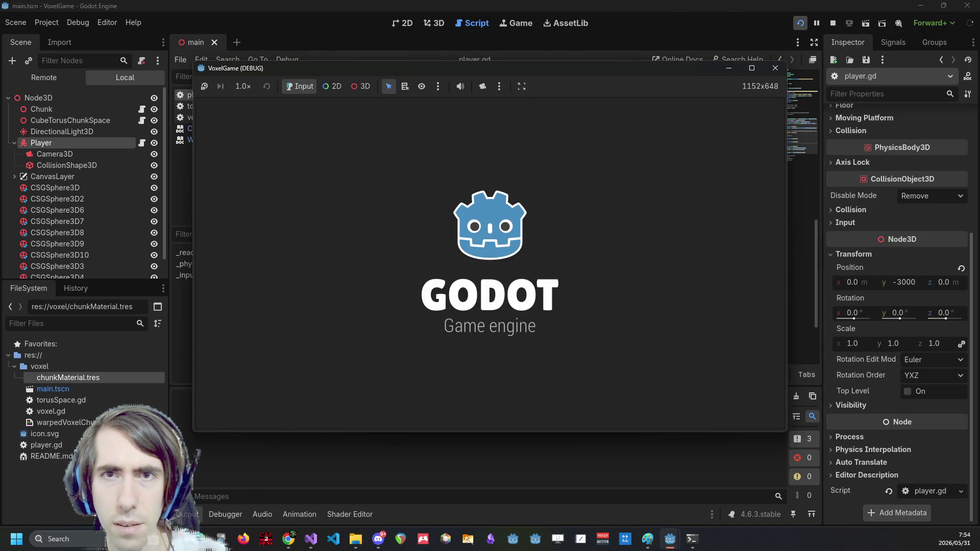
{"action": "key", "text": "super+Down"}
{"action": "double_click", "coordinate": [538, 90]}
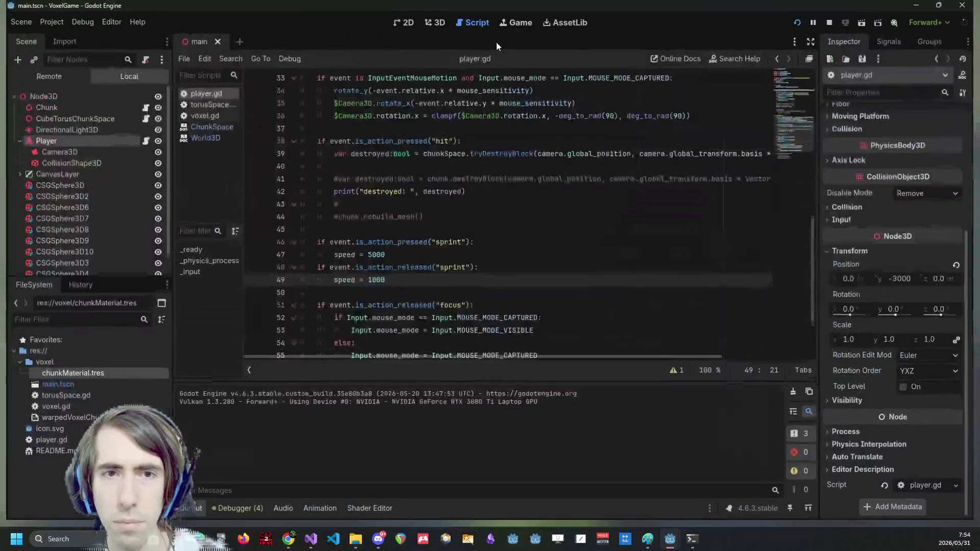
{"action": "key", "text": "ctrl+j"}
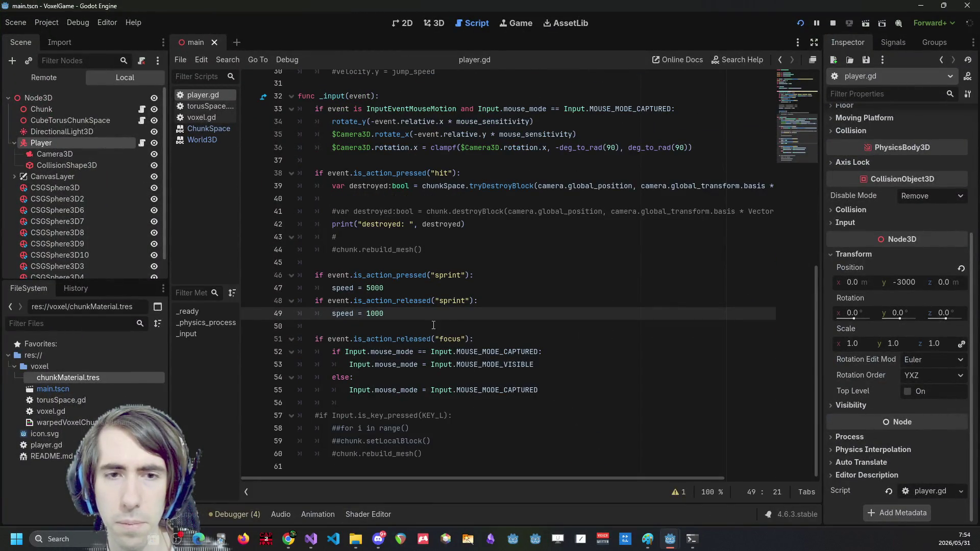
{"action": "left_click", "coordinate": [384, 516]}
{"action": "mouse_move", "coordinate": [670, 539]}
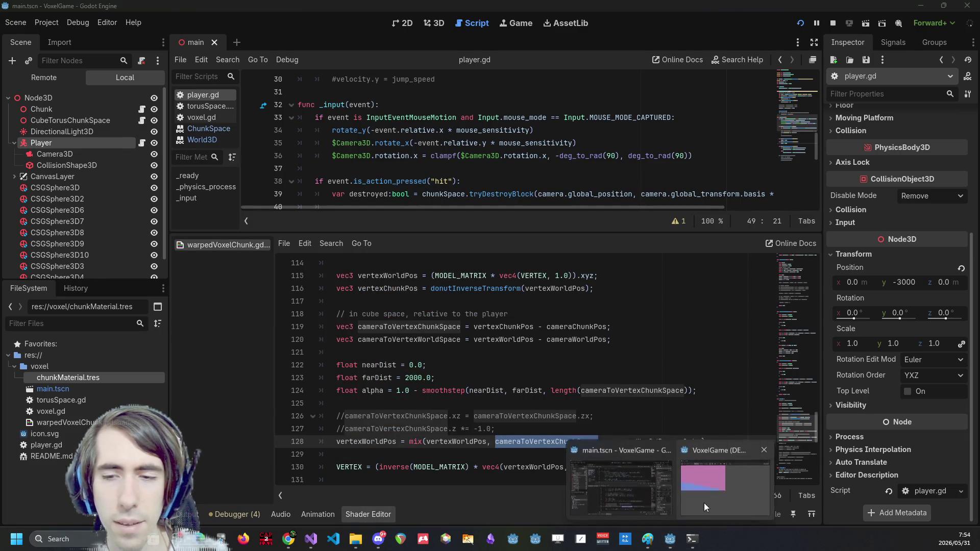
{"action": "left_click", "coordinate": [704, 504]}
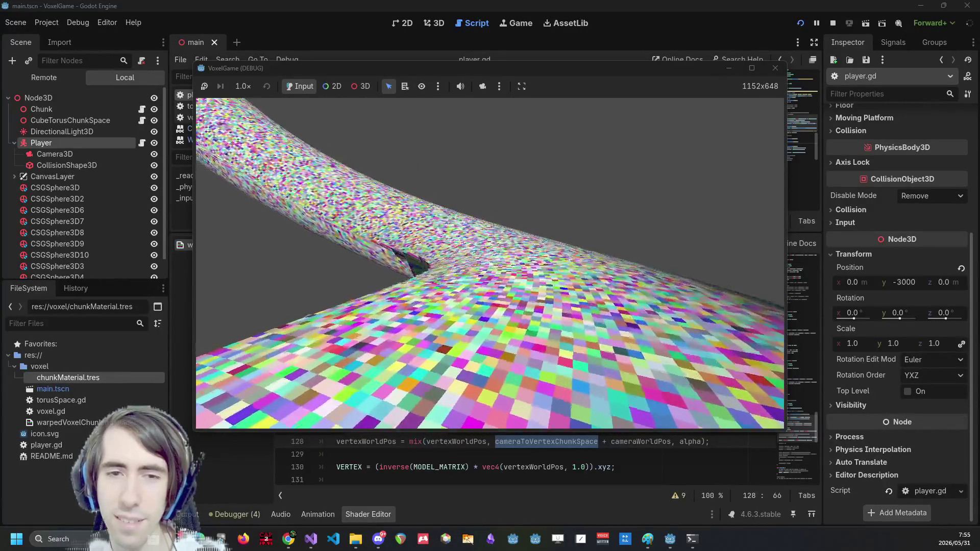
{"action": "key", "text": "F8"}
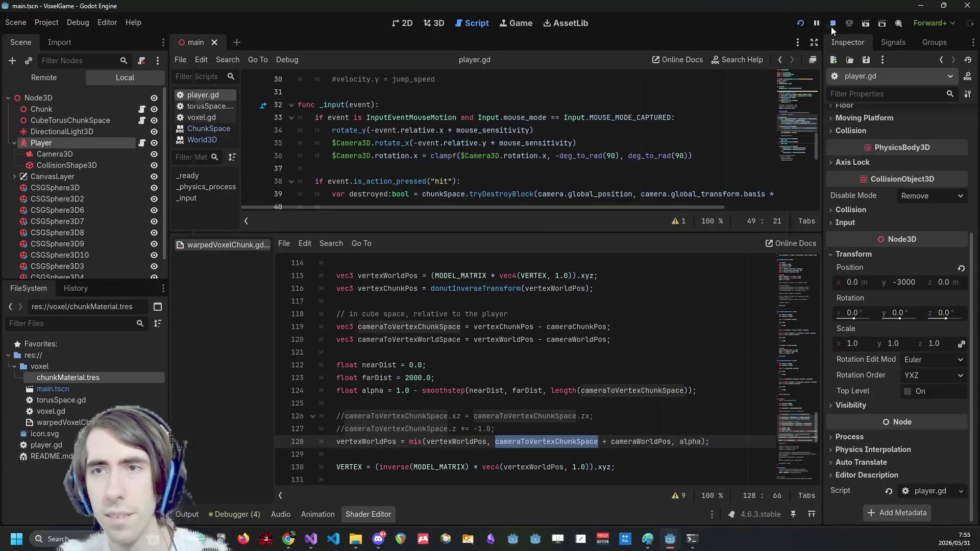
{"action": "key", "text": "Up"}
{"action": "key", "text": "Up"}
{"action": "key", "text": "Up"}
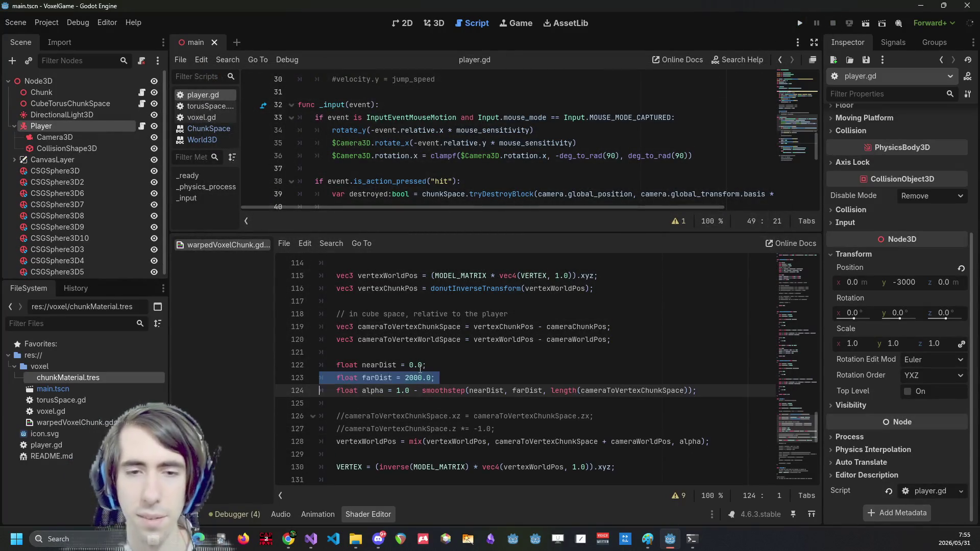
Run the game to check the bent terrain, then close it and stop the session
{"action": "left_click", "coordinate": [800, 23]}
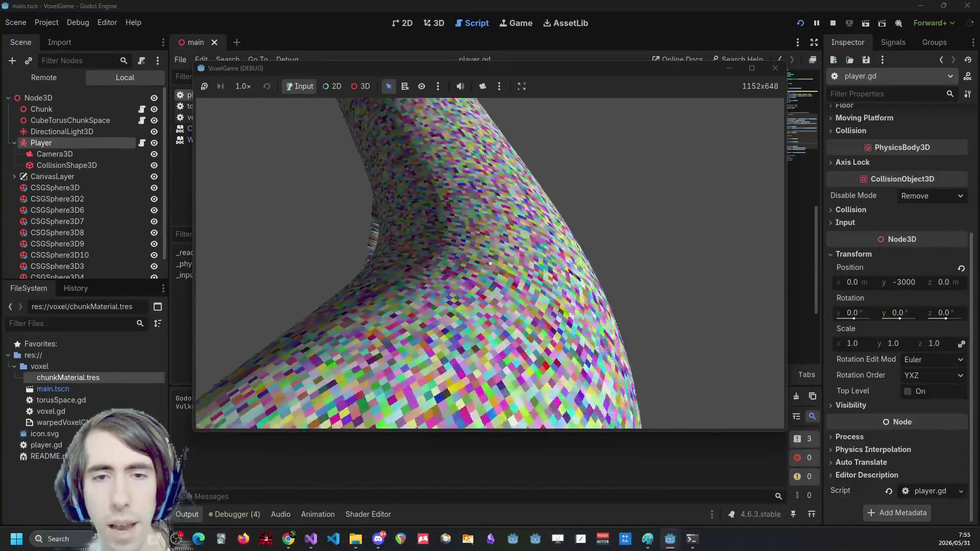
{"action": "key", "text": "Escape"}
{"action": "left_click", "coordinate": [838, 21]}
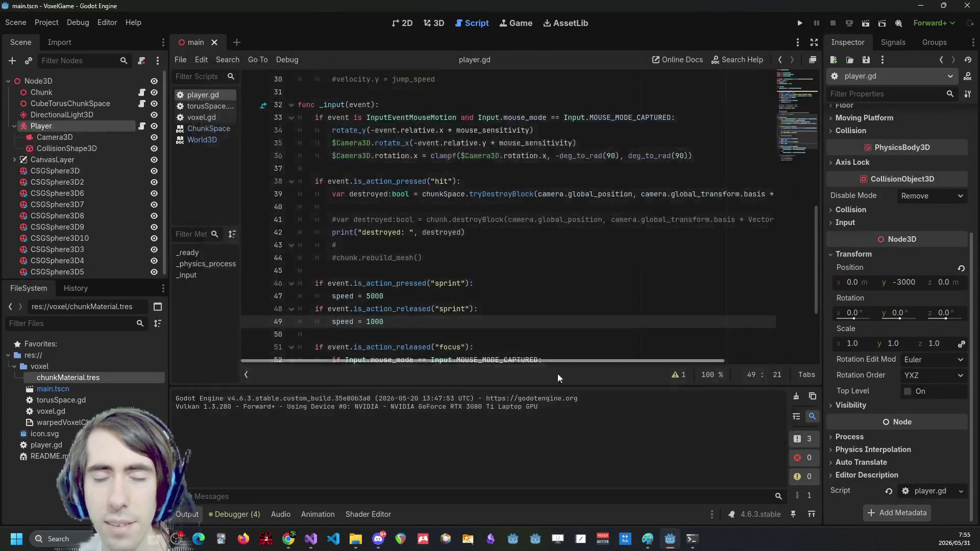
Uncomment swizzle lines 126–127 with Ctrl+K, save the shader, and run the game
{"action": "left_click", "coordinate": [388, 510]}
{"action": "left_click", "coordinate": [664, 421]}
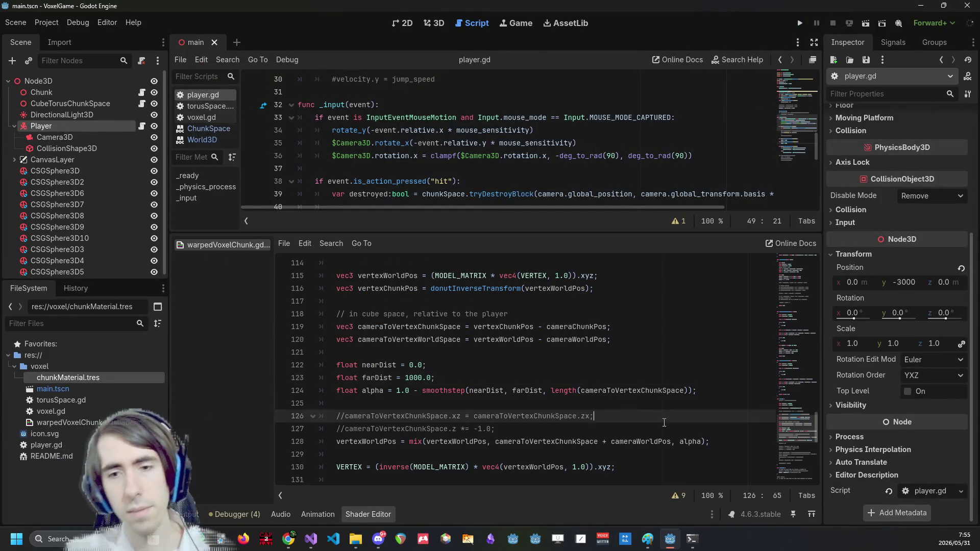
{"action": "double_click", "coordinate": [650, 441]}
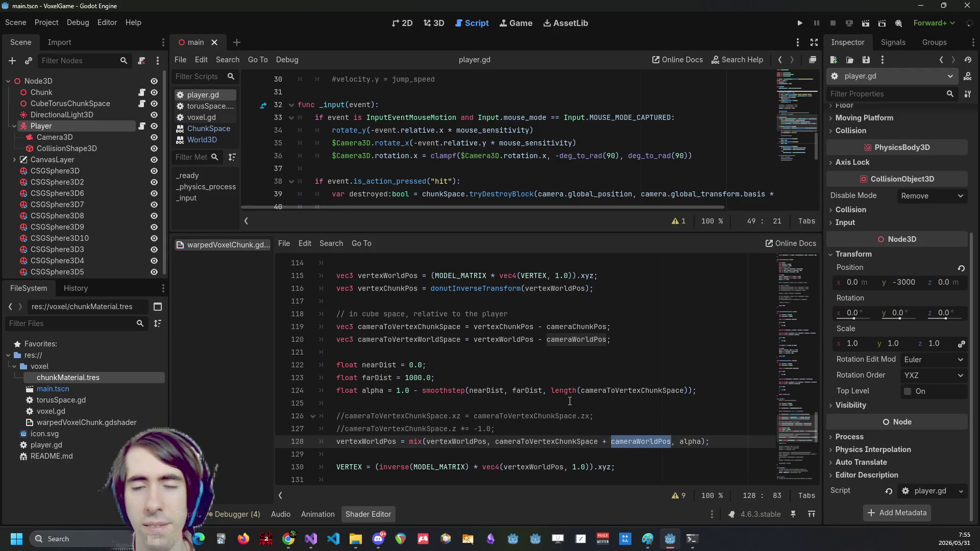
{"action": "scroll", "coordinate": [570, 402], "scroll_direction": "up", "scroll_amount": 1}
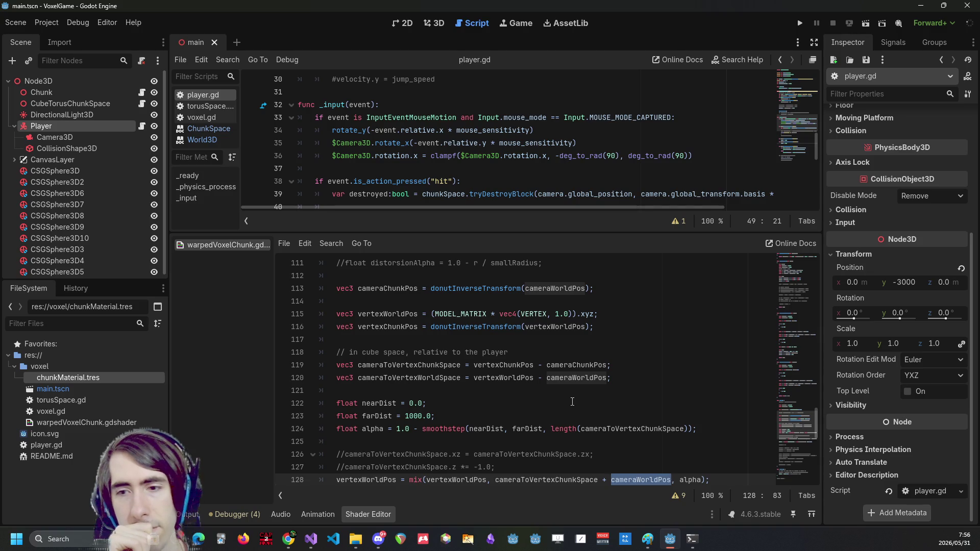
{"action": "scroll", "coordinate": [572, 402], "scroll_direction": "down", "scroll_amount": 2}
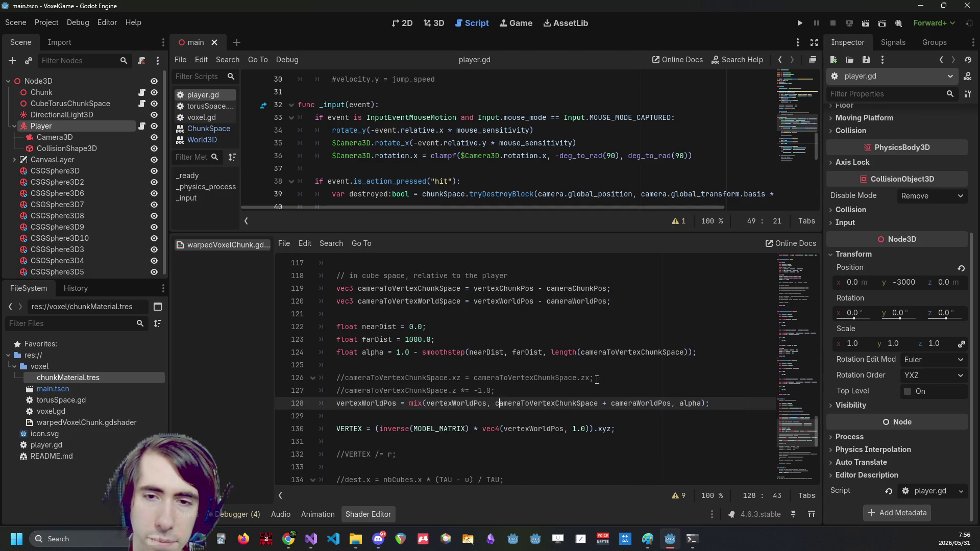
{"action": "left_click", "coordinate": [573, 386]}
{"action": "left_click_drag", "start_coordinate": [574, 387], "coordinate": [266, 376]}
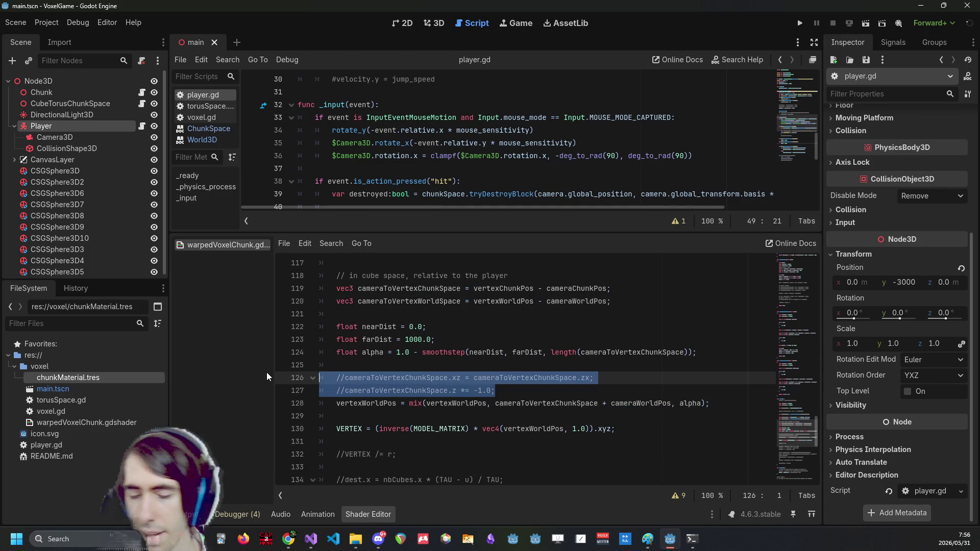
{"action": "key", "text": "ctrl+k"}
{"action": "key", "text": "ctrl+s"}
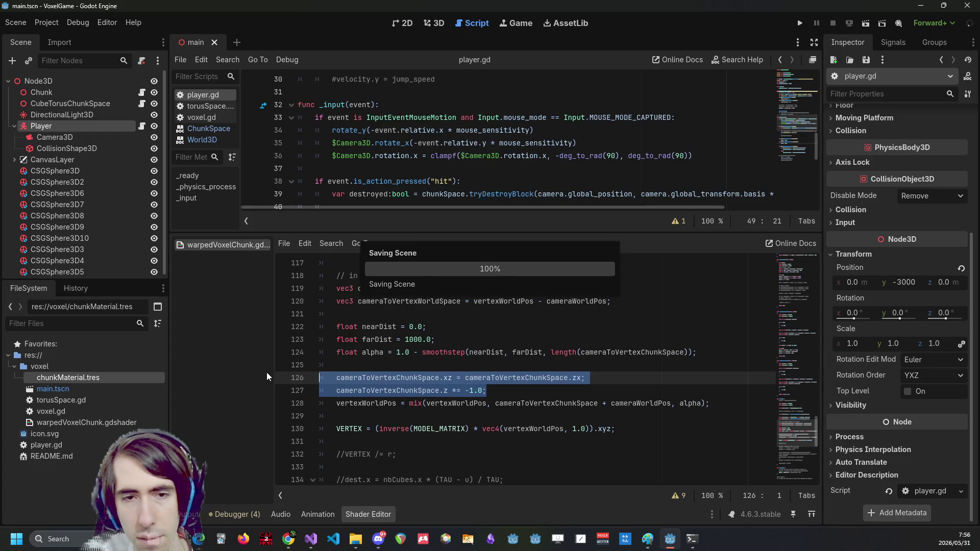
{"action": "left_click", "coordinate": [800, 24]}
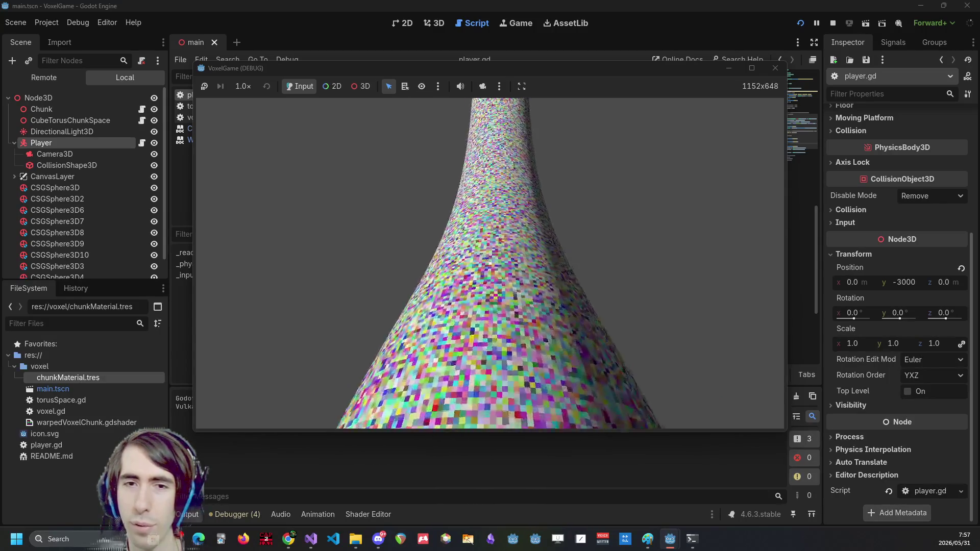
Break seven blocks under the crosshair to tunnel into the coloured floor, then stop the game with F8
{"action": "left_click", "coordinate": [490, 264]}
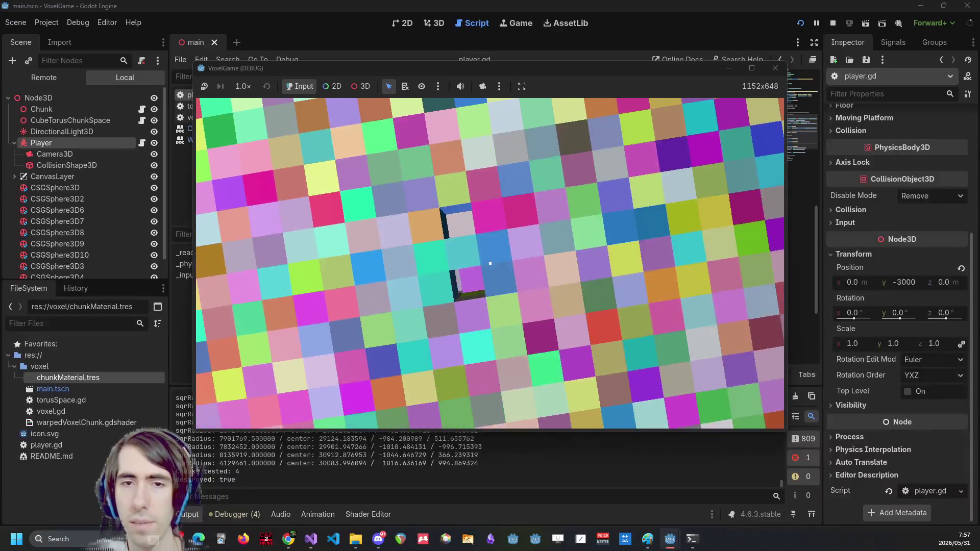
{"action": "left_click", "coordinate": [490, 263]}
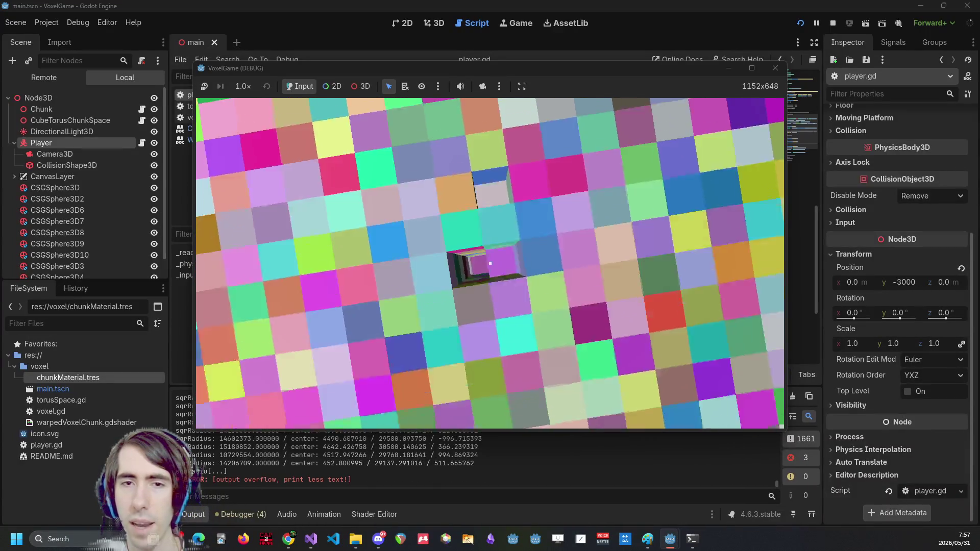
{"action": "left_click", "coordinate": [490, 263]}
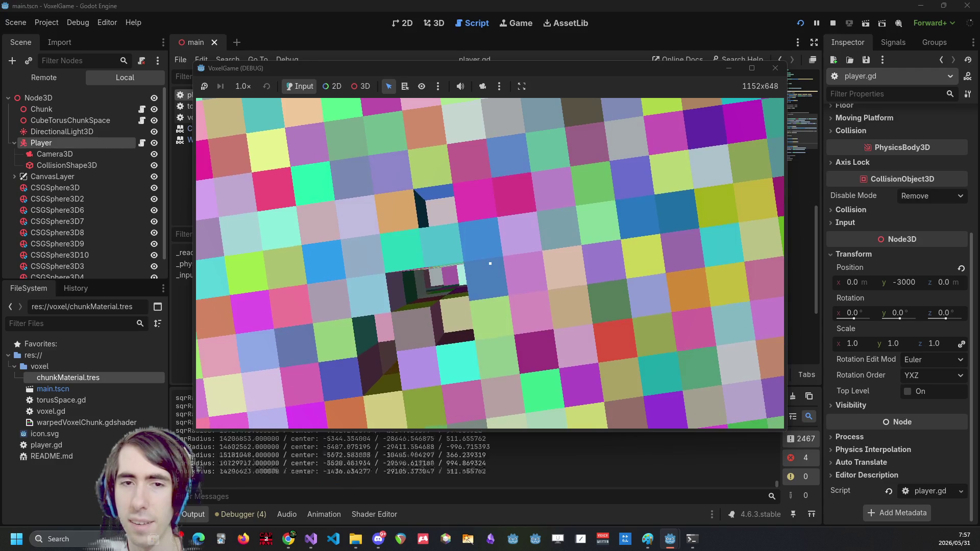
{"action": "left_click", "coordinate": [490, 263]}
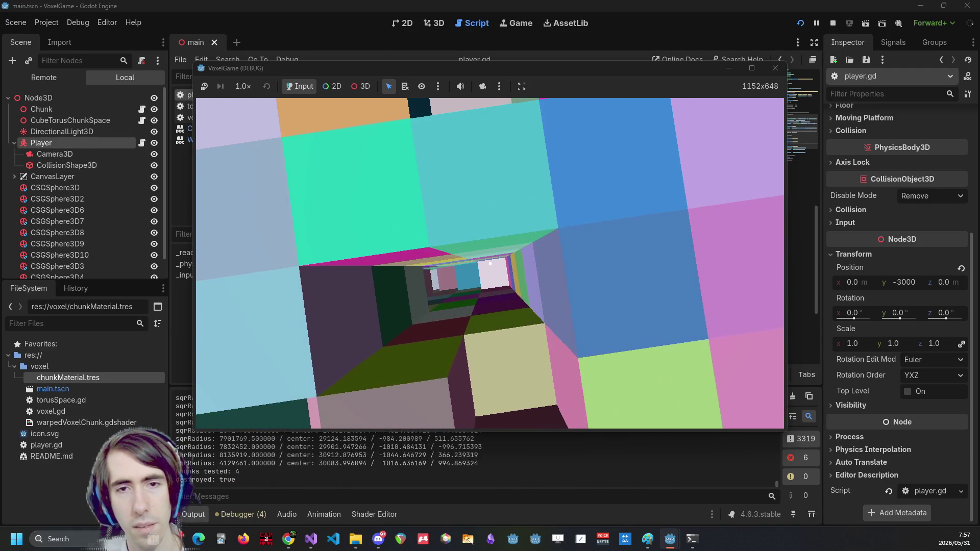
{"action": "left_click", "coordinate": [490, 263]}
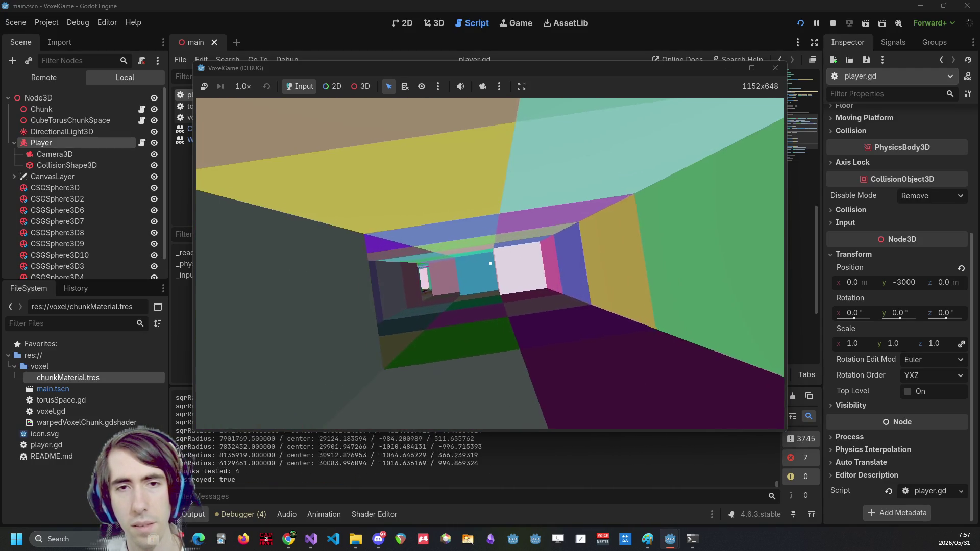
{"action": "left_click", "coordinate": [490, 263]}
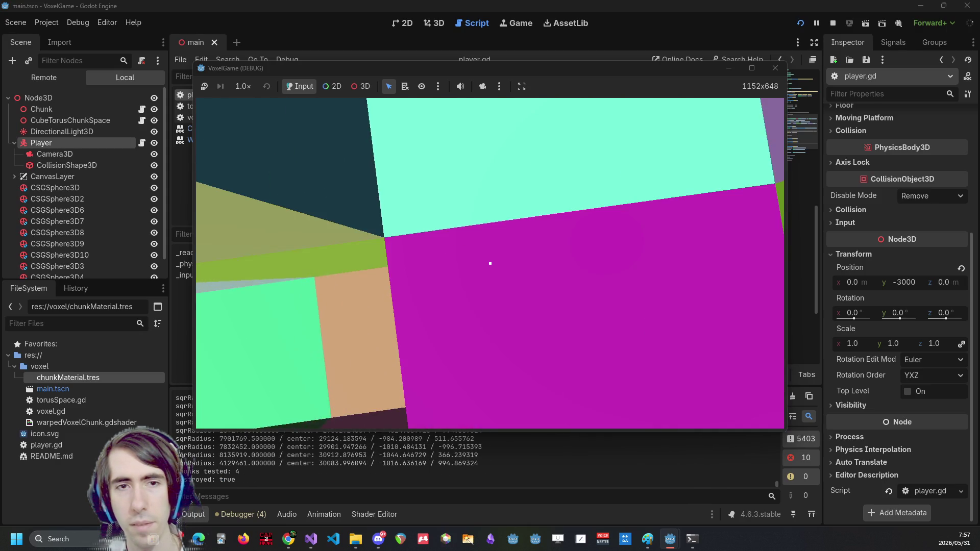
{"action": "left_click", "coordinate": [490, 263]}
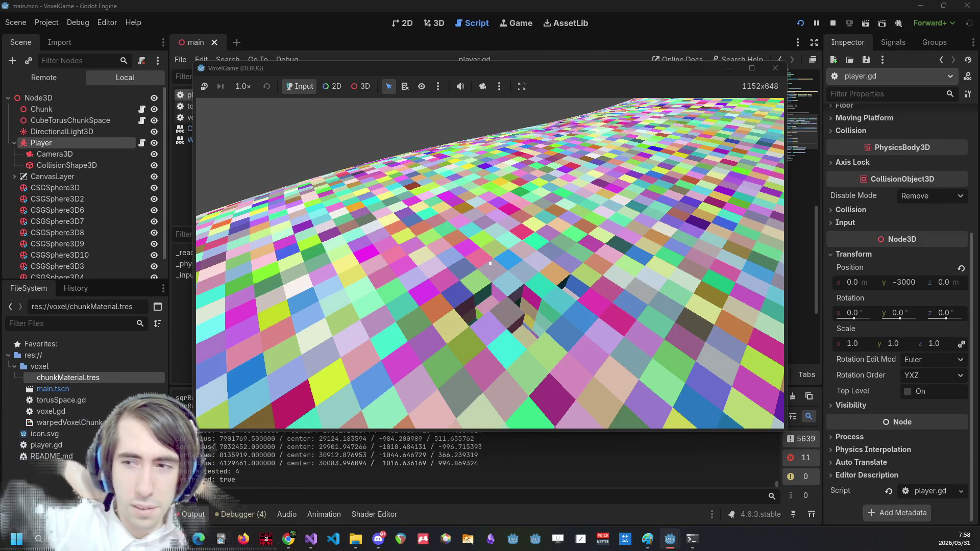
{"action": "key", "text": "F8"}
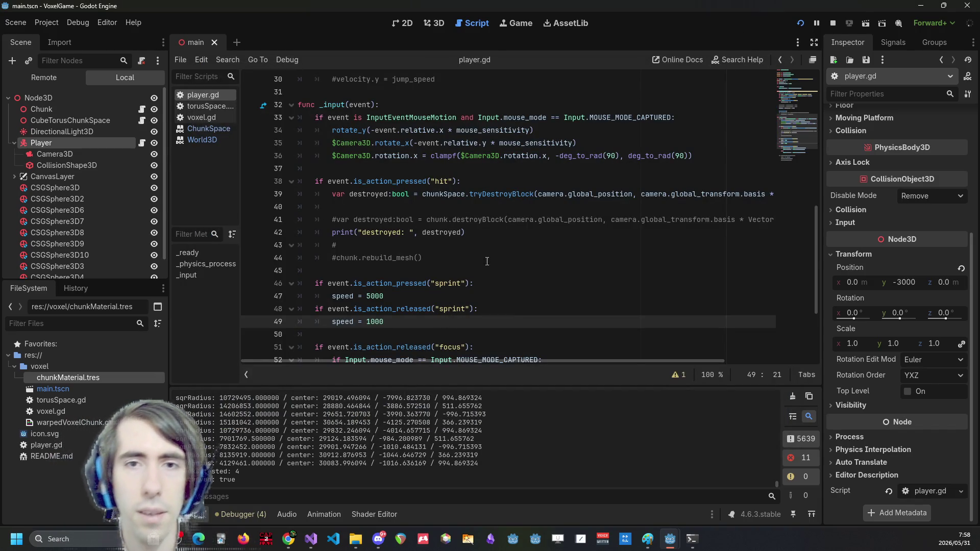
Bring the warpedVoxelChunk shader's vertex blend code back into view in the Shader Editor
{"action": "left_click", "coordinate": [383, 508]}
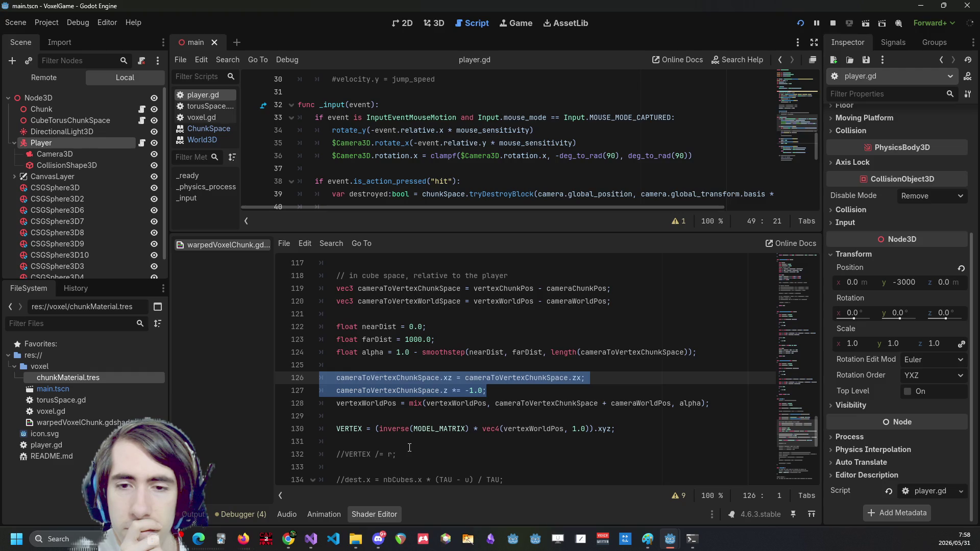
{"action": "scroll", "coordinate": [424, 428], "scroll_direction": "down", "scroll_amount": 2}
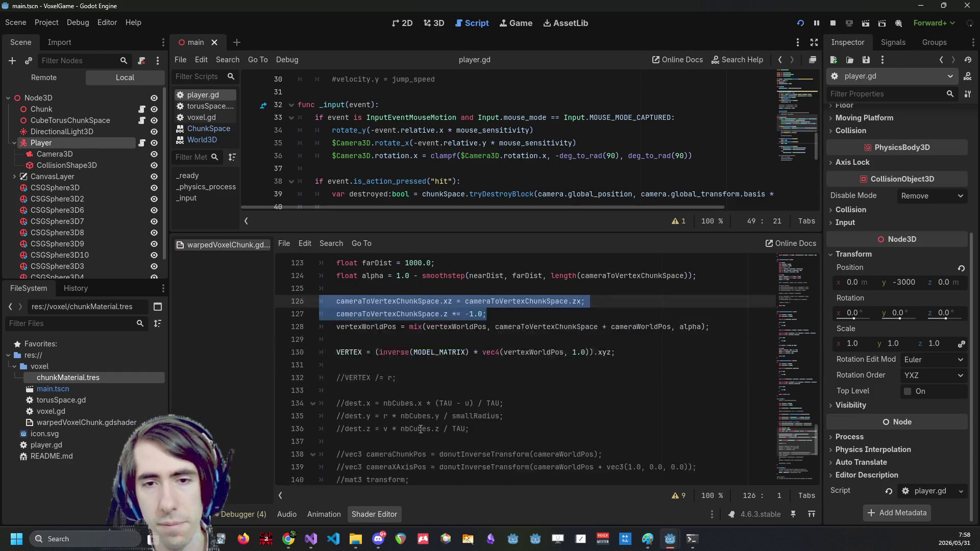
{"action": "scroll", "coordinate": [416, 427], "scroll_direction": "up", "scroll_amount": 1}
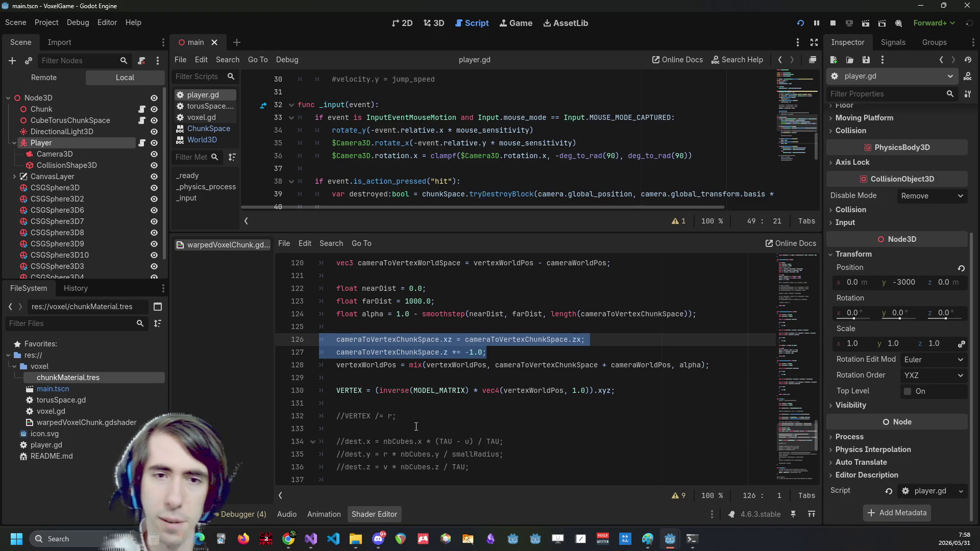
{"action": "scroll", "coordinate": [409, 421], "scroll_direction": "up", "scroll_amount": 3}
{"action": "left_click_drag", "start_coordinate": [422, 229], "coordinate": [429, 148]}
{"action": "scroll", "coordinate": [431, 262], "scroll_direction": "up", "scroll_amount": 1}
{"action": "scroll", "coordinate": [431, 262], "scroll_direction": "up", "scroll_amount": 3}
{"action": "double_click", "coordinate": [406, 324]}
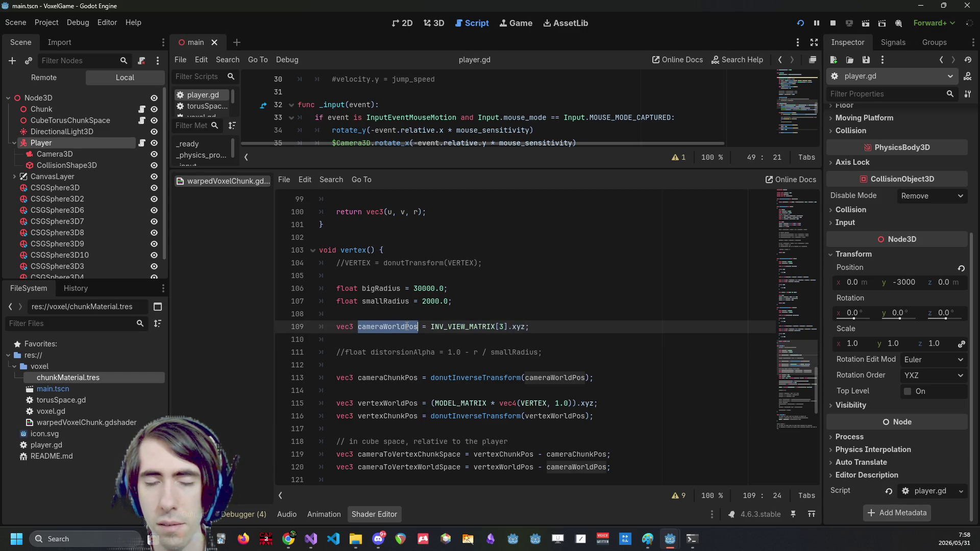
{"action": "scroll", "coordinate": [406, 326], "scroll_direction": "down", "scroll_amount": 2}
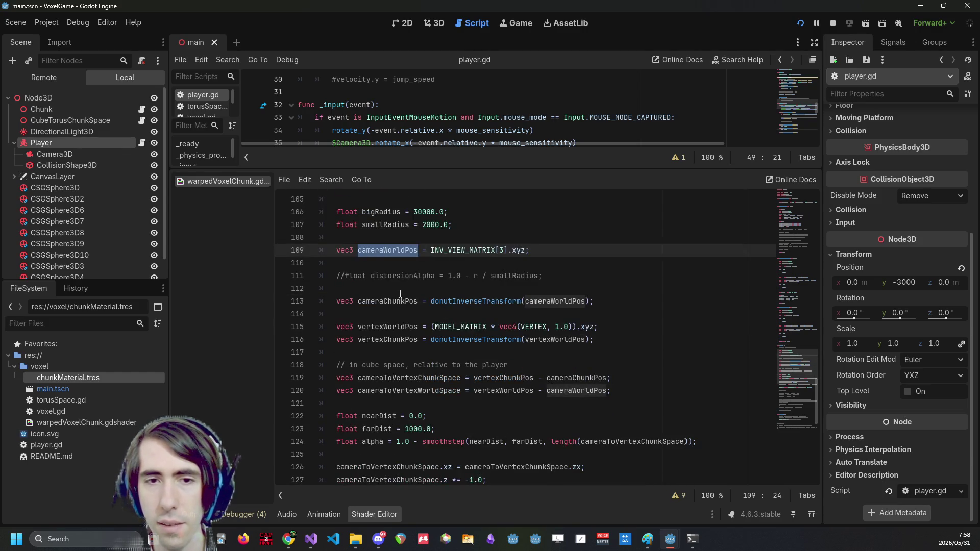
{"action": "double_click", "coordinate": [399, 302]}
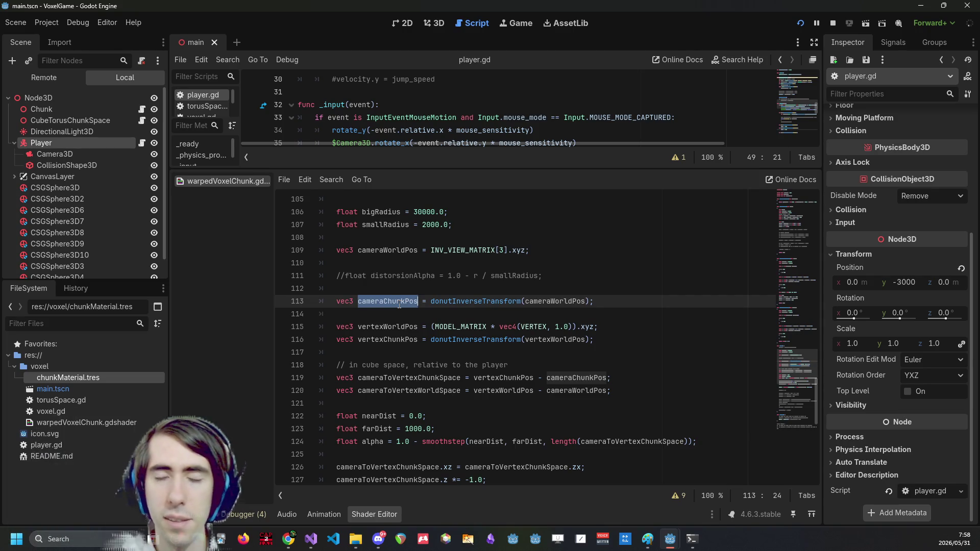
{"action": "scroll", "coordinate": [399, 304], "scroll_direction": "down", "scroll_amount": 1}
{"action": "double_click", "coordinate": [392, 287]}
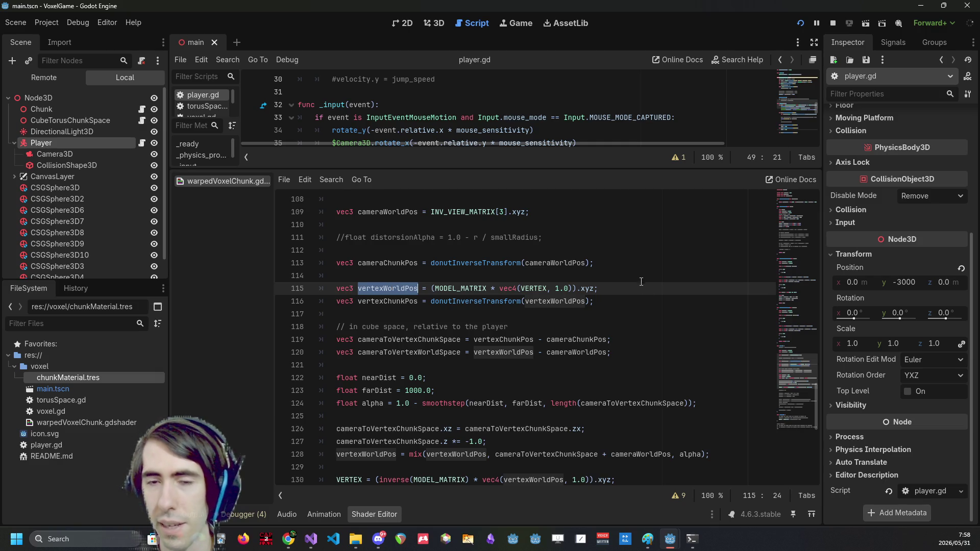
{"action": "mouse_move", "coordinate": [654, 298]}
{"action": "left_mouse_down"}
{"action": "mouse_move", "coordinate": [326, 291]}
{"action": "mouse_move", "coordinate": [283, 302]}
{"action": "left_mouse_up"}
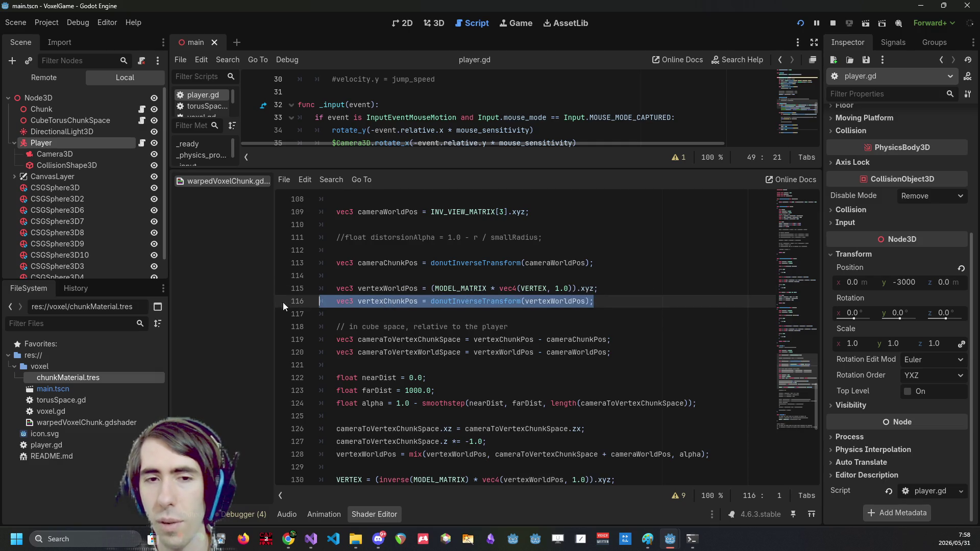
{"action": "double_click", "coordinate": [403, 301]}
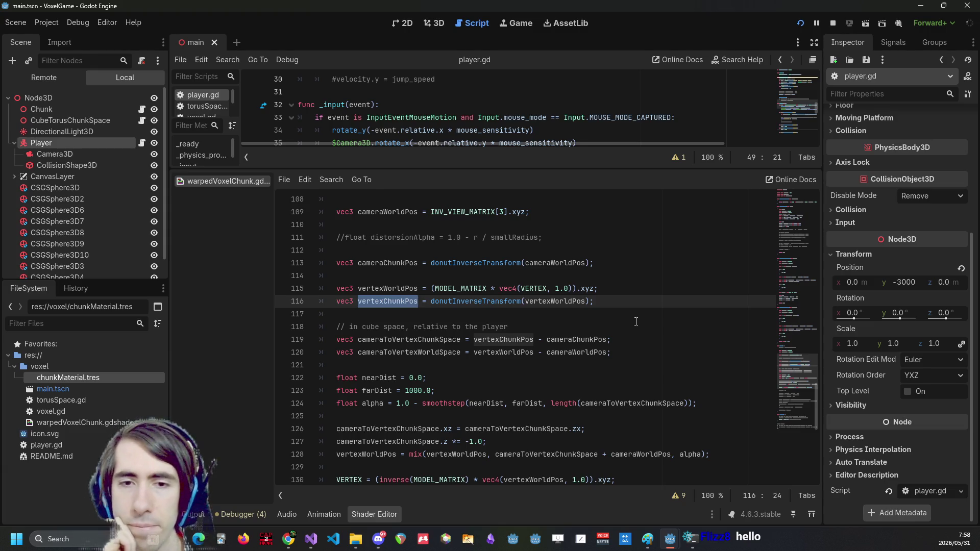
{"action": "left_click", "coordinate": [381, 263]}
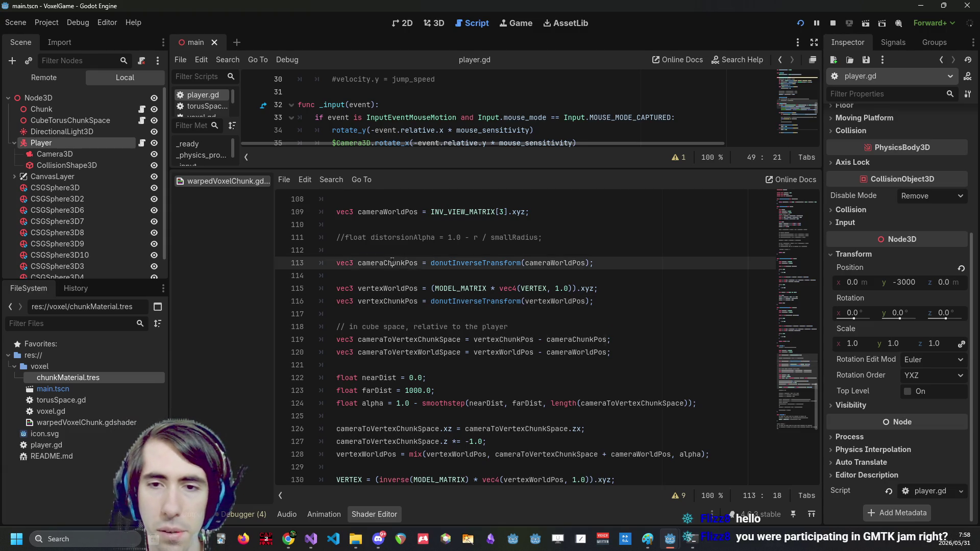
{"action": "left_click", "coordinate": [380, 301]}
{"action": "double_click", "coordinate": [380, 301]}
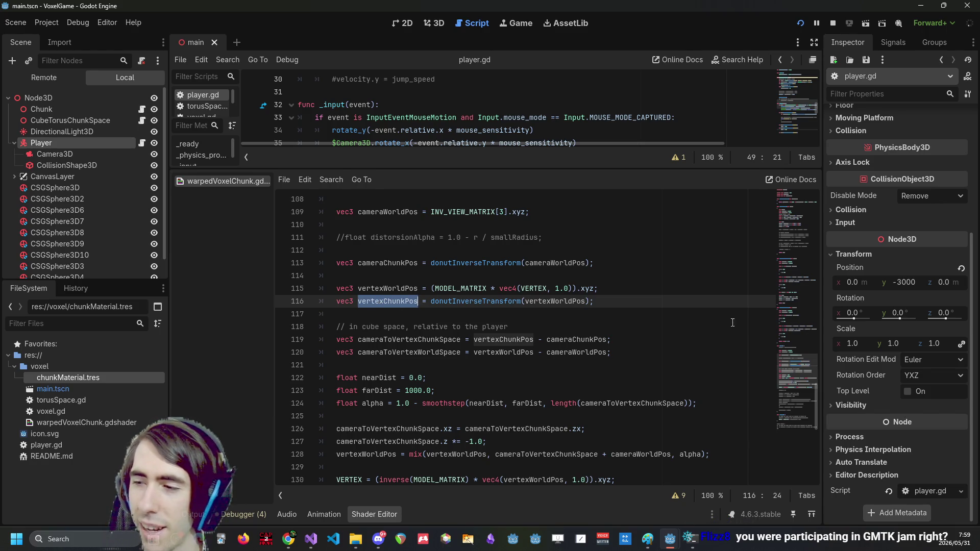
Highlight vertexWorldPos, vertexChunkPos and cameraToVertexChunkSpace in the shader, then switch to the Virtual Bob website
{"action": "key", "text": "alt+Tab"}
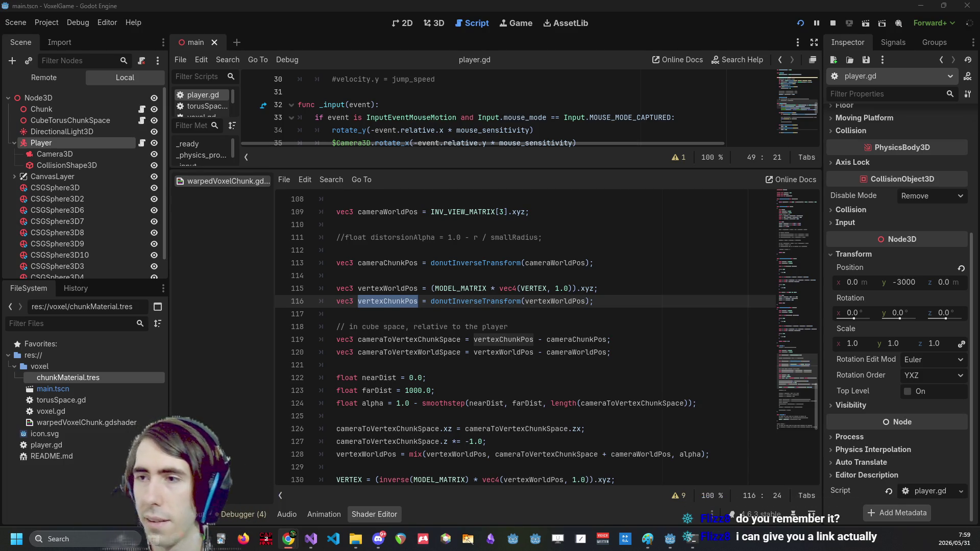
{"action": "scroll", "coordinate": [409, 309], "scroll_direction": "down", "scroll_amount": 3}
{"action": "scroll", "coordinate": [403, 306], "scroll_direction": "up", "scroll_amount": 3}
{"action": "double_click", "coordinate": [388, 289]}
{"action": "double_click", "coordinate": [388, 301]}
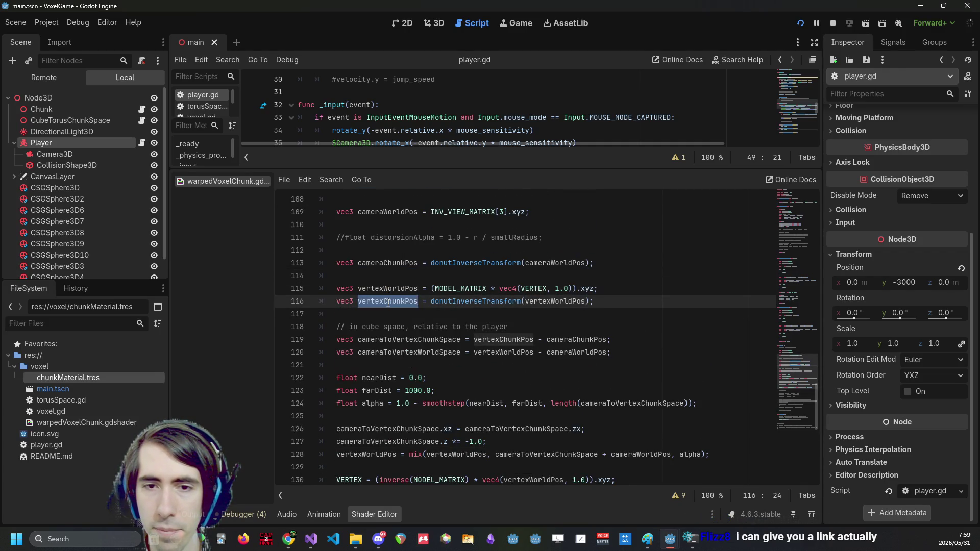
{"action": "left_click", "coordinate": [390, 277]}
{"action": "double_click", "coordinate": [391, 288]}
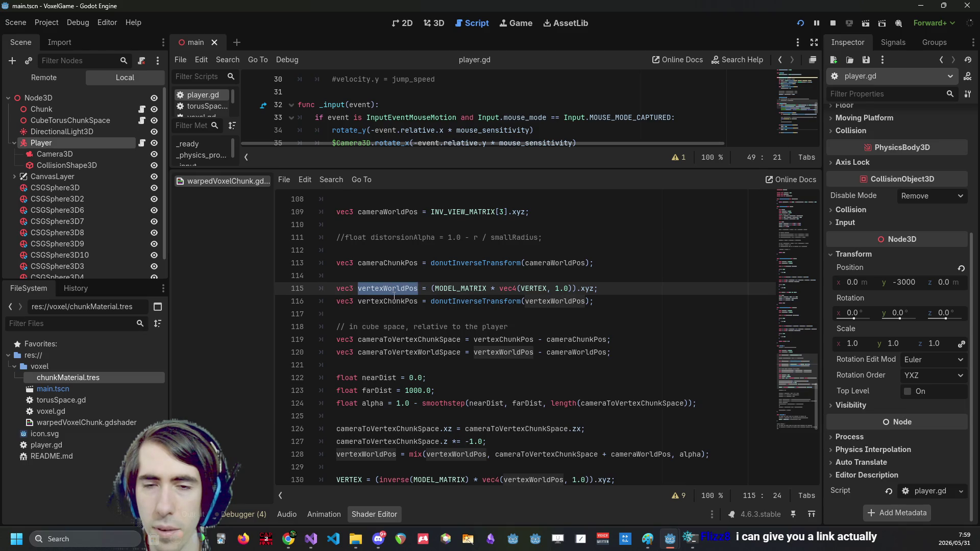
{"action": "double_click", "coordinate": [393, 302]}
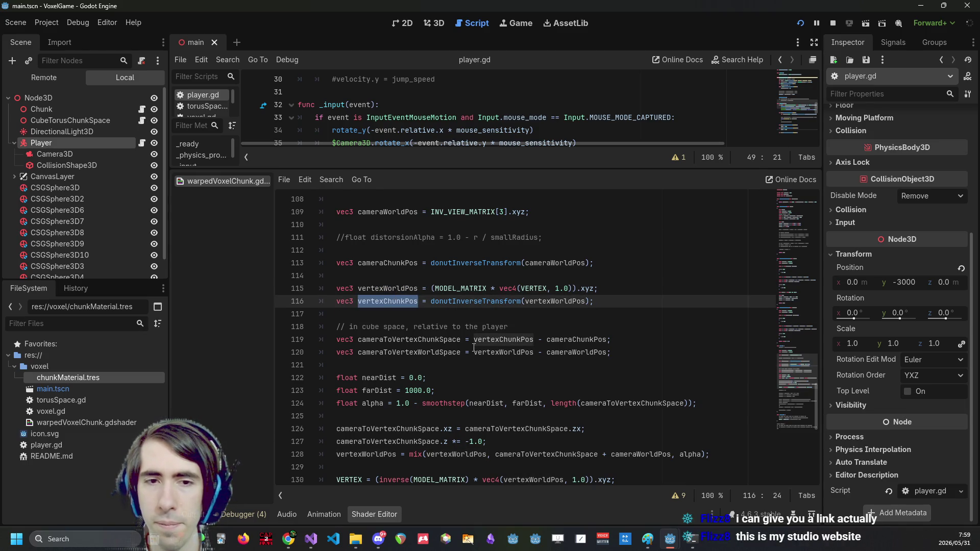
{"action": "double_click", "coordinate": [454, 340]}
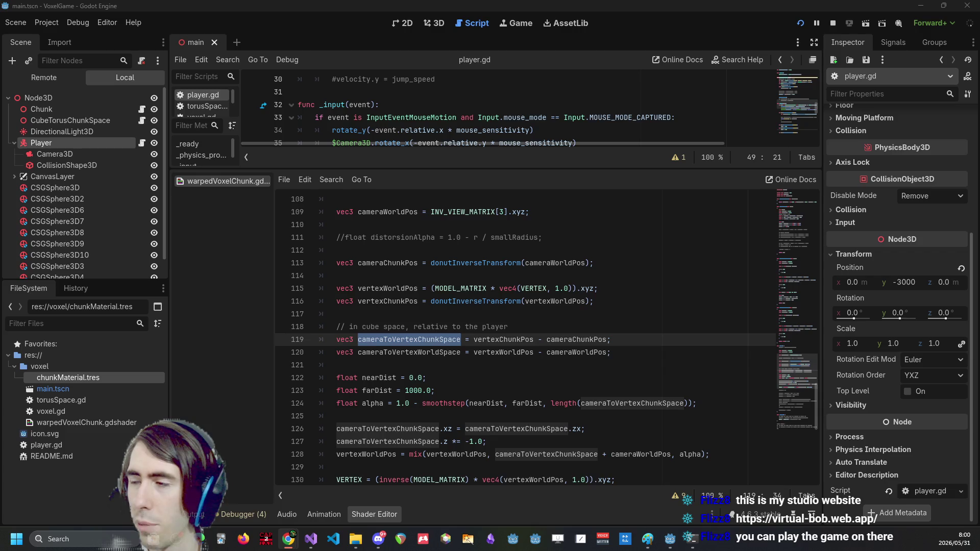
{"action": "key", "text": "alt+Tab"}
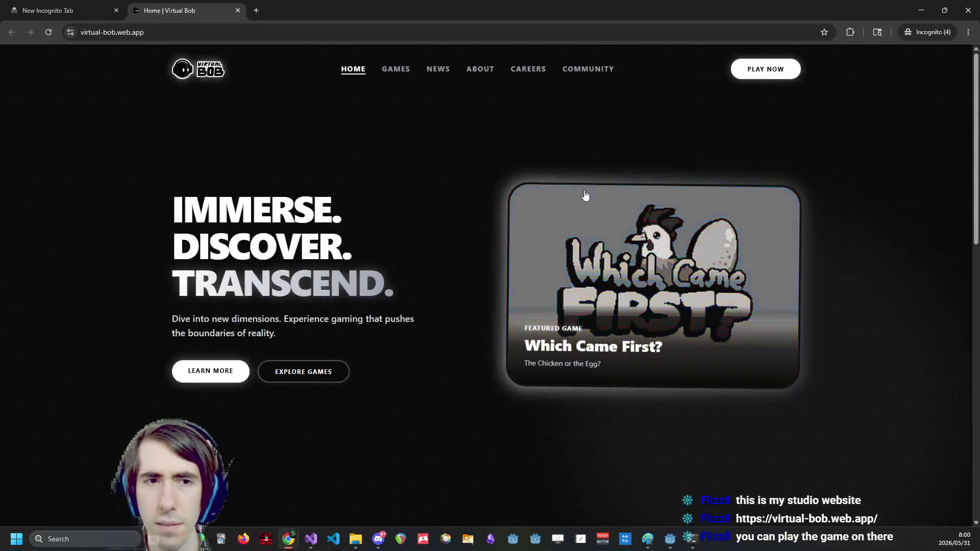
Open the Which Came First? studio page, then its itch.io listing in a new tab
{"action": "scroll", "coordinate": [588, 185], "scroll_direction": "down", "scroll_amount": 1}
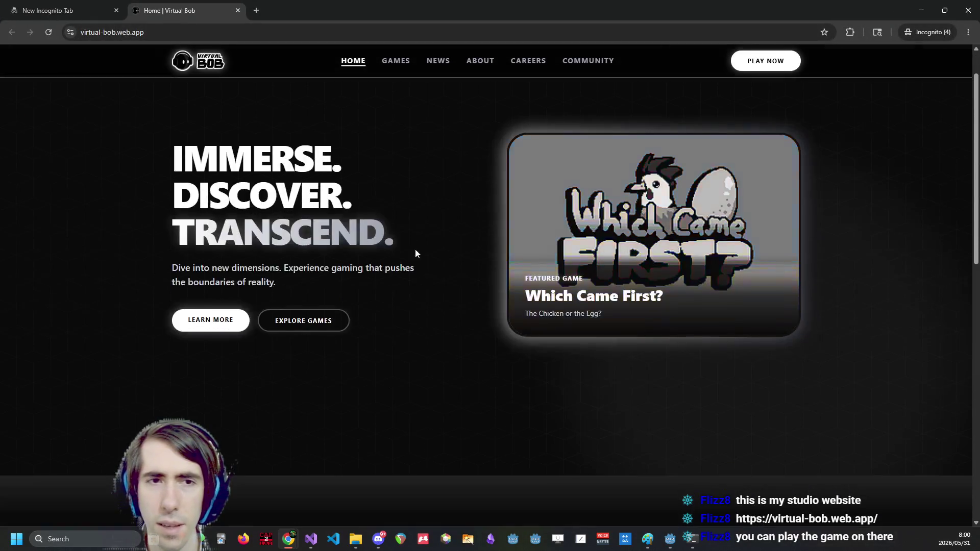
{"action": "left_click", "coordinate": [608, 235]}
{"action": "scroll", "coordinate": [424, 284], "scroll_direction": "down", "scroll_amount": 10}
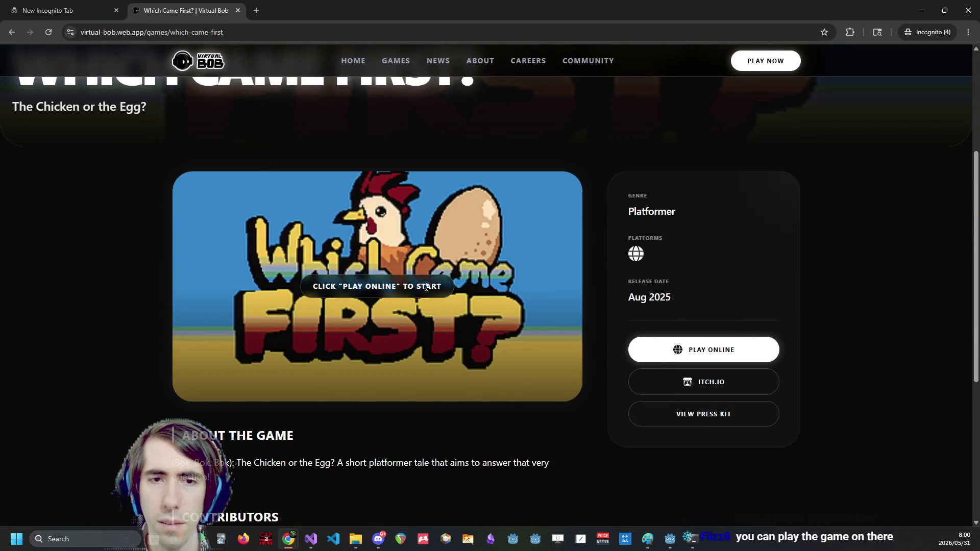
{"action": "scroll", "coordinate": [423, 283], "scroll_direction": "up", "scroll_amount": 5}
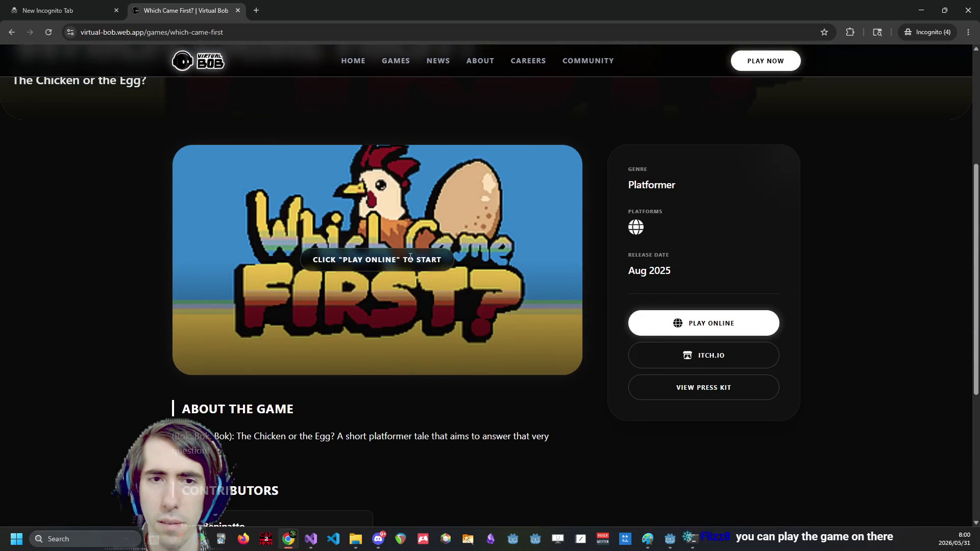
{"action": "left_click", "coordinate": [703, 323]}
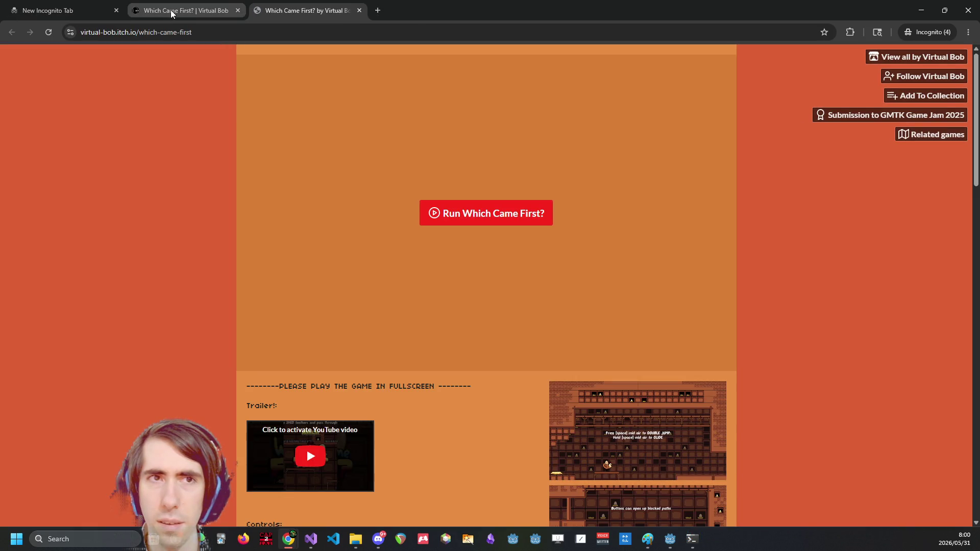
{"action": "middle_click", "coordinate": [173, 11]}
{"action": "scroll", "coordinate": [383, 293], "scroll_direction": "down", "scroll_amount": 5}
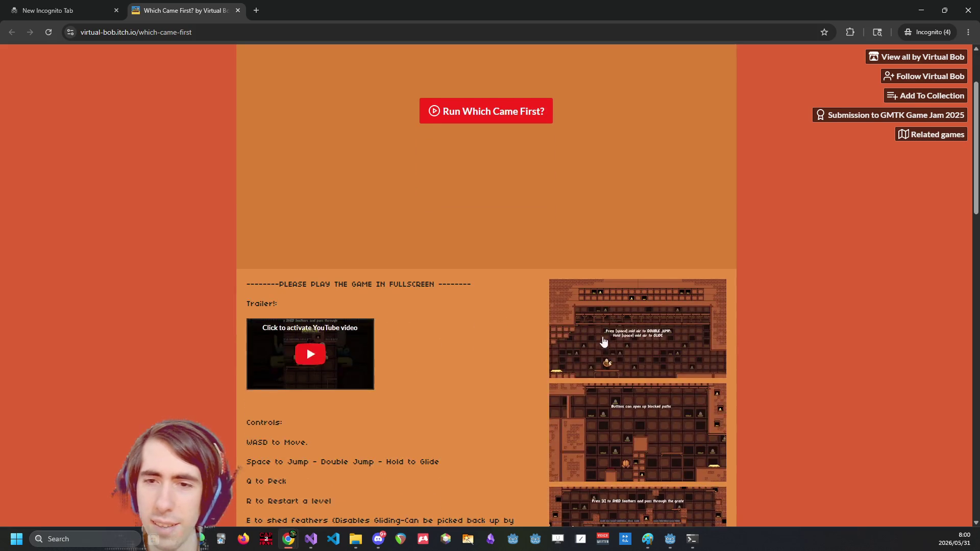
{"action": "left_click", "coordinate": [609, 326]}
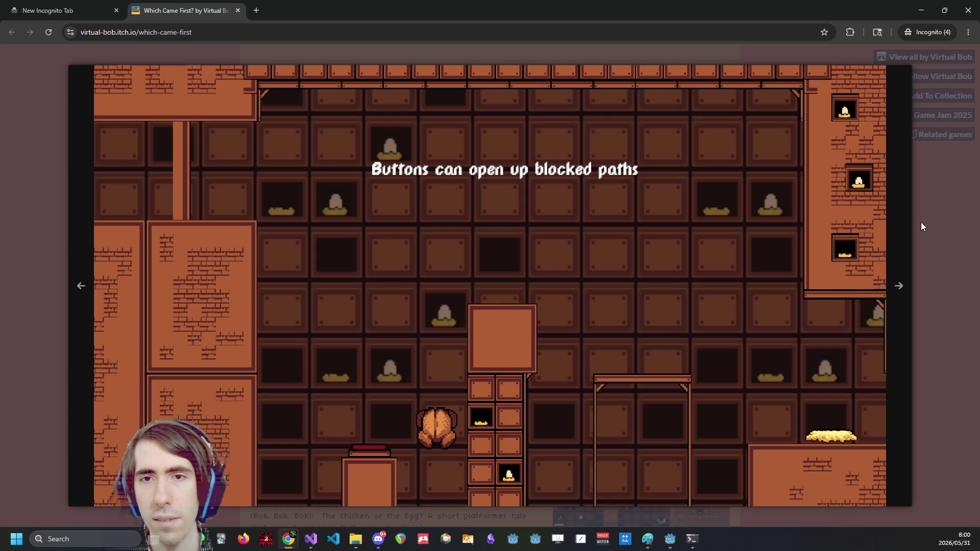
{"action": "left_click", "coordinate": [923, 227]}
{"action": "scroll", "coordinate": [765, 281], "scroll_direction": "down", "scroll_amount": 3}
{"action": "left_click", "coordinate": [654, 240]}
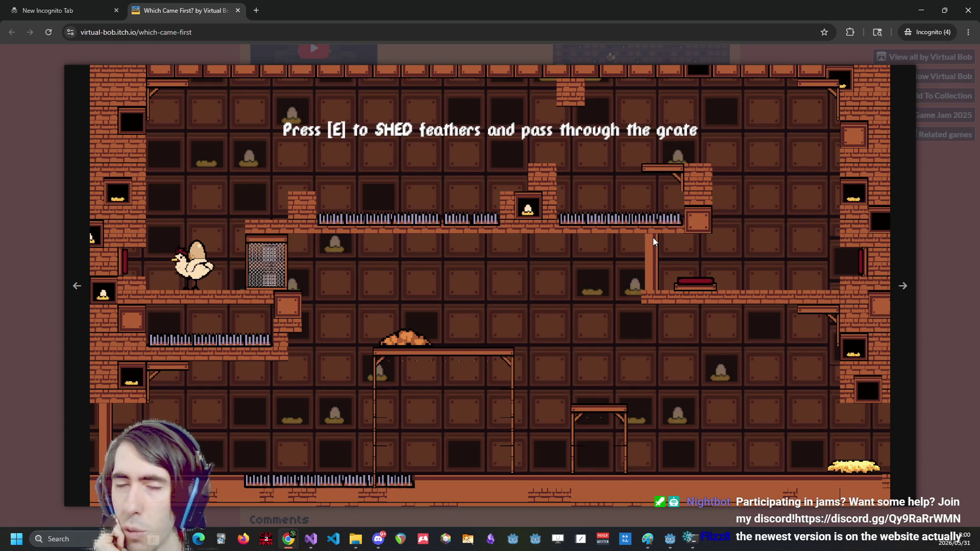
{"action": "left_click", "coordinate": [912, 234]}
{"action": "left_click", "coordinate": [644, 341]}
{"action": "left_click", "coordinate": [928, 259]}
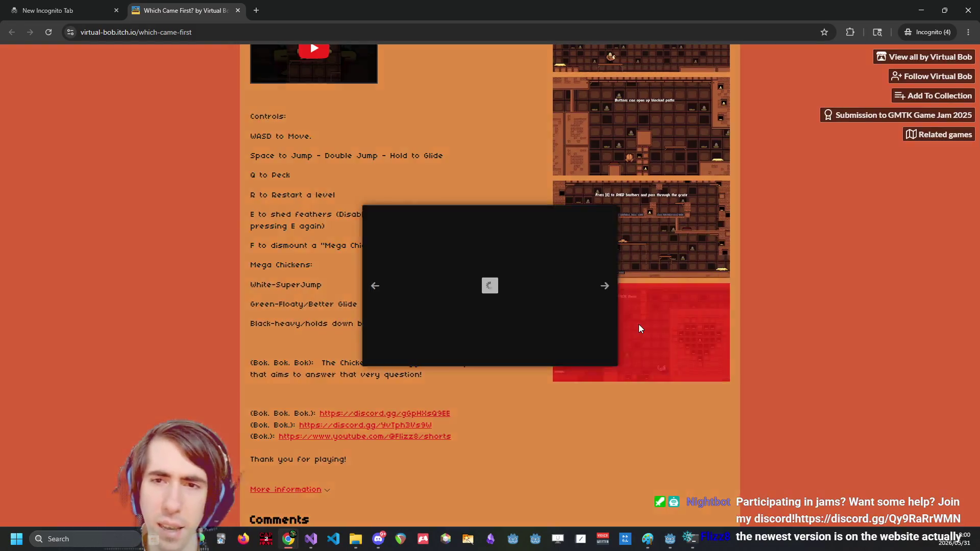
{"action": "left_click", "coordinate": [639, 327]}
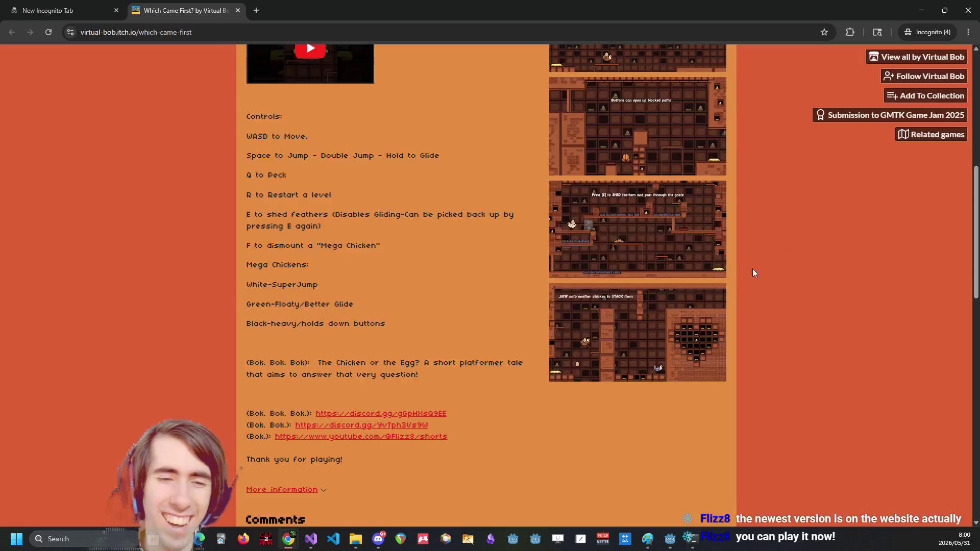
{"action": "left_click", "coordinate": [933, 213]}
{"action": "scroll", "coordinate": [708, 305], "scroll_direction": "up", "scroll_amount": 5}
{"action": "left_click", "coordinate": [708, 304]}
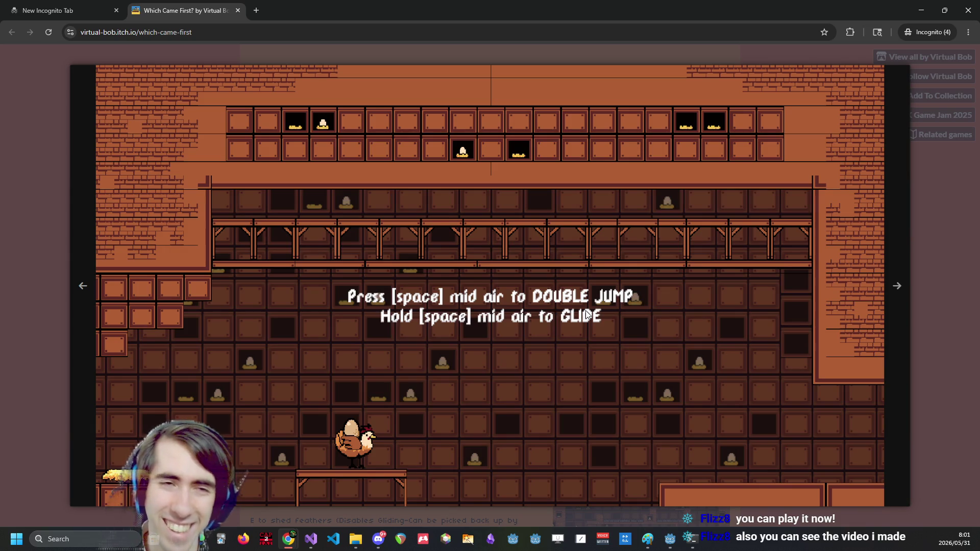
{"action": "left_click", "coordinate": [914, 183]}
{"action": "scroll", "coordinate": [805, 193], "scroll_direction": "down", "scroll_amount": 1}
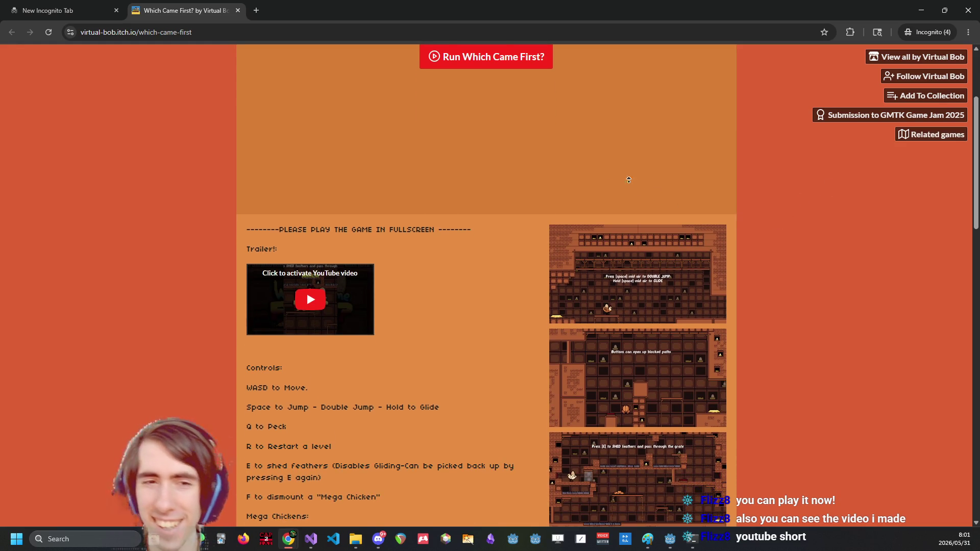
Find the embedded YouTube trailer on the itch.io page and start it playing
{"action": "scroll", "coordinate": [632, 182], "scroll_direction": "up", "scroll_amount": 1}
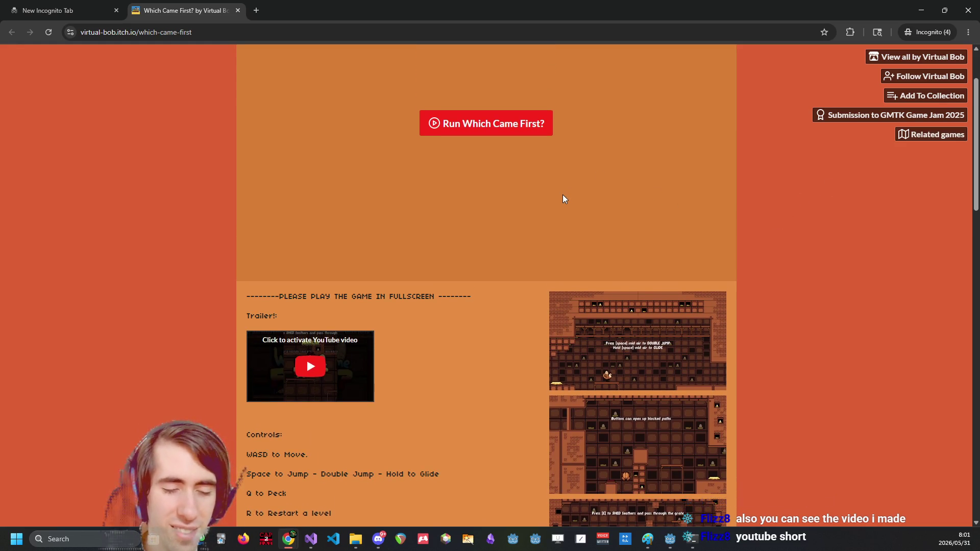
{"action": "scroll", "coordinate": [562, 194], "scroll_direction": "up", "scroll_amount": 1}
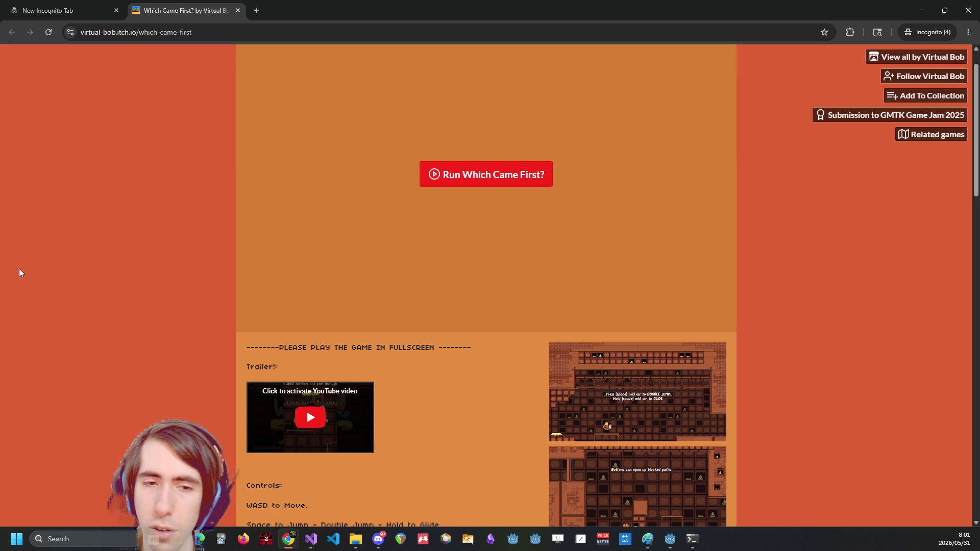
{"action": "scroll", "coordinate": [338, 414], "scroll_direction": "down", "scroll_amount": 1}
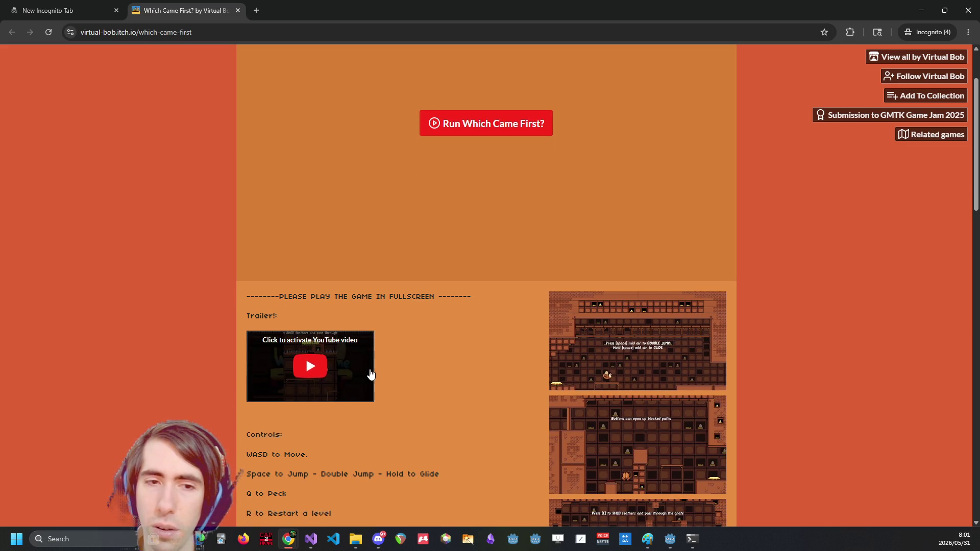
{"action": "left_click", "coordinate": [366, 376]}
{"action": "scroll", "coordinate": [457, 378], "scroll_direction": "up", "scroll_amount": 2}
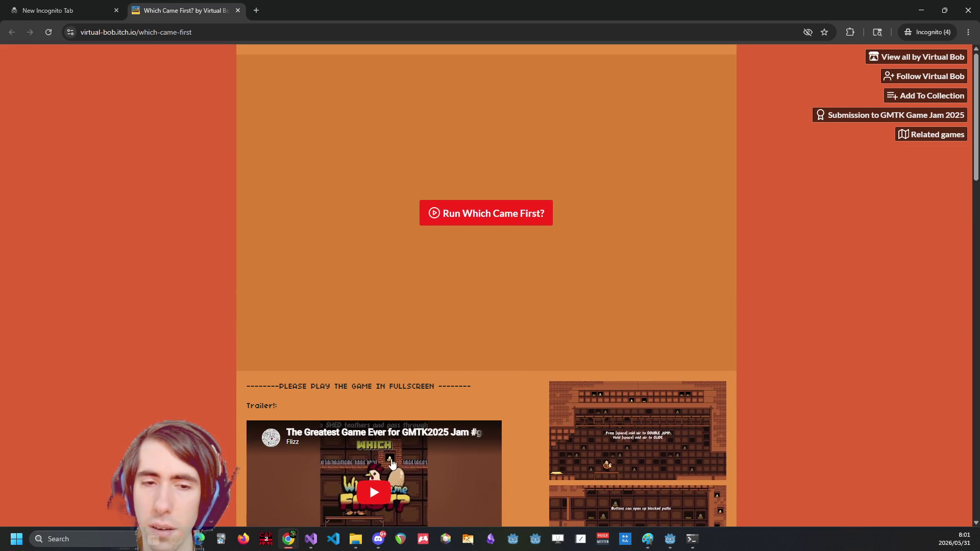
{"action": "scroll", "coordinate": [437, 402], "scroll_direction": "down", "scroll_amount": 1}
{"action": "scroll", "coordinate": [369, 483], "scroll_direction": "up", "scroll_amount": 2}
{"action": "left_click", "coordinate": [369, 483]}
Watch the trailer full screen, exit with Esc, and close the game's tab
{"action": "scroll", "coordinate": [475, 365], "scroll_direction": "down", "scroll_amount": 1}
{"action": "left_click_drag", "start_coordinate": [429, 411], "coordinate": [430, 452]}
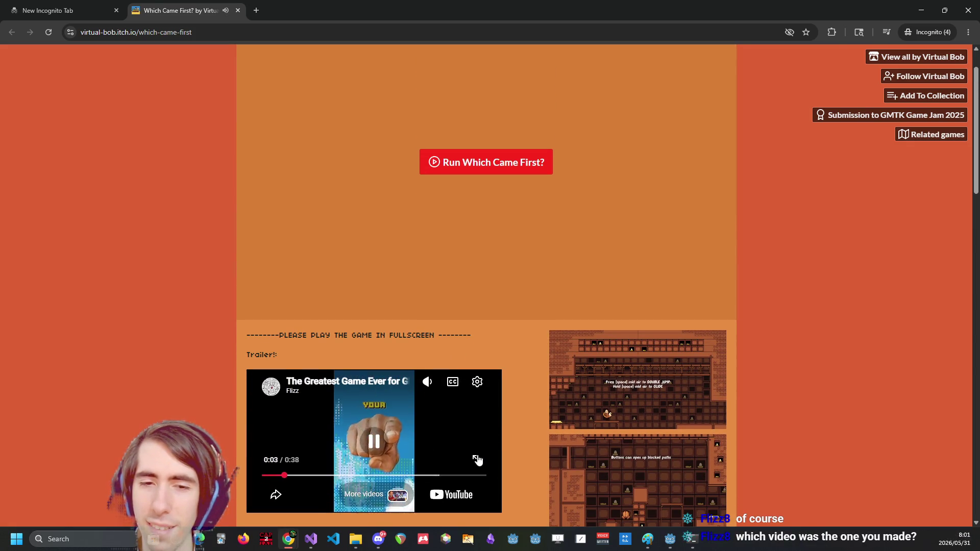
{"action": "left_click", "coordinate": [477, 459]}
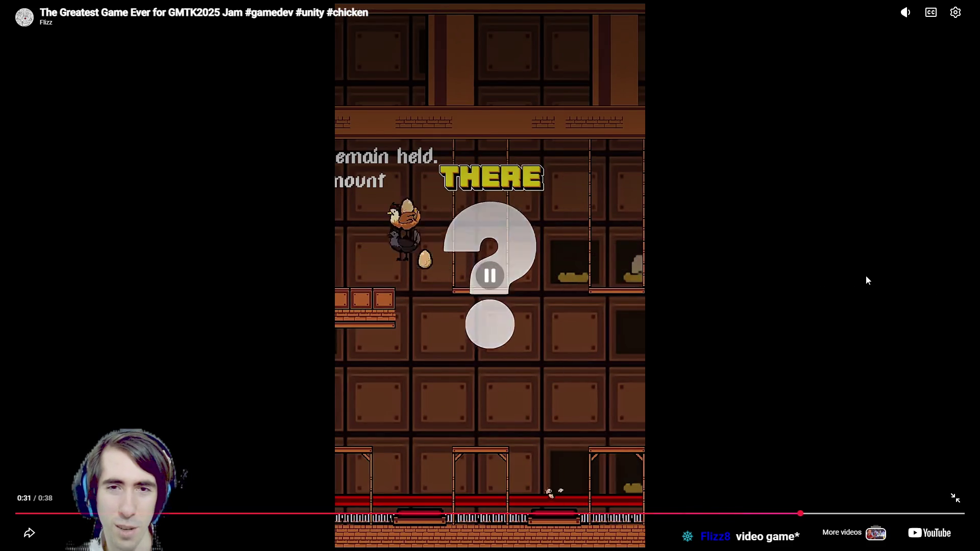
{"action": "key", "text": "Escape"}
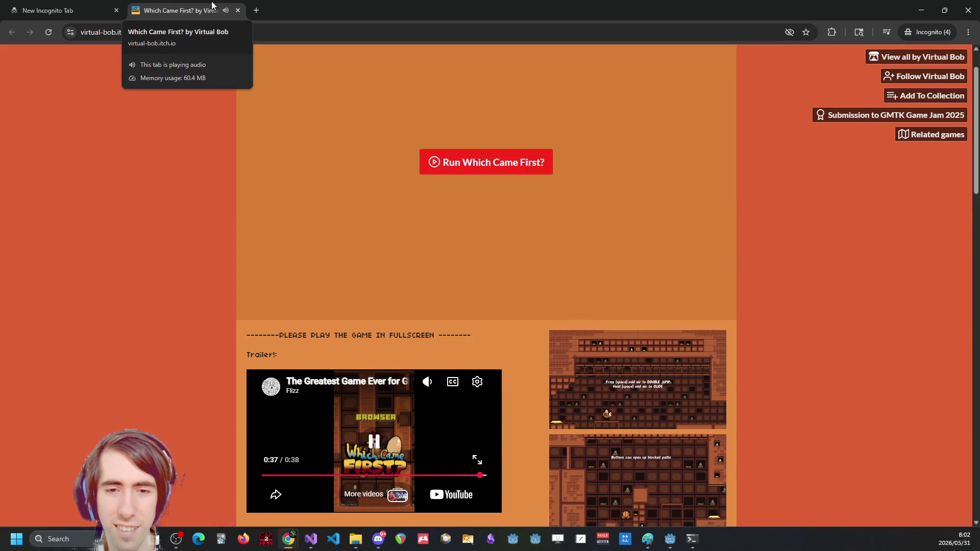
{"action": "middle_click", "coordinate": [212, 5]}
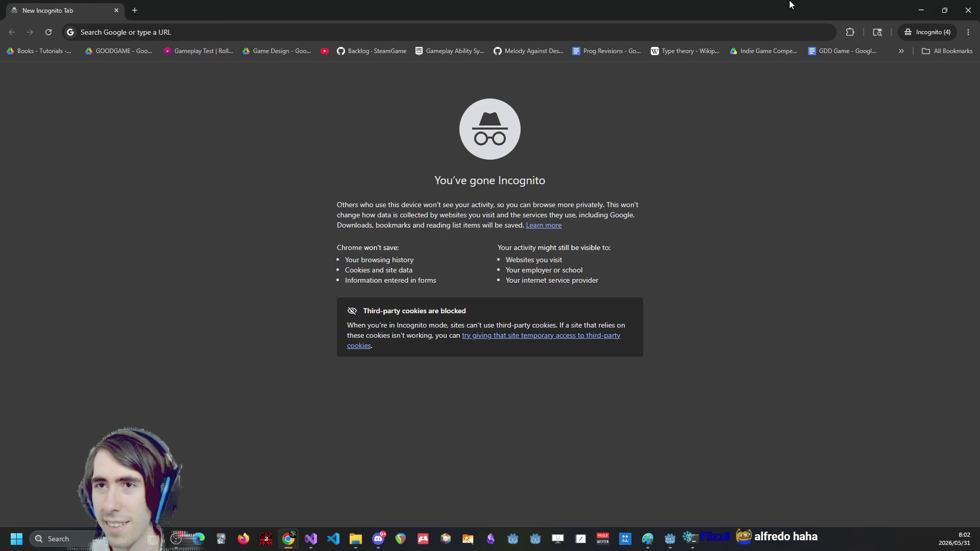
Switch briefly to Godot, then over to Chrome showing the YouTube channel page
{"action": "key", "text": "alt+Tab"}
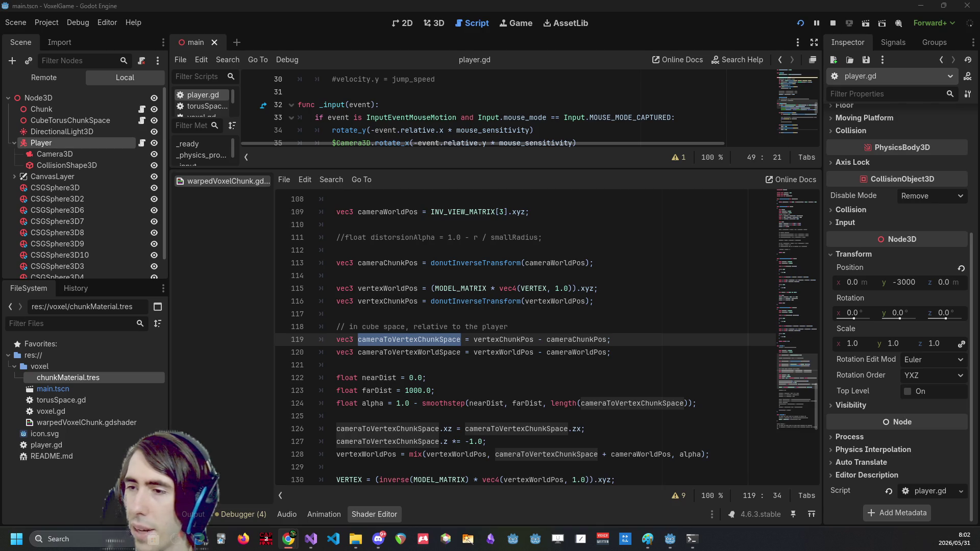
{"action": "key", "text": "alt+Tab"}
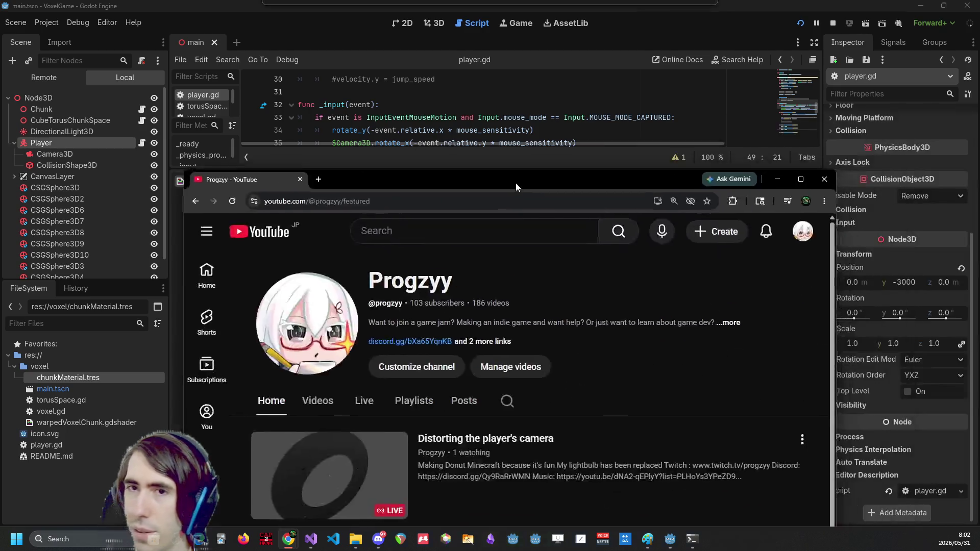
Open the channel's Live tab of past streams and zoom the page out to 90%
{"action": "scroll", "coordinate": [324, 250], "scroll_direction": "down", "scroll_amount": 2}
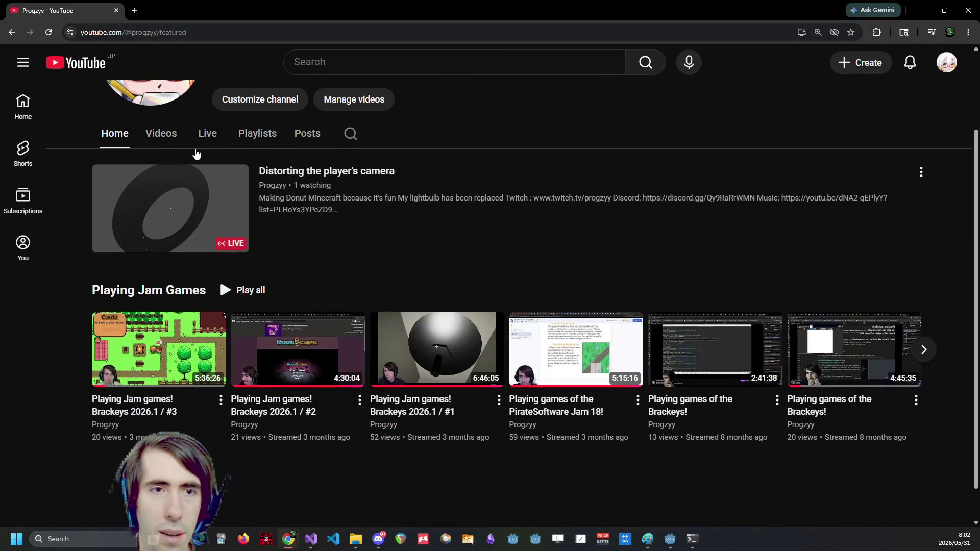
{"action": "left_click", "coordinate": [169, 133]}
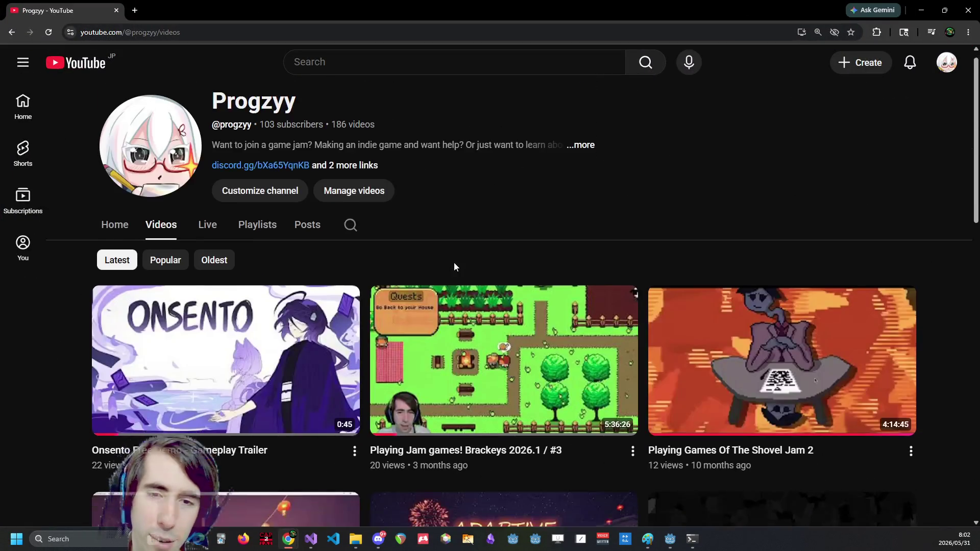
{"action": "scroll", "coordinate": [455, 265], "scroll_direction": "down", "scroll_amount": 3}
{"action": "scroll", "coordinate": [306, 238], "scroll_direction": "up", "scroll_amount": 2}
{"action": "left_click", "coordinate": [208, 134]}
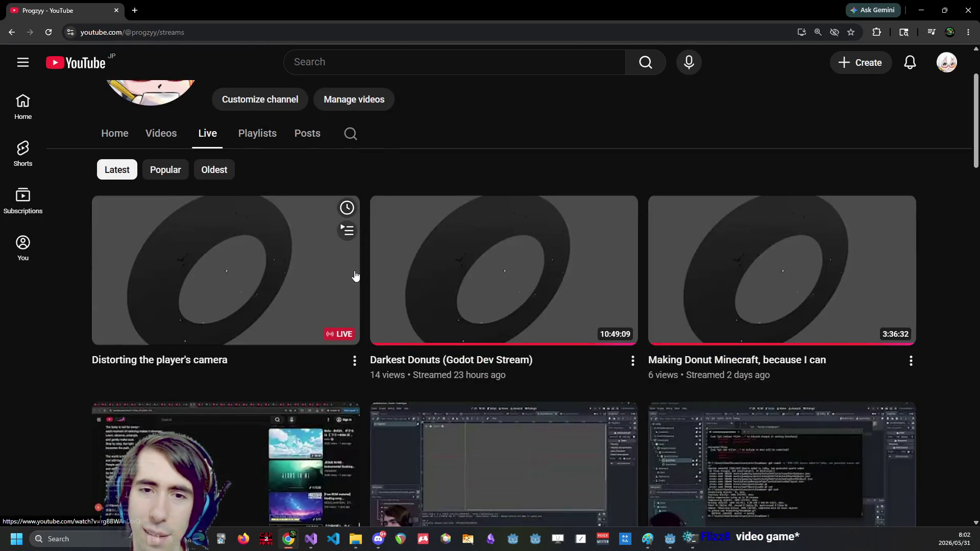
{"action": "scroll", "coordinate": [505, 279], "scroll_direction": "down", "scroll_amount": 5}
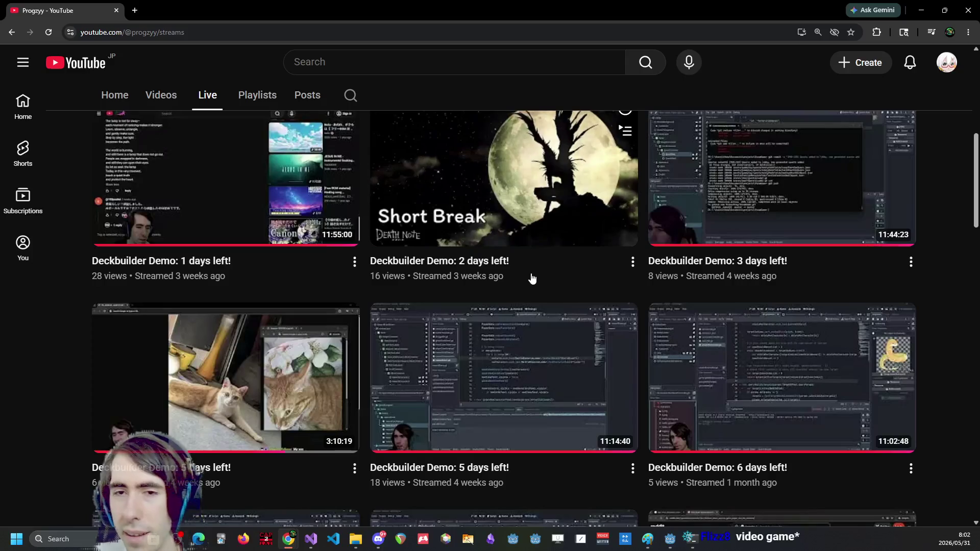
{"action": "key", "text": "ctrl+minus"}
Scroll down to the 'Playing the games of the brackeys!' streams, then return to Godot
{"action": "scroll", "coordinate": [530, 281], "scroll_direction": "down", "scroll_amount": 3}
{"action": "scroll", "coordinate": [528, 288], "scroll_direction": "down", "scroll_amount": 20}
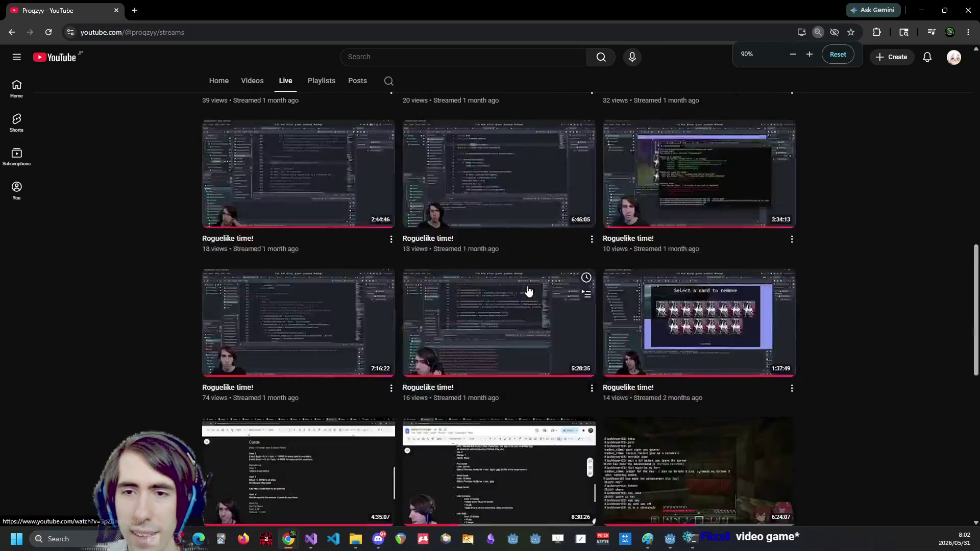
{"action": "scroll", "coordinate": [523, 305], "scroll_direction": "down", "scroll_amount": 15}
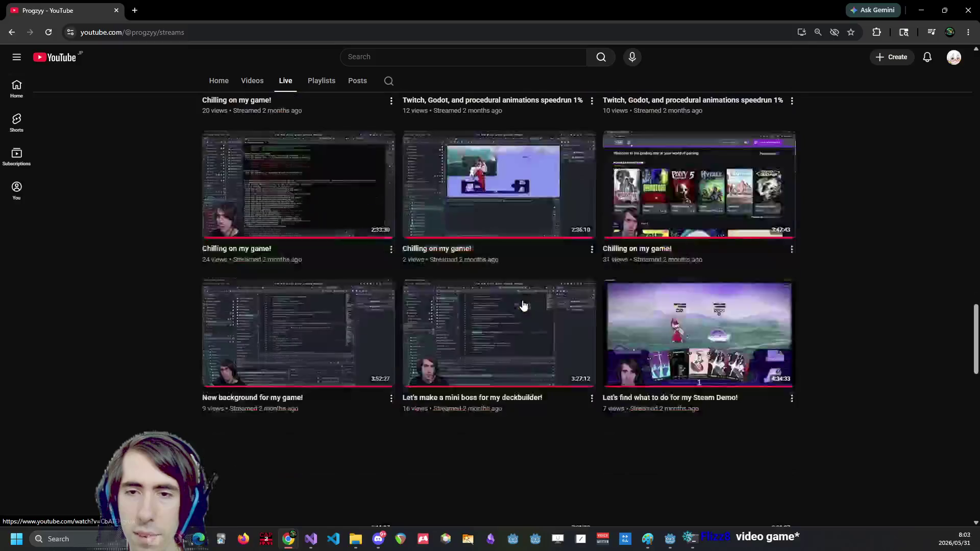
{"action": "scroll", "coordinate": [523, 305], "scroll_direction": "down", "scroll_amount": 3}
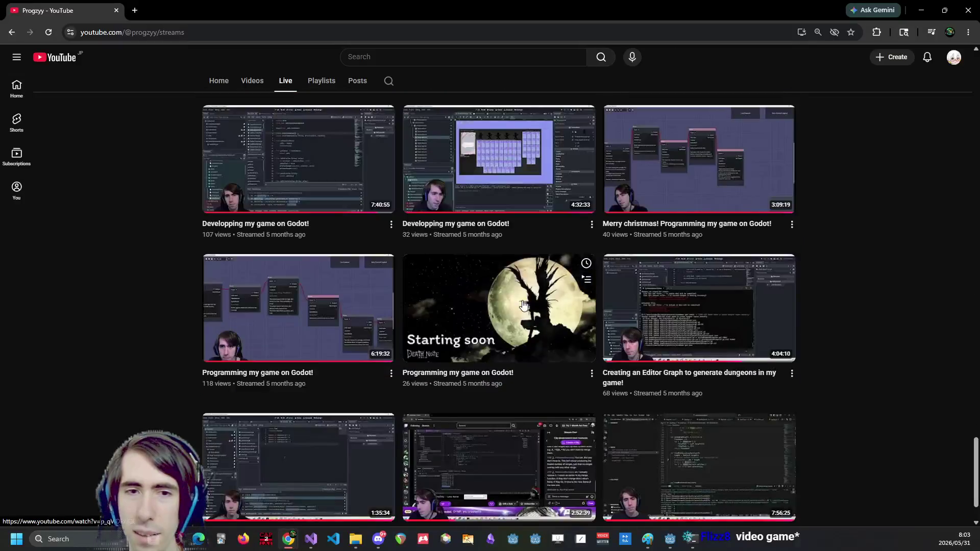
{"action": "scroll", "coordinate": [436, 328], "scroll_direction": "up", "scroll_amount": 10}
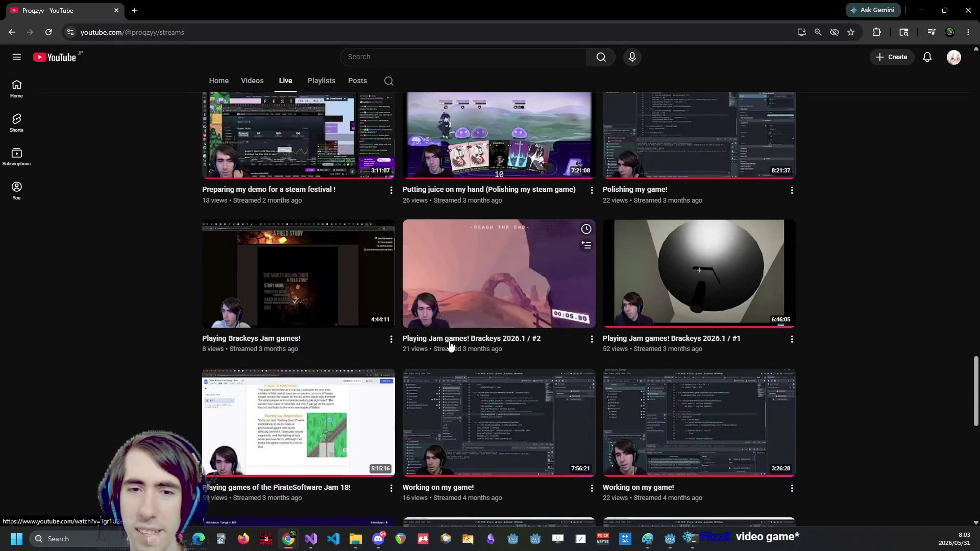
{"action": "mouse_move", "coordinate": [346, 336]}
{"action": "scroll", "coordinate": [347, 336], "scroll_direction": "down", "scroll_amount": 18}
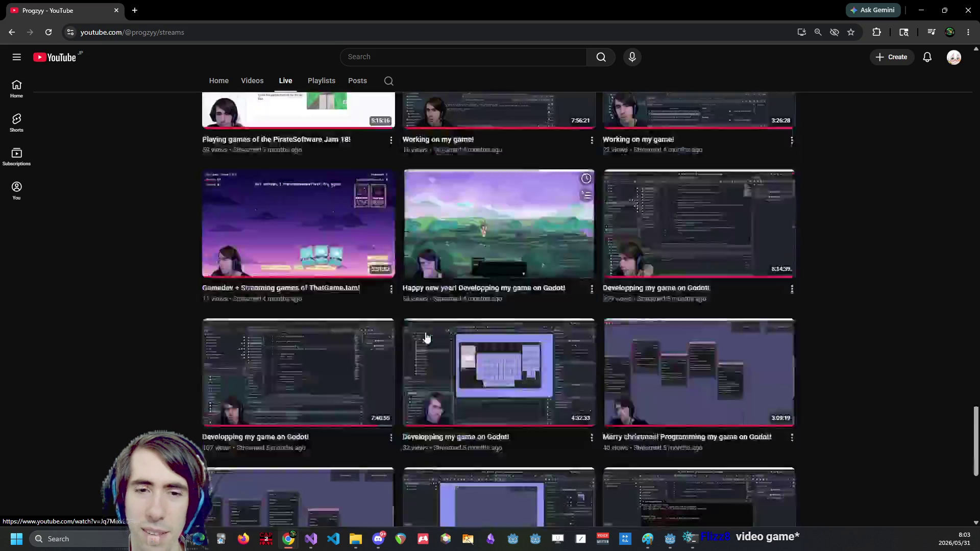
{"action": "scroll", "coordinate": [494, 322], "scroll_direction": "down", "scroll_amount": 20}
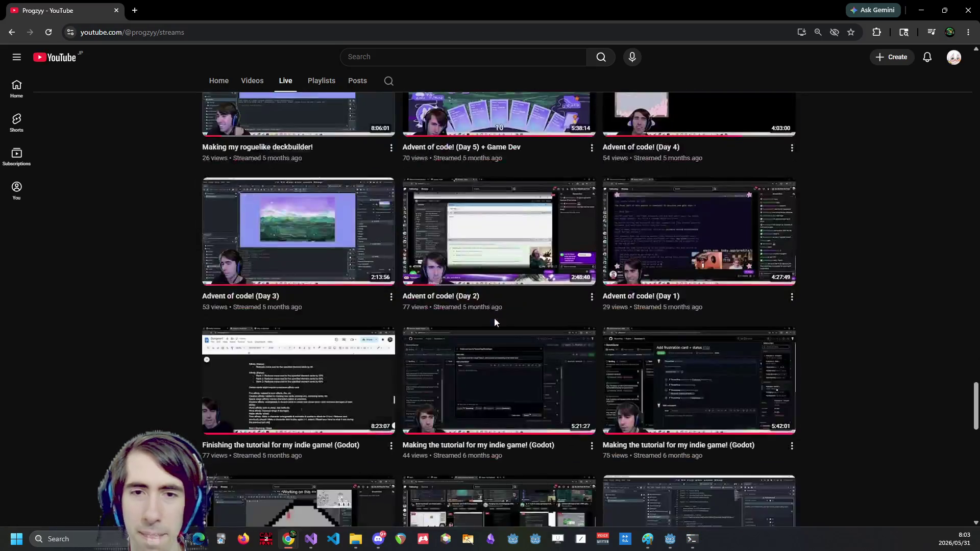
{"action": "scroll", "coordinate": [493, 322], "scroll_direction": "down", "scroll_amount": 7}
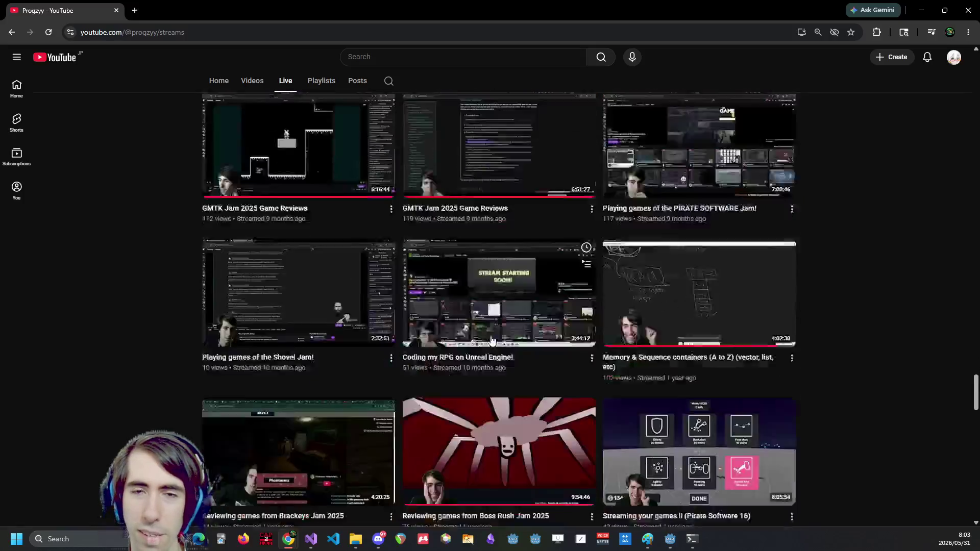
{"action": "scroll", "coordinate": [498, 212], "scroll_direction": "up", "scroll_amount": 2}
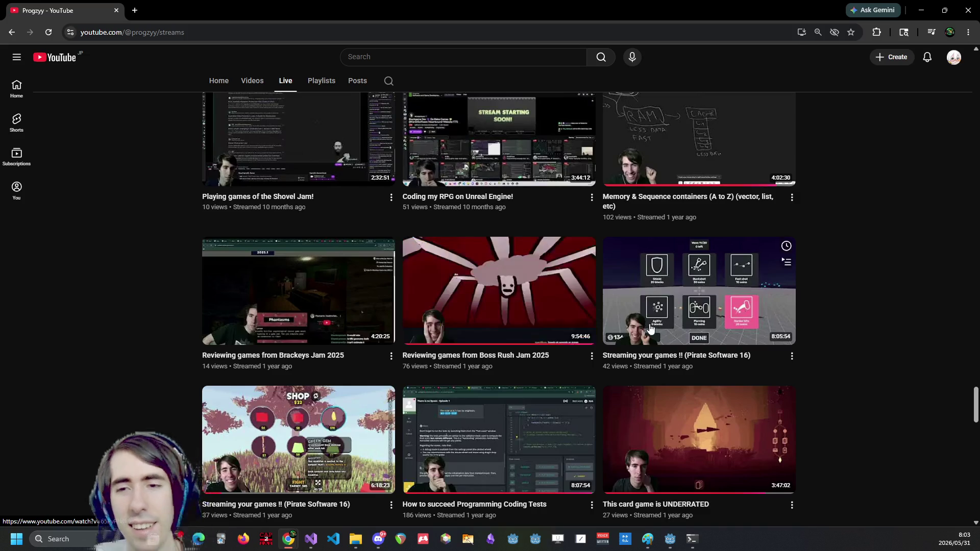
{"action": "scroll", "coordinate": [654, 329], "scroll_direction": "down", "scroll_amount": 3}
{"action": "scroll", "coordinate": [601, 329], "scroll_direction": "down", "scroll_amount": 4}
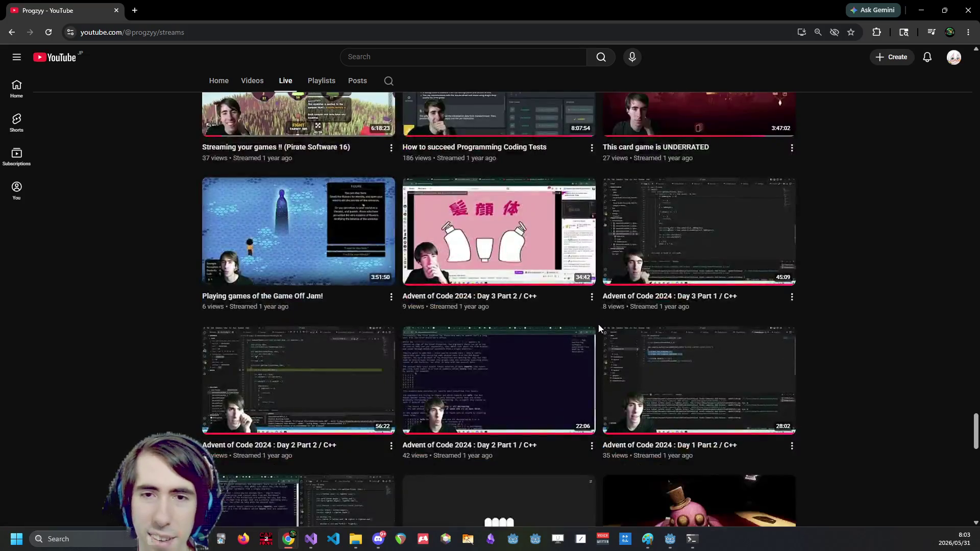
{"action": "scroll", "coordinate": [481, 339], "scroll_direction": "down", "scroll_amount": 3}
{"action": "scroll", "coordinate": [283, 254], "scroll_direction": "up", "scroll_amount": 2}
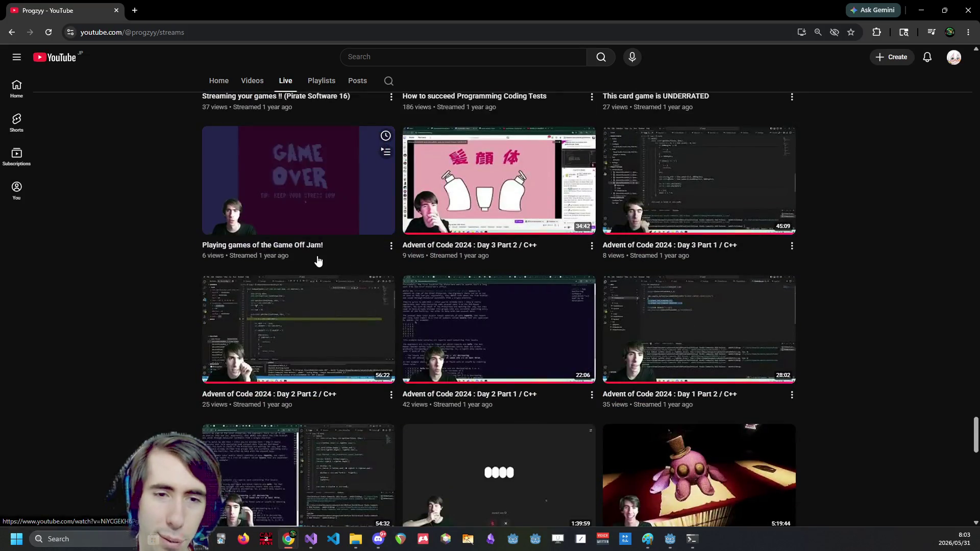
{"action": "scroll", "coordinate": [317, 261], "scroll_direction": "down", "scroll_amount": 6}
{"action": "scroll", "coordinate": [339, 264], "scroll_direction": "down", "scroll_amount": 2}
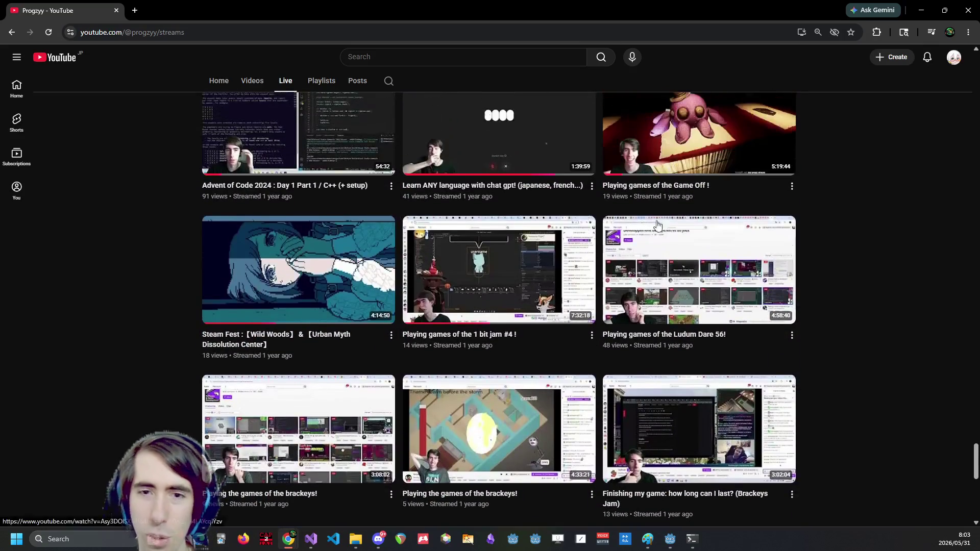
{"action": "scroll", "coordinate": [663, 245], "scroll_direction": "down", "scroll_amount": 1}
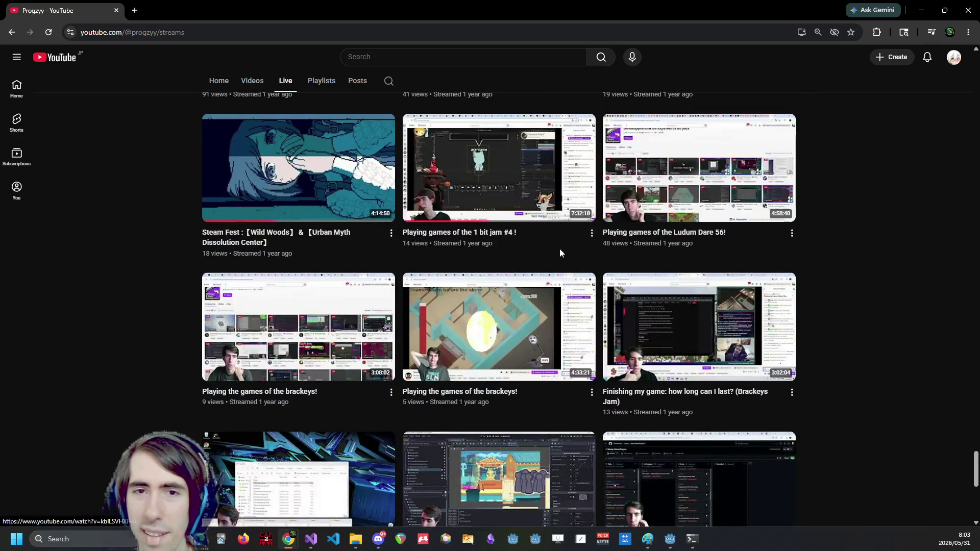
{"action": "mouse_move", "coordinate": [492, 243]}
{"action": "scroll", "coordinate": [471, 252], "scroll_direction": "down", "scroll_amount": 1}
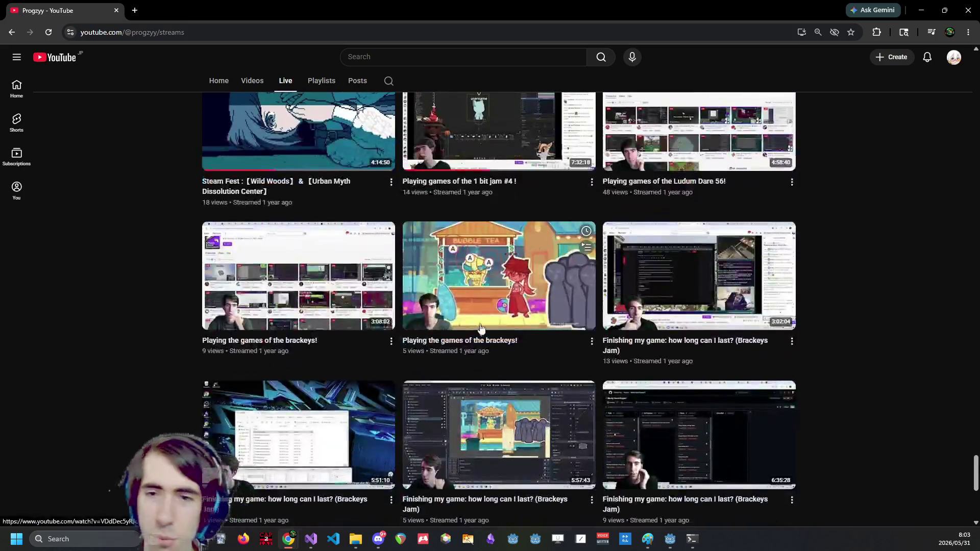
{"action": "scroll", "coordinate": [475, 245], "scroll_direction": "down", "scroll_amount": 3}
{"action": "key", "text": "alt+Tab"}
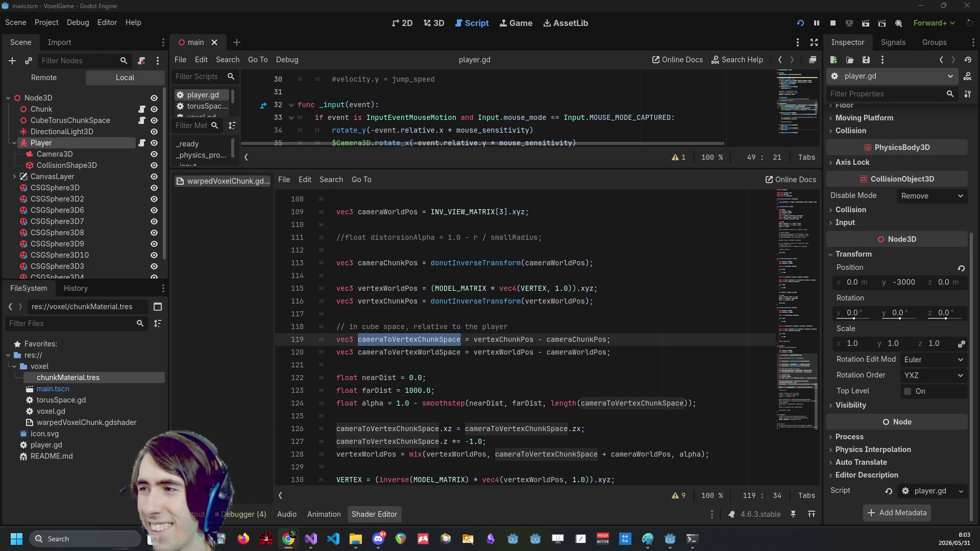
Highlight vertexChunkPos (line 116), cameraToVertexChunkSpace (line 119) and vertexWorldPos (line 128) to trace their uses
{"action": "left_click", "coordinate": [682, 341]}
{"action": "scroll", "coordinate": [400, 345], "scroll_direction": "down", "scroll_amount": 1}
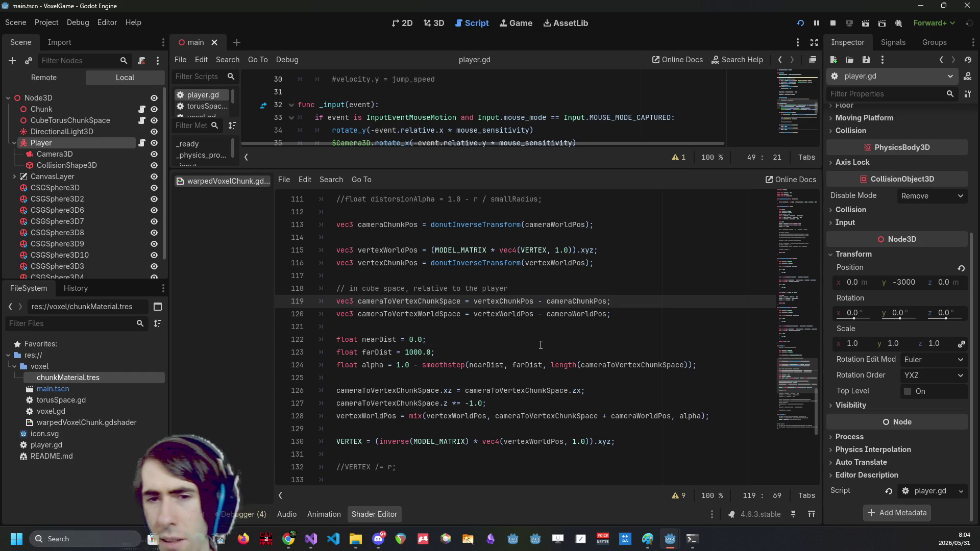
{"action": "left_click", "coordinate": [483, 351]}
{"action": "double_click", "coordinate": [415, 263]}
{"action": "scroll", "coordinate": [415, 266], "scroll_direction": "up", "scroll_amount": 2}
{"action": "scroll", "coordinate": [415, 265], "scroll_direction": "down", "scroll_amount": 2}
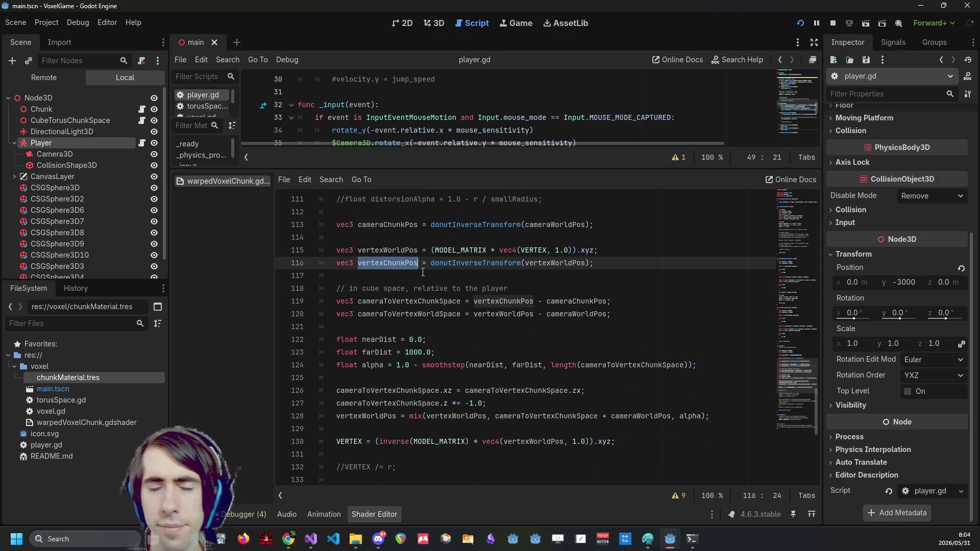
{"action": "left_click", "coordinate": [407, 301]}
{"action": "left_click_drag", "start_coordinate": [415, 302], "coordinate": [461, 301]}
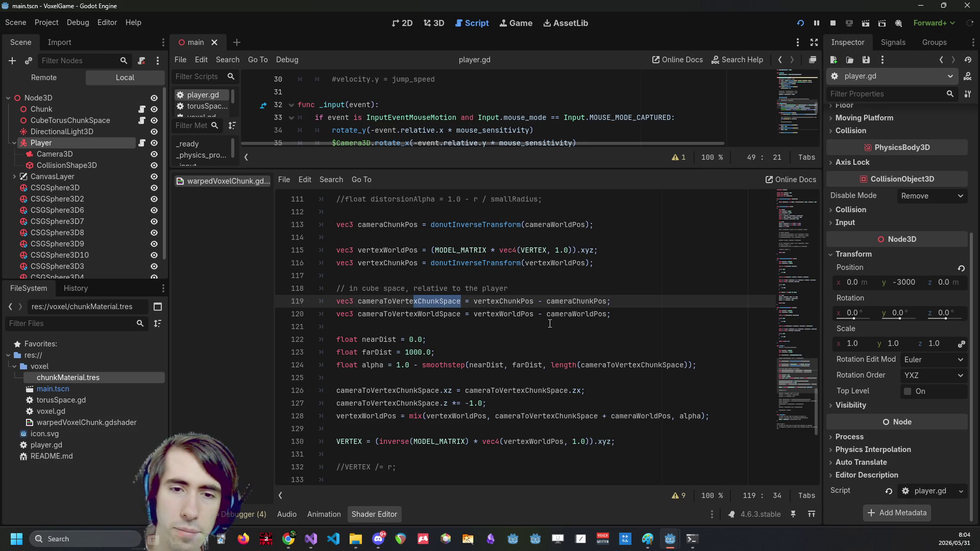
{"action": "double_click", "coordinate": [368, 416]}
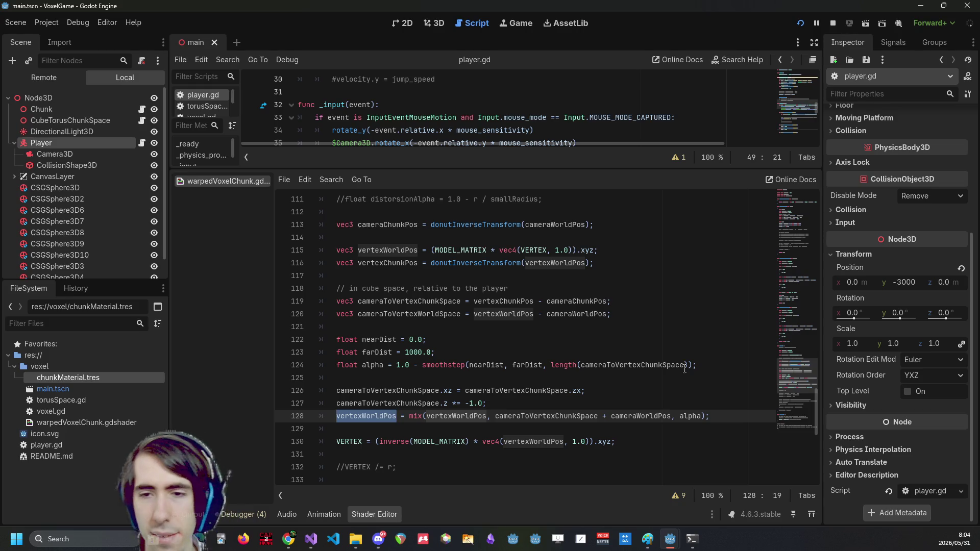
Move '+ cameraWorldPos' on line 128 out of the mix call to after 'alpha)' and save
{"action": "triple_click", "coordinate": [641, 417]}
{"action": "left_click", "coordinate": [641, 417]}
{"action": "key", "text": "ctrl+Right"}
{"action": "key", "text": "ctrl+shift+Left"}
{"action": "key", "text": "ctrl+shift+Left"}
{"action": "key", "text": "ctrl+shift+Left"}
{"action": "key", "text": "ctrl+shift+Right"}
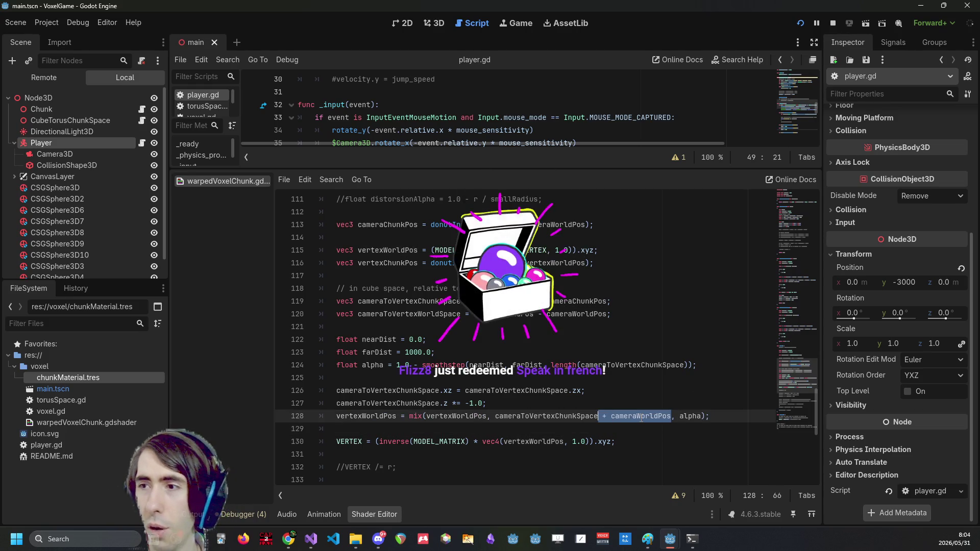
{"action": "key", "text": "BackSpace"}
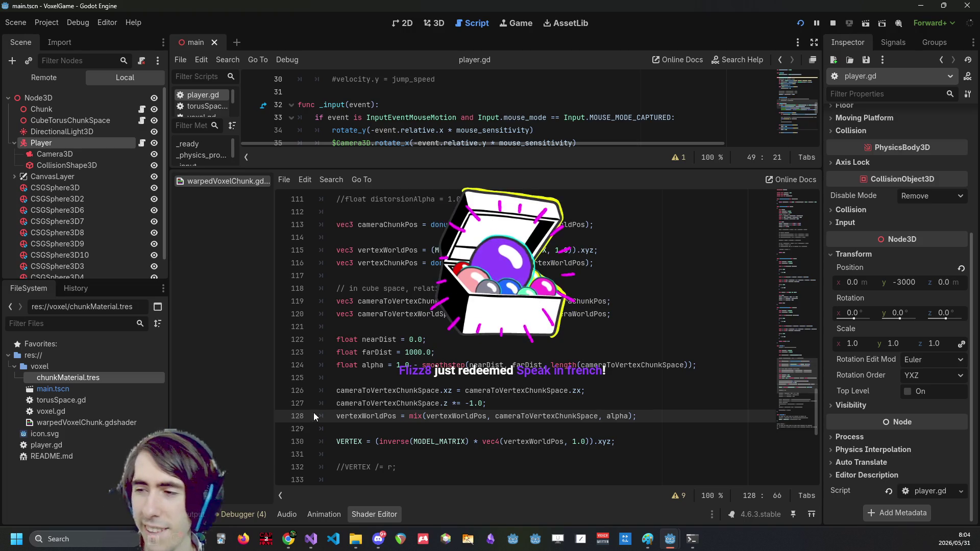
{"action": "left_click", "coordinate": [664, 407]}
{"action": "left_click", "coordinate": [667, 412]}
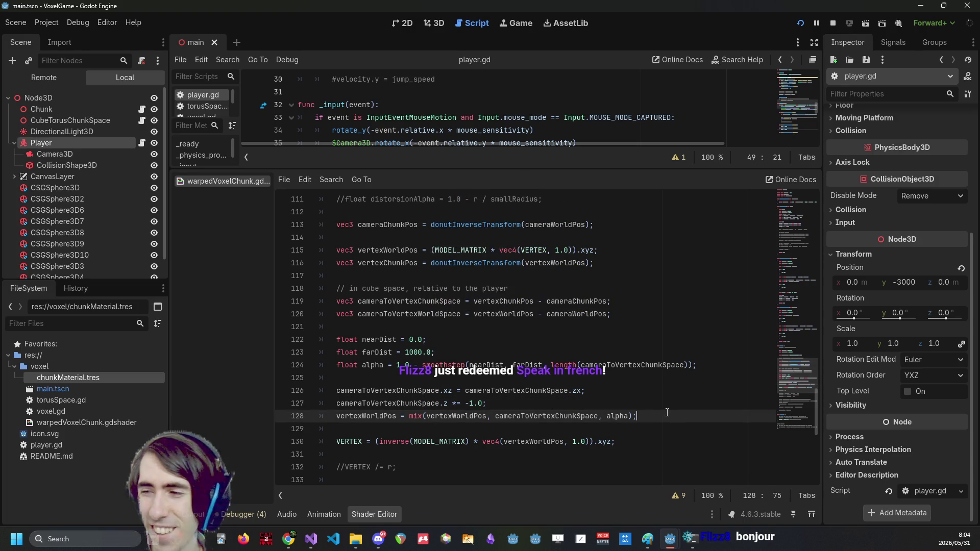
{"action": "key", "text": "ctrl+z"}
{"action": "key", "text": "Left"}
{"action": "key", "text": "Left"}
{"action": "key", "text": "Left"}
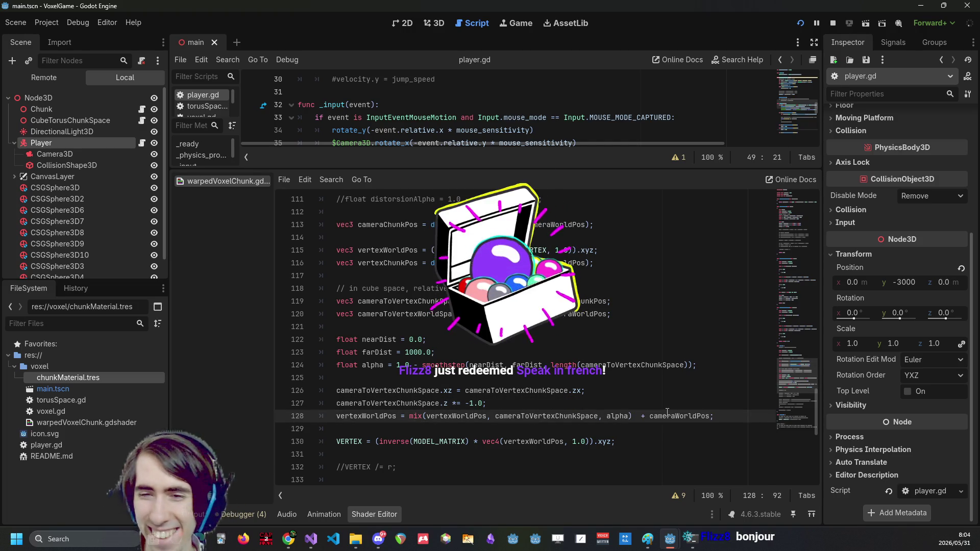
{"action": "key", "text": "Delete"}
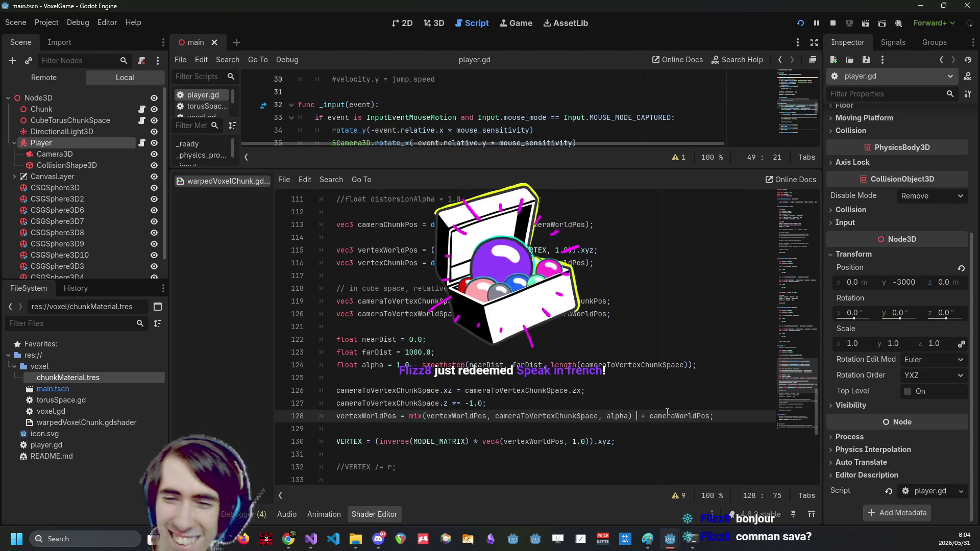
{"action": "key", "text": "ctrl+s"}
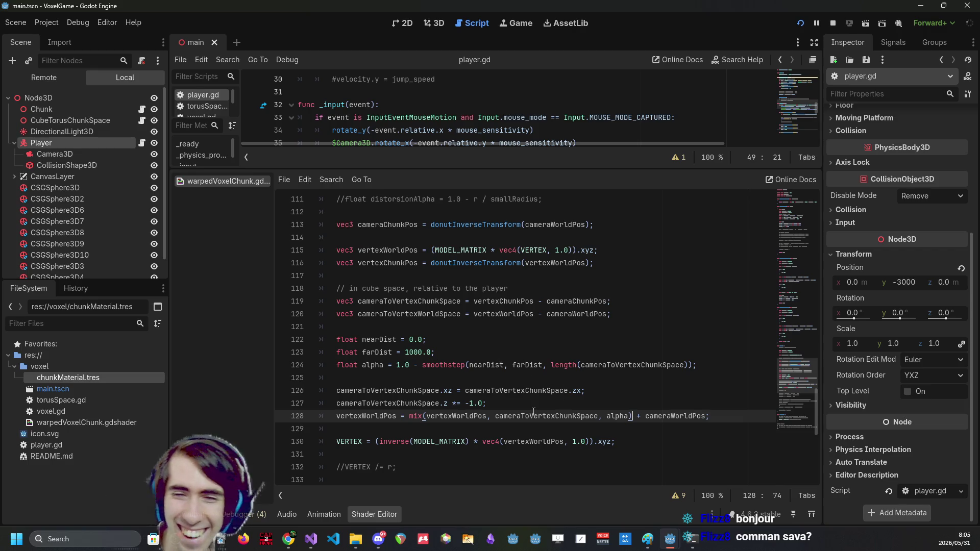
Replace the first mix argument vertexWorldPos with cameraToVertexWorldSpace from line 120 and save
{"action": "double_click", "coordinate": [474, 416]}
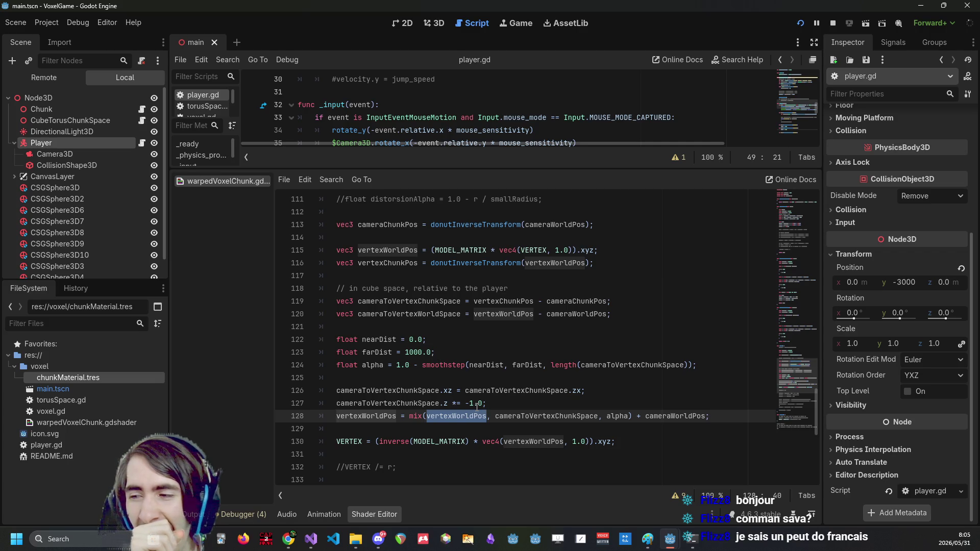
{"action": "double_click", "coordinate": [408, 314]}
{"action": "key", "text": "ctrl+c"}
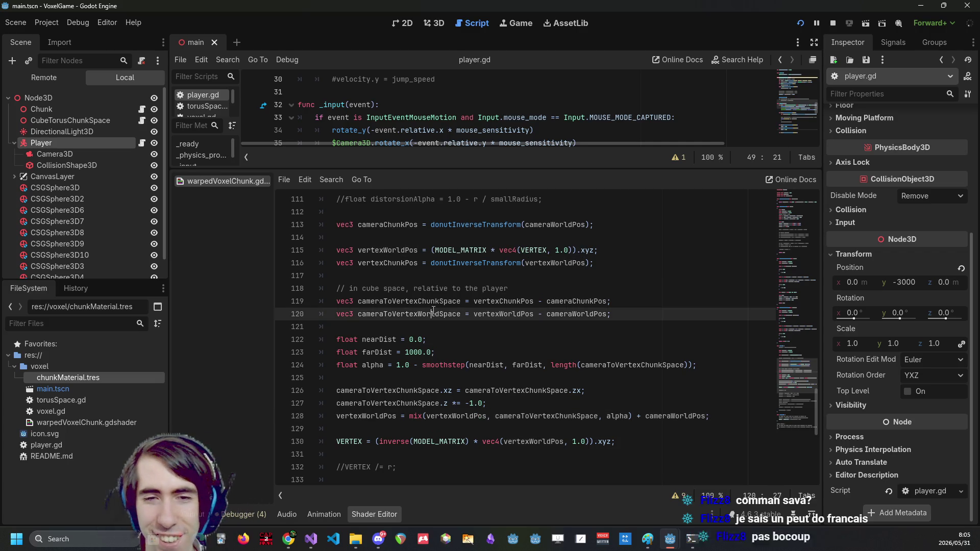
{"action": "double_click", "coordinate": [462, 414]}
{"action": "key", "text": "ctrl+v"}
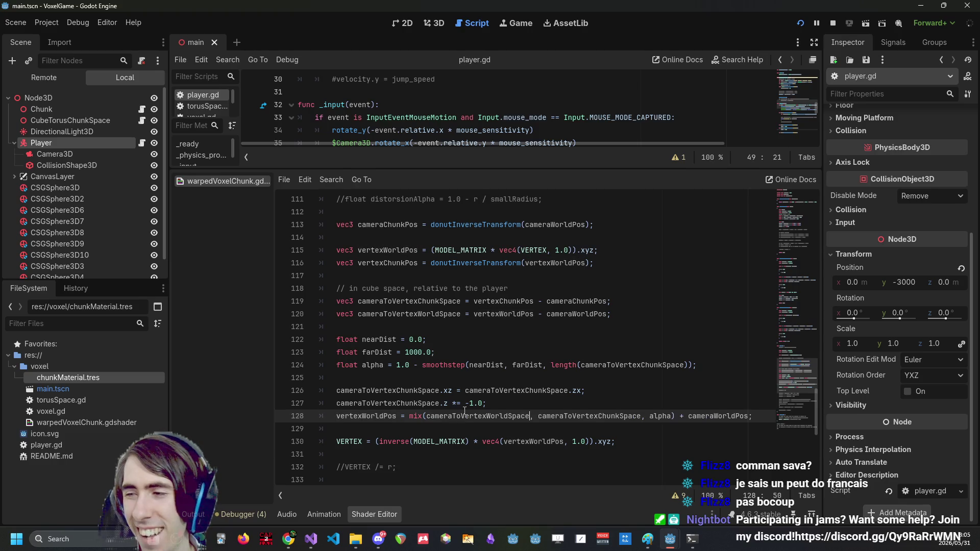
{"action": "key", "text": "ctrl+s"}
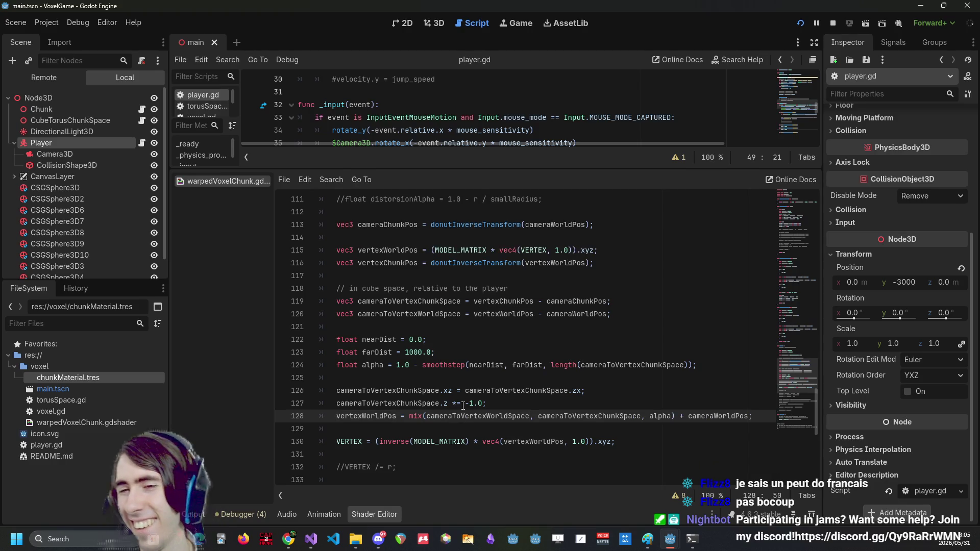
Highlight cameraToVertexWorldSpace on line 120 to check where it is used
{"action": "double_click", "coordinate": [434, 313]}
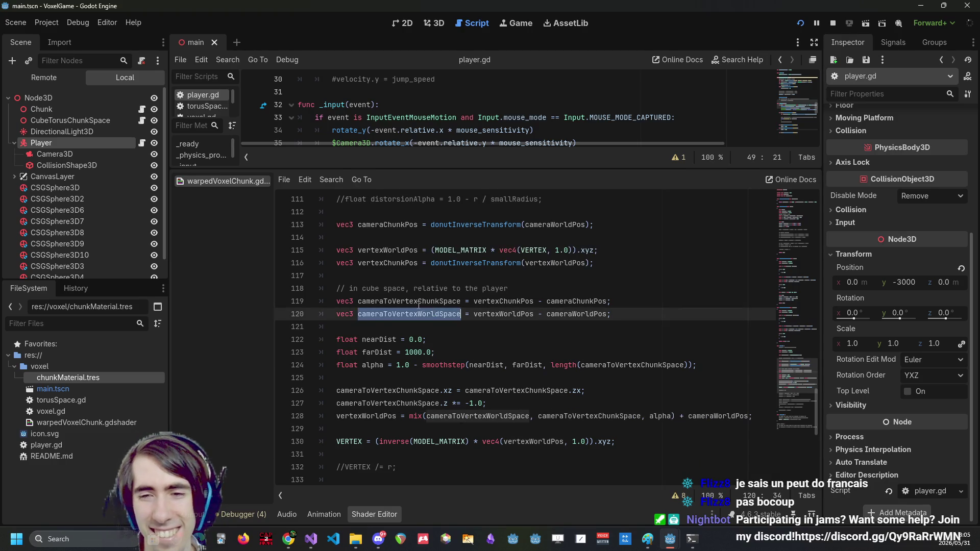
{"action": "double_click", "coordinate": [418, 302]}
{"action": "left_click", "coordinate": [419, 313]}
{"action": "double_click", "coordinate": [420, 313]}
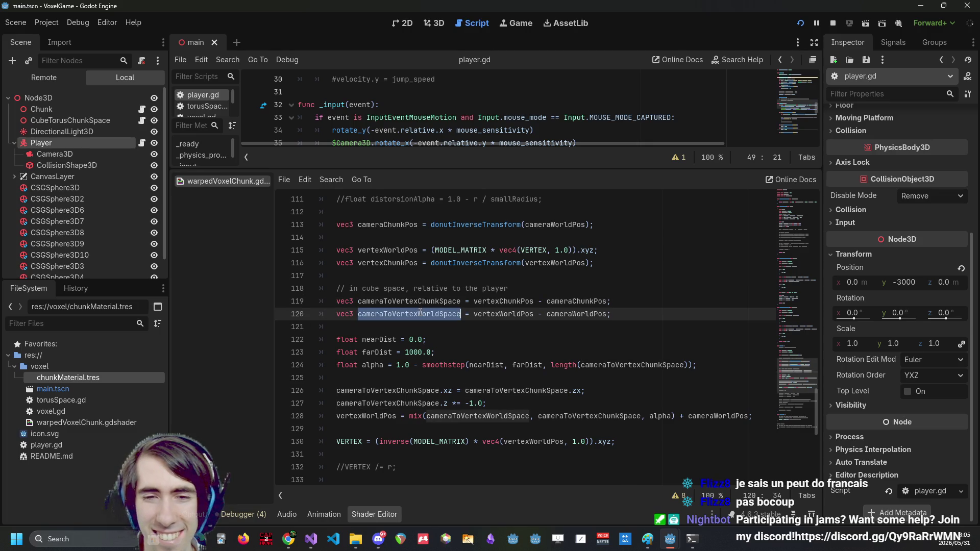
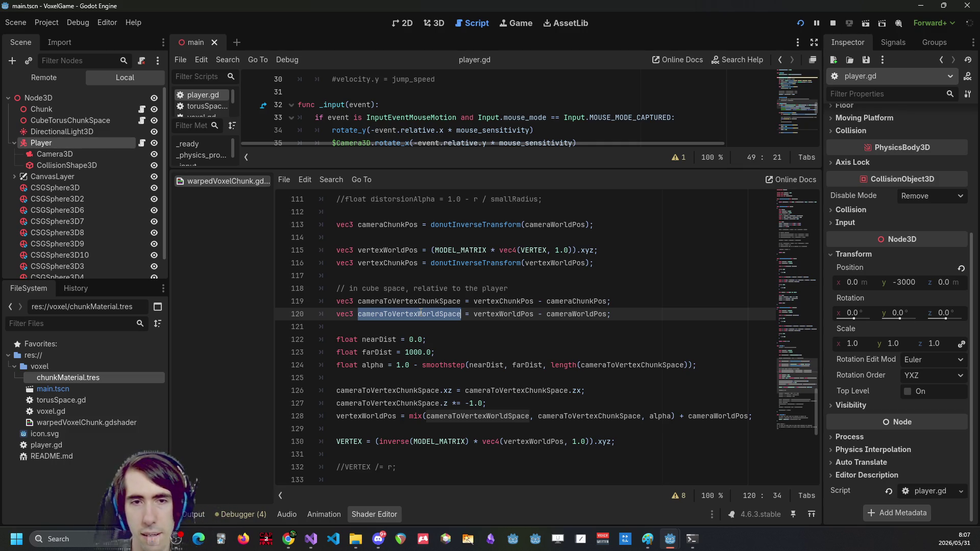
Check the cameraToVertexChunkSpace and cameraToVertexWorldSpace variables, then read ChatGPT's formulas zoomed out
{"action": "double_click", "coordinate": [405, 301]}
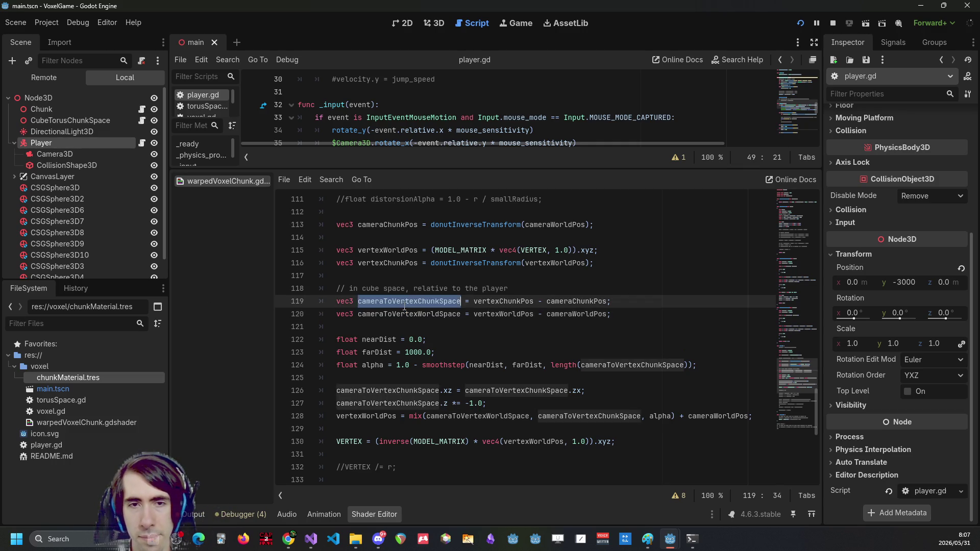
{"action": "double_click", "coordinate": [402, 315]}
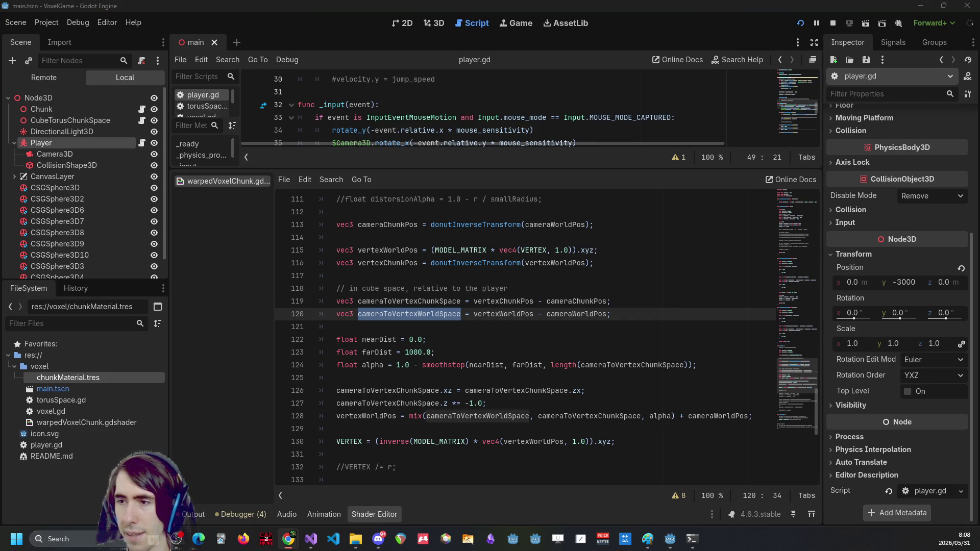
{"action": "left_click", "coordinate": [289, 539]}
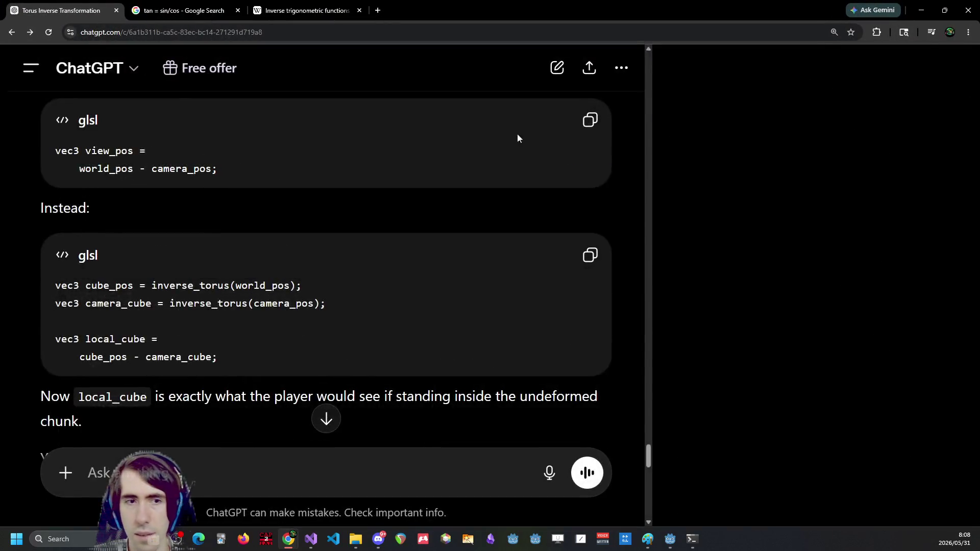
{"action": "scroll", "coordinate": [510, 229], "scroll_direction": "down", "scroll_amount": 5}
{"action": "scroll", "coordinate": [390, 246], "scroll_direction": "down", "scroll_amount": 3}
{"action": "key", "text": "ctrl+minus"}
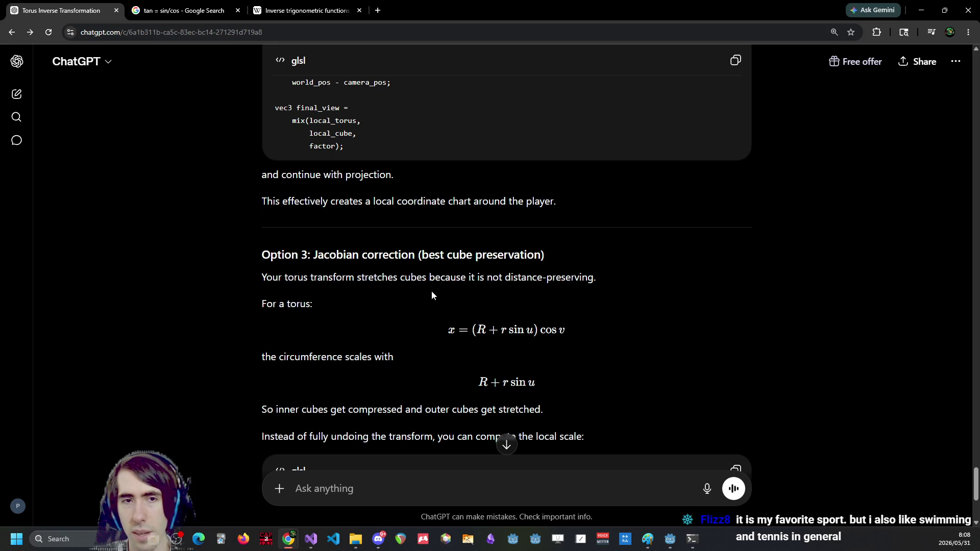
{"action": "scroll", "coordinate": [430, 301], "scroll_direction": "down", "scroll_amount": 2}
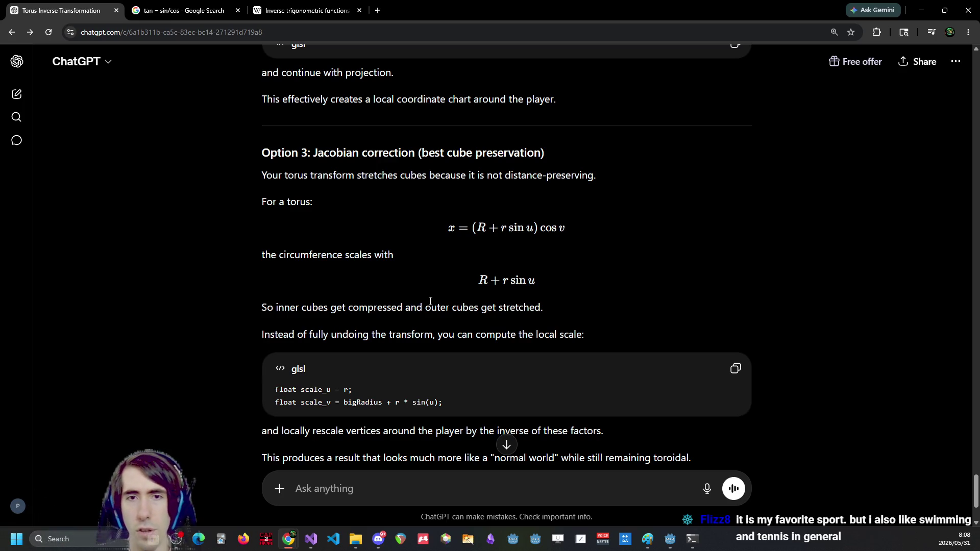
{"action": "left_click_drag", "start_coordinate": [427, 244], "coordinate": [602, 237]}
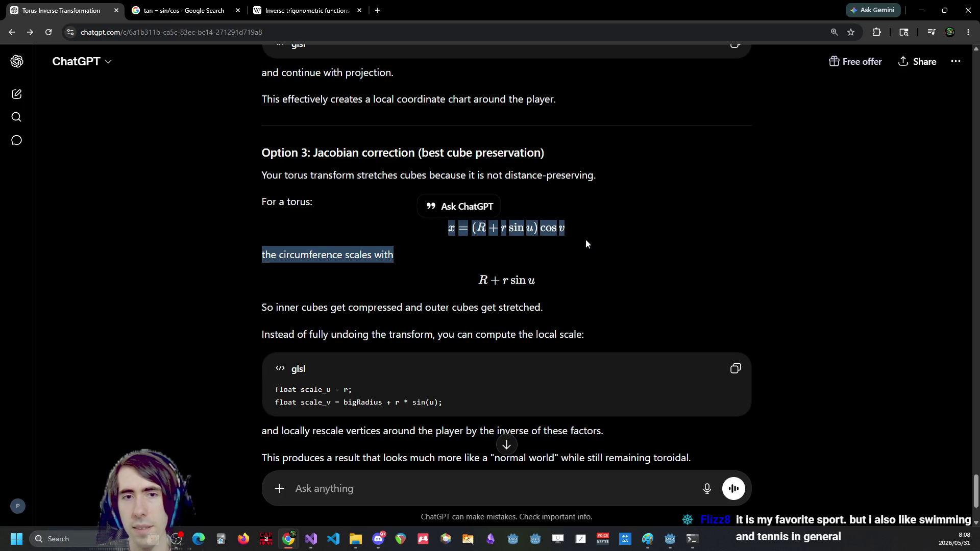
{"action": "scroll", "coordinate": [582, 238], "scroll_direction": "down", "scroll_amount": 1}
{"action": "left_click", "coordinate": [581, 237]}
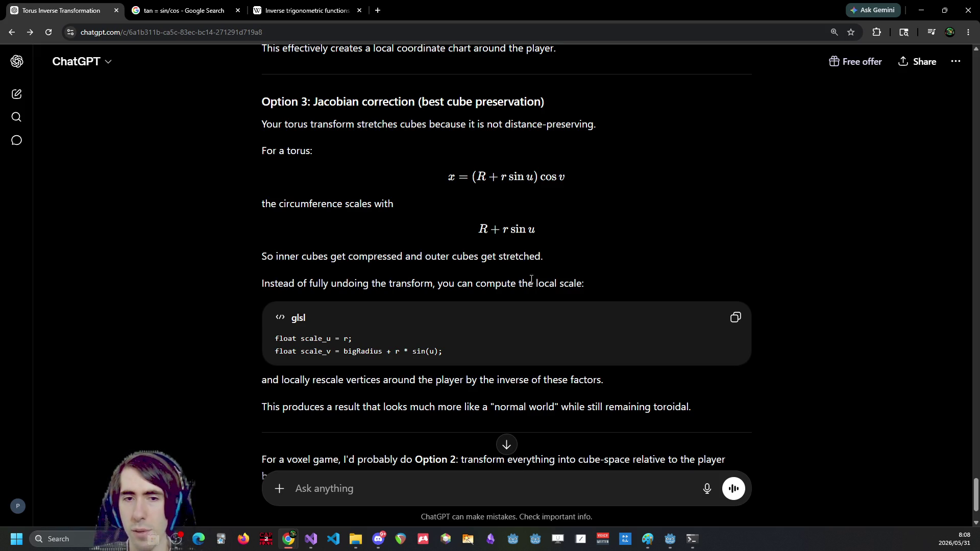
Review ChatGPT's scale code and its explanation
{"action": "scroll", "coordinate": [518, 349], "scroll_direction": "down", "scroll_amount": 2}
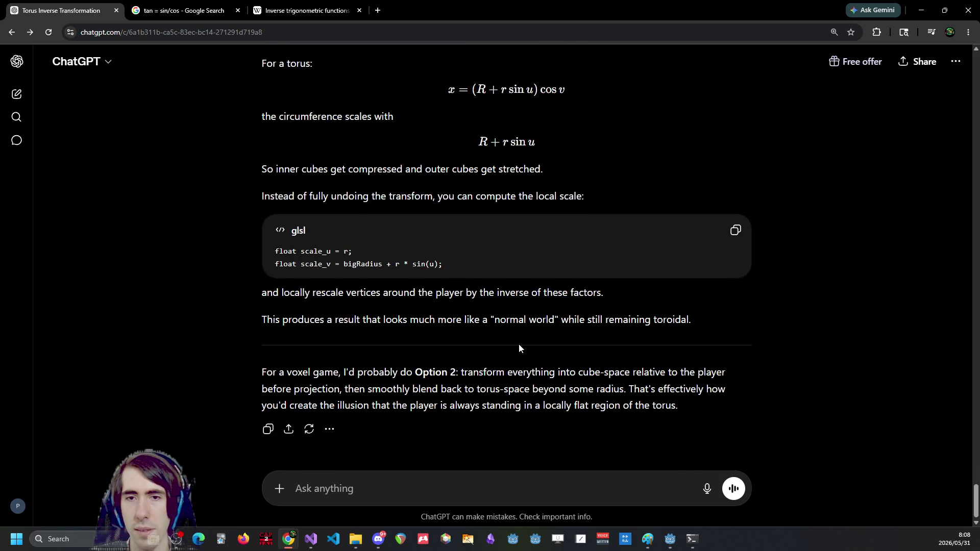
{"action": "scroll", "coordinate": [547, 335], "scroll_direction": "up", "scroll_amount": 1}
{"action": "scroll", "coordinate": [460, 366], "scroll_direction": "down", "scroll_amount": 1}
{"action": "scroll", "coordinate": [366, 267], "scroll_direction": "up", "scroll_amount": 1}
{"action": "left_click_drag", "start_coordinate": [366, 266], "coordinate": [444, 354]}
{"action": "left_click", "coordinate": [410, 339]}
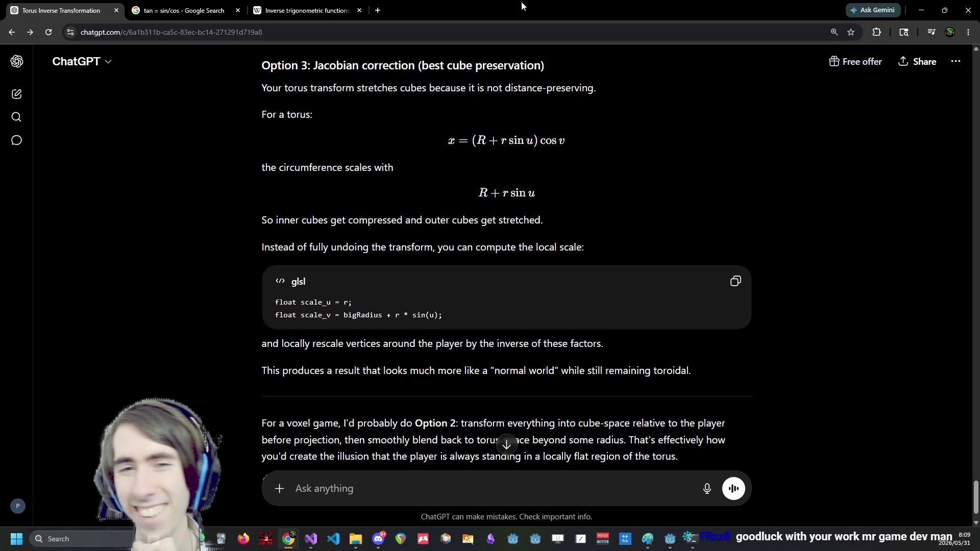
Add a //========================= separator comment below the VERTEX assignment in the shader
{"action": "key", "text": "super+Down"}
{"action": "key", "text": "super+Down"}
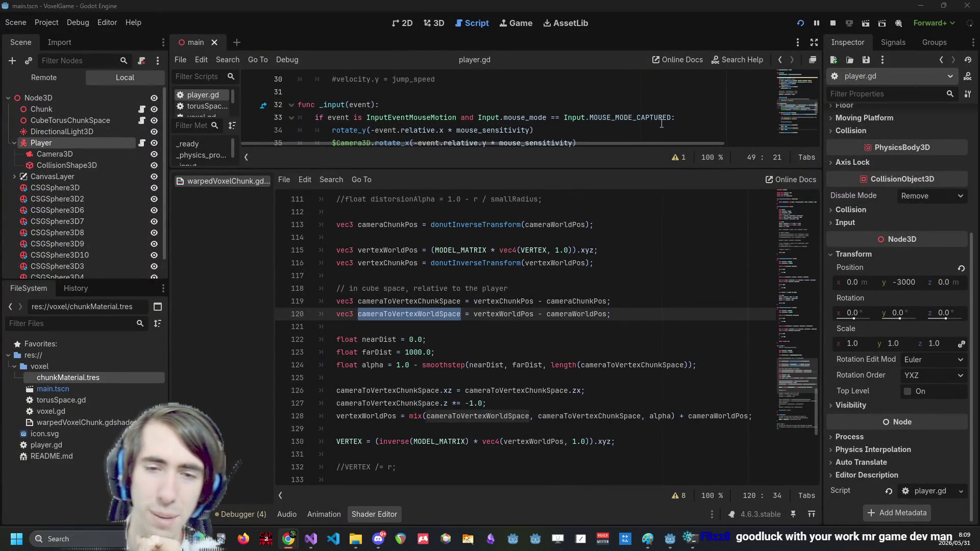
{"action": "scroll", "coordinate": [626, 405], "scroll_direction": "down", "scroll_amount": 1}
{"action": "left_click", "coordinate": [625, 403]}
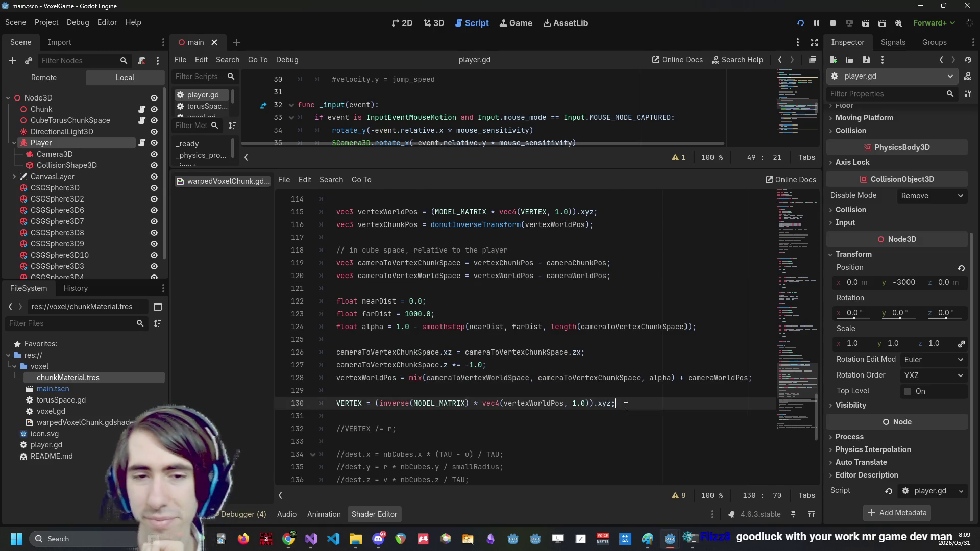
{"action": "scroll", "coordinate": [624, 393], "scroll_direction": "down", "scroll_amount": 1}
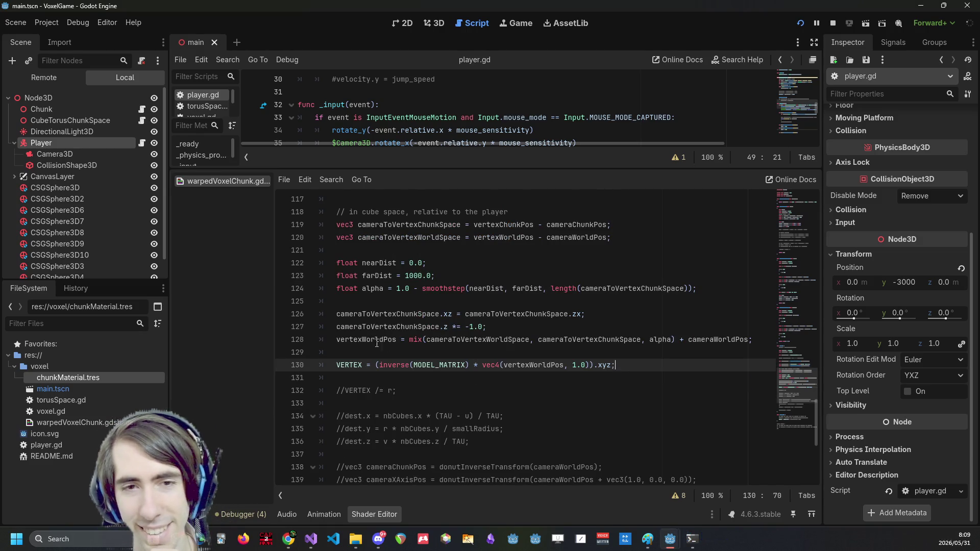
{"action": "scroll", "coordinate": [400, 363], "scroll_direction": "up", "scroll_amount": 3}
{"action": "scroll", "coordinate": [470, 414], "scroll_direction": "down", "scroll_amount": 2}
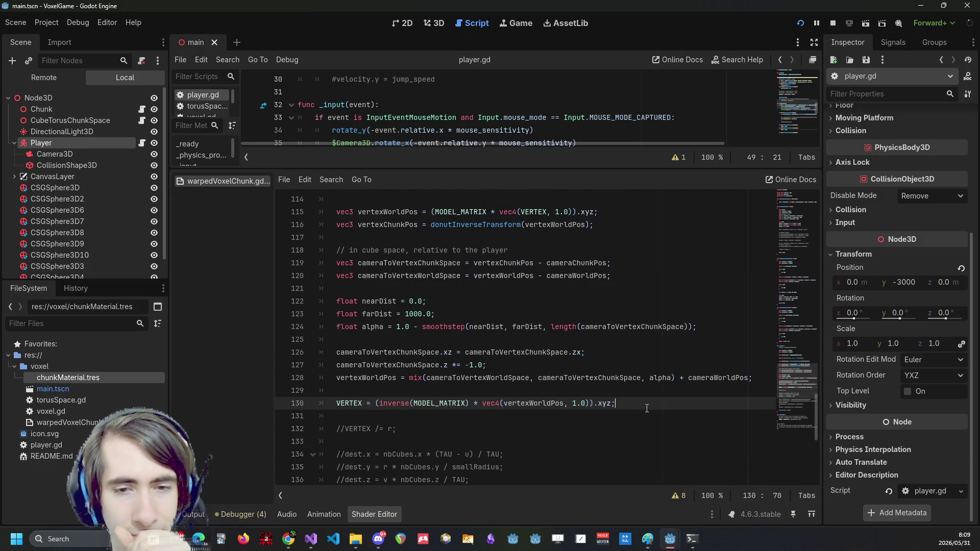
{"action": "scroll", "coordinate": [646, 409], "scroll_direction": "down", "scroll_amount": 4}
{"action": "key", "text": "Return"}
{"action": "key", "text": "Return"}
{"action": "key", "text": "Return"}
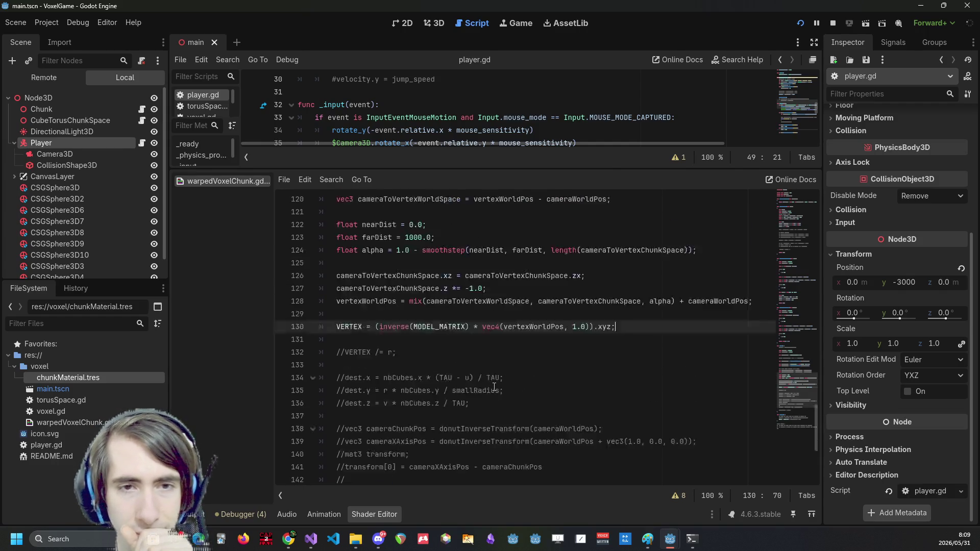
{"action": "scroll", "coordinate": [494, 386], "scroll_direction": "up", "scroll_amount": 3}
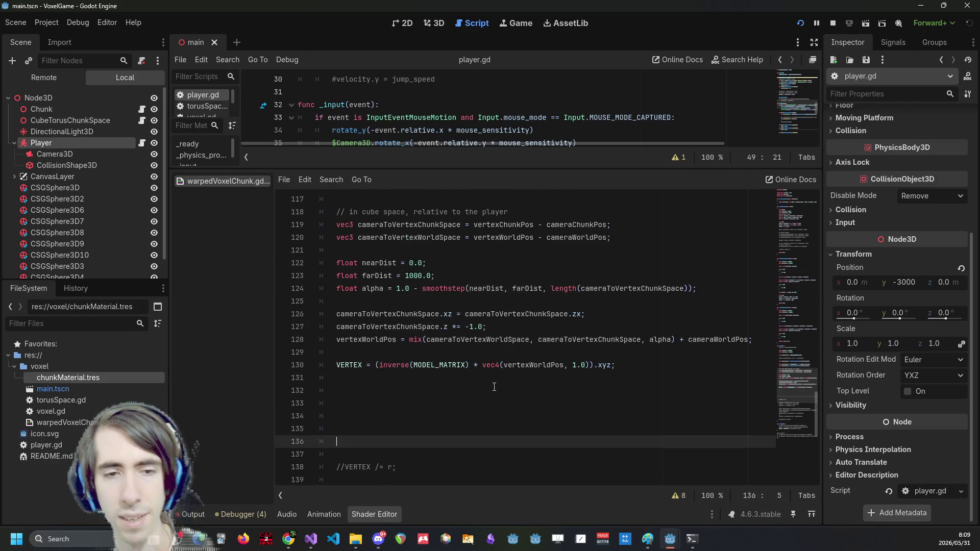
{"action": "key", "text": "BackSpace"}
{"action": "key", "text": "BackSpace"}
{"action": "key", "text": "BackSpace"}
{"action": "type", "text": "//========================="}
{"action": "key", "text": "shift+Home"}
{"action": "key", "text": "shift+Up"}
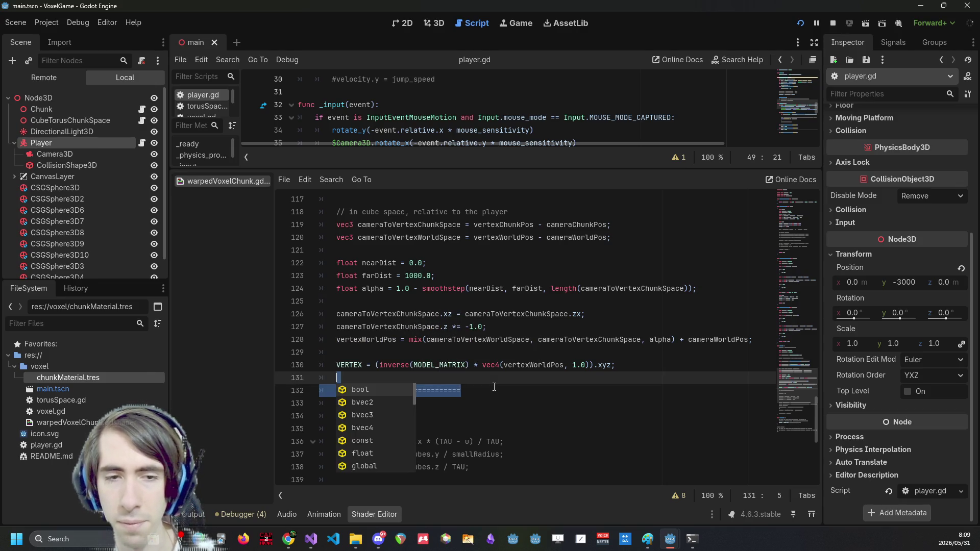
Insert a // ========================== separator line above cameraChunkPos
{"action": "left_click", "coordinate": [441, 300]}
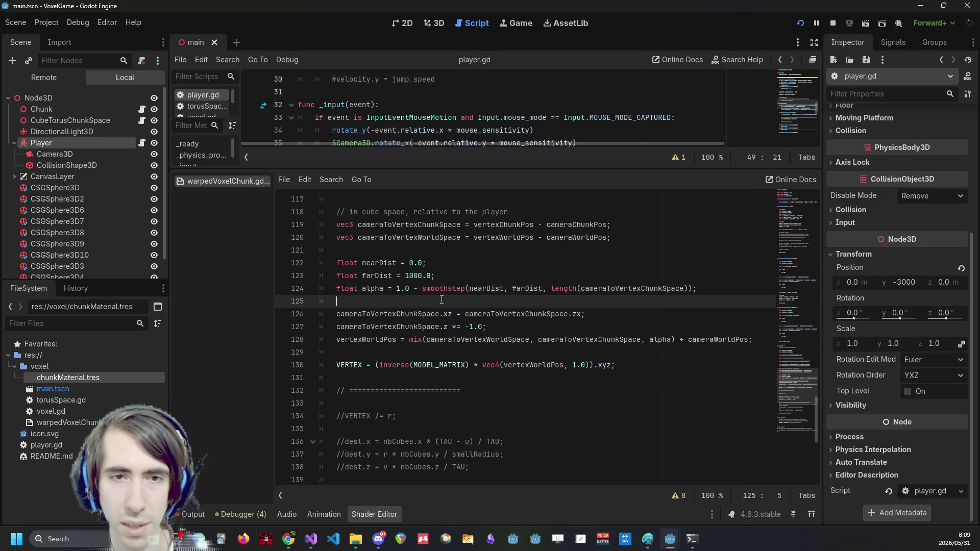
{"action": "scroll", "coordinate": [441, 299], "scroll_direction": "up", "scroll_amount": 4}
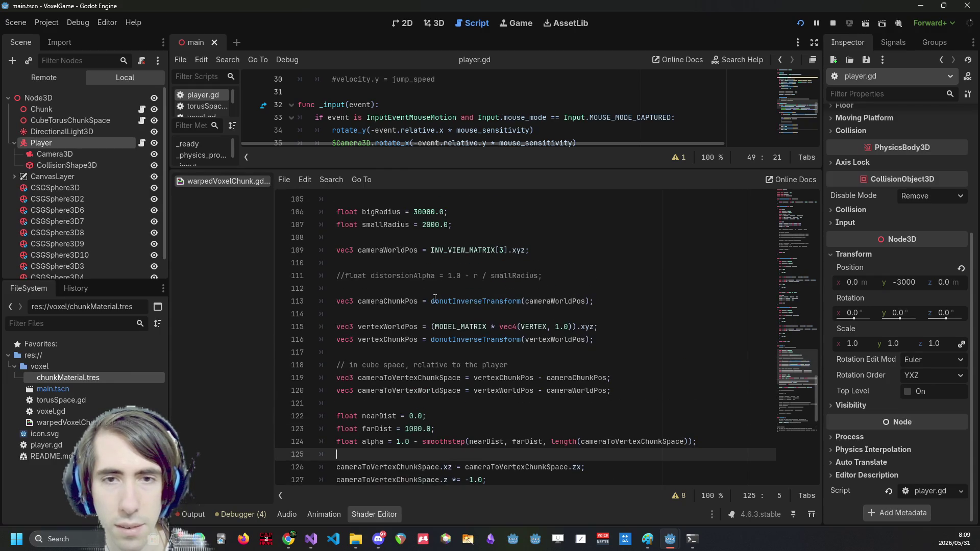
{"action": "left_click", "coordinate": [397, 290]}
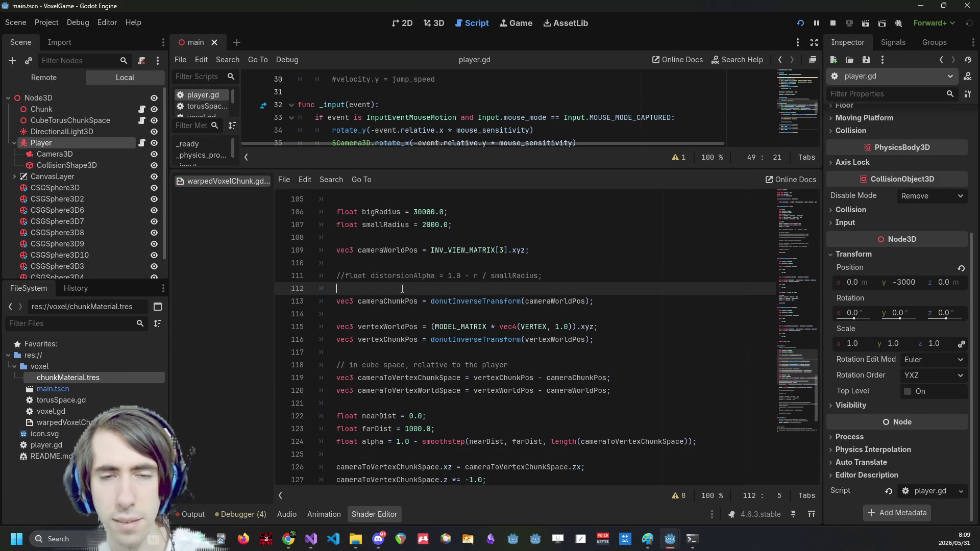
{"action": "key", "text": "Return"}
{"action": "key", "text": "Return"}
{"action": "type", "text": "// =========================="}
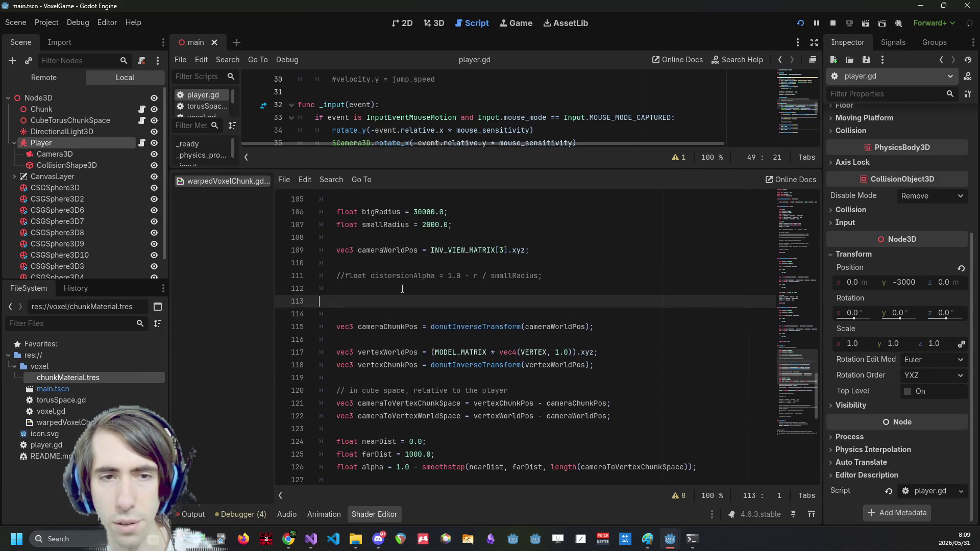
Comment out the old cube-space blend code and the cameraChunkPos line, then save the shader
{"action": "scroll", "coordinate": [457, 278], "scroll_direction": "down", "scroll_amount": 4}
{"action": "mouse_move", "coordinate": [618, 403]}
{"action": "left_mouse_down"}
{"action": "mouse_move", "coordinate": [327, 252]}
{"action": "mouse_move", "coordinate": [306, 210]}
{"action": "left_mouse_up"}
{"action": "key", "text": "ctrl+k"}
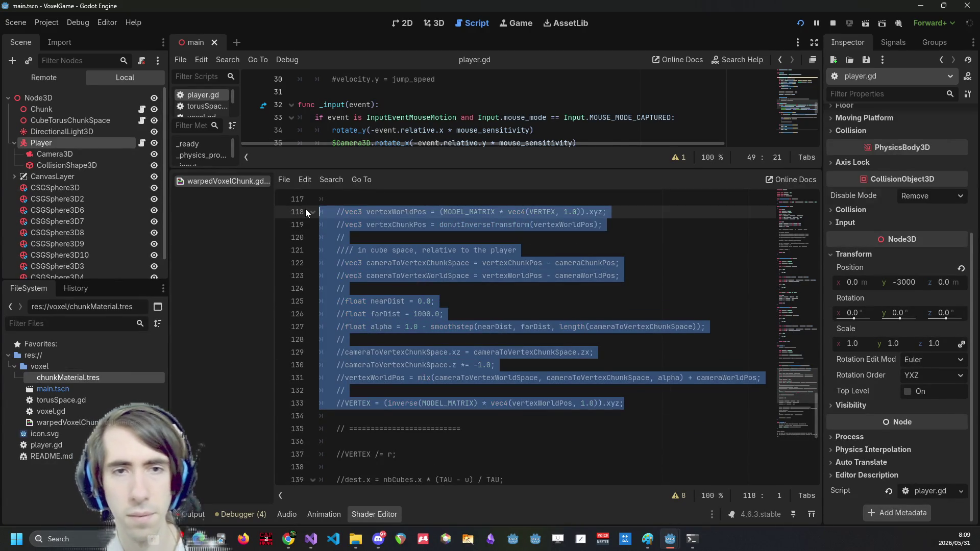
{"action": "scroll", "coordinate": [394, 335], "scroll_direction": "up", "scroll_amount": 4}
{"action": "left_click", "coordinate": [520, 336]}
{"action": "key", "text": "ctrl+k"}
{"action": "key", "text": "ctrl+s"}
Delete the commented distorsionAlpha line, leaving blank space after cameraWorldPos for new code
{"action": "left_click", "coordinate": [390, 294]}
{"action": "key", "text": "Return"}
{"action": "key", "text": "Return"}
{"action": "key", "text": "Return"}
{"action": "key", "text": "Up"}
{"action": "left_click_drag", "start_coordinate": [546, 288], "coordinate": [262, 273]}
{"action": "key", "text": "BackSpace"}
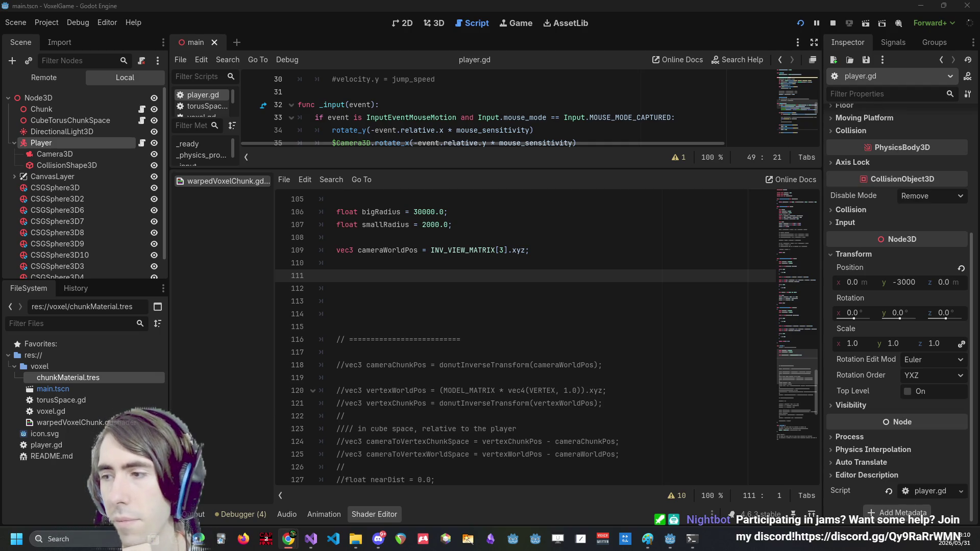
{"action": "key", "text": "alt+Tab"}
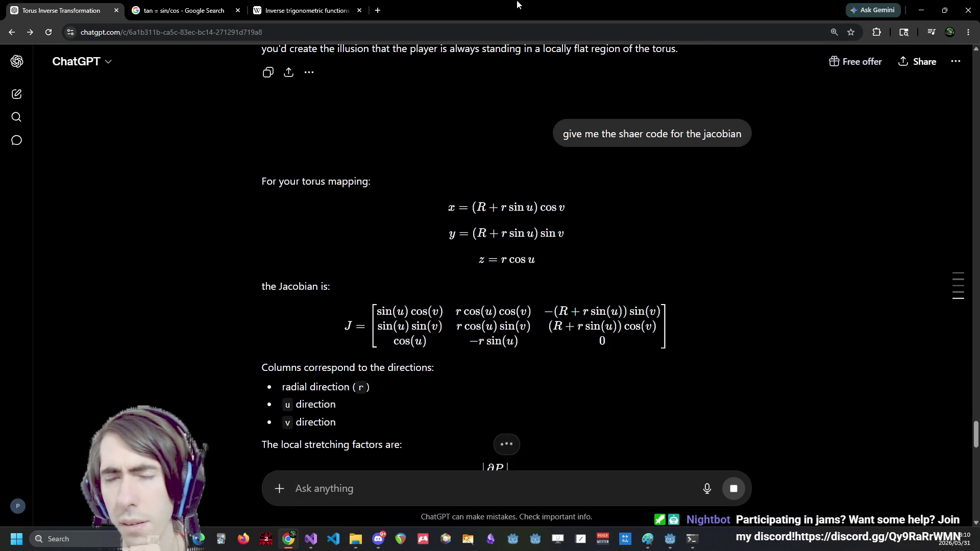
{"action": "key", "text": "alt+Tab"}
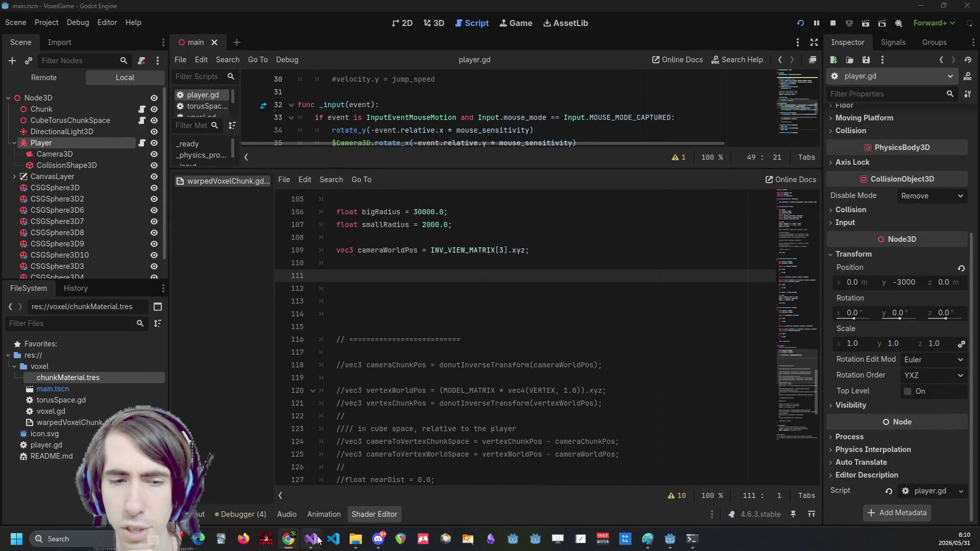
{"action": "key", "text": "alt+Tab"}
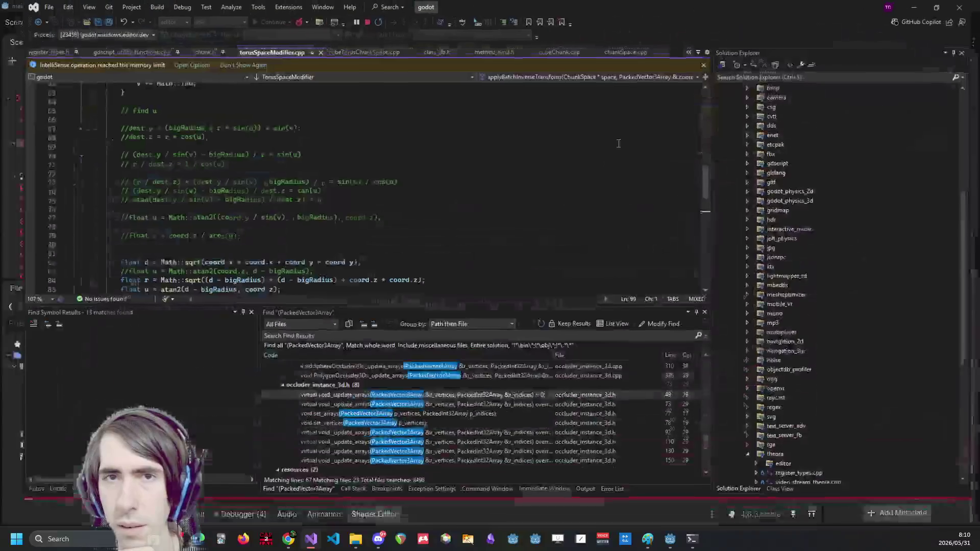
{"action": "scroll", "coordinate": [358, 216], "scroll_direction": "up", "scroll_amount": 7}
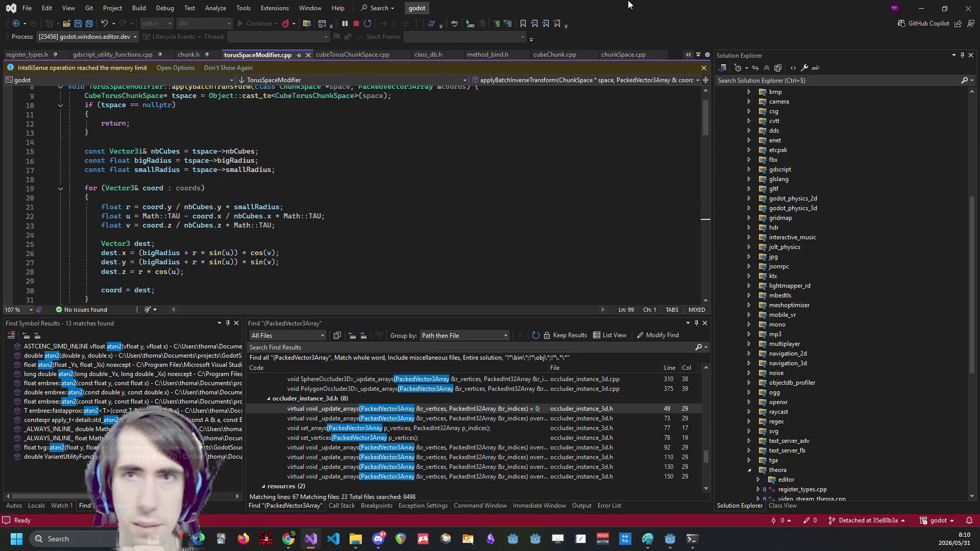
{"action": "key", "text": "alt+Tab"}
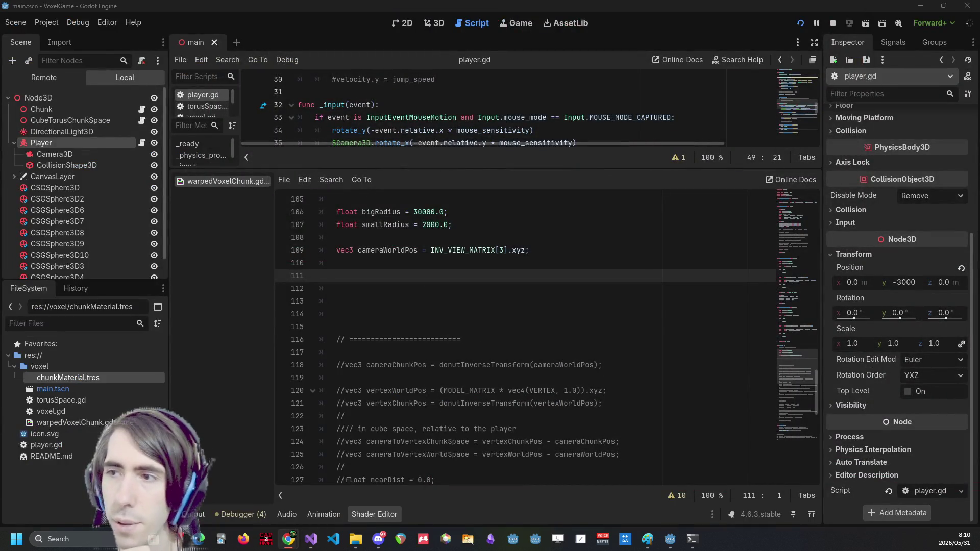
{"action": "key", "text": "alt+Tab"}
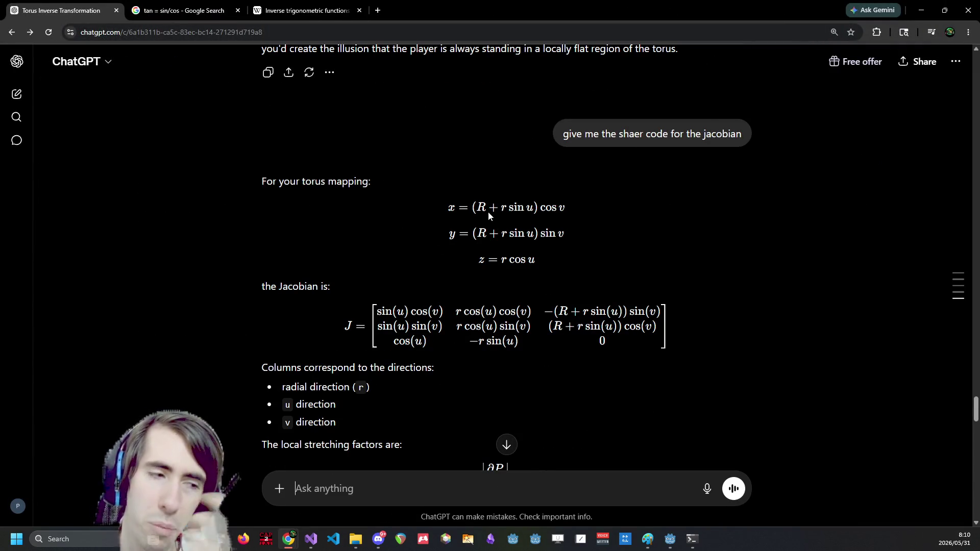
Read the torus mapping's Jacobian explanation and notes on outer distortion and the unneeded full inverse
{"action": "left_click_drag", "start_coordinate": [532, 210], "coordinate": [502, 209]}
{"action": "left_click", "coordinate": [519, 246]}
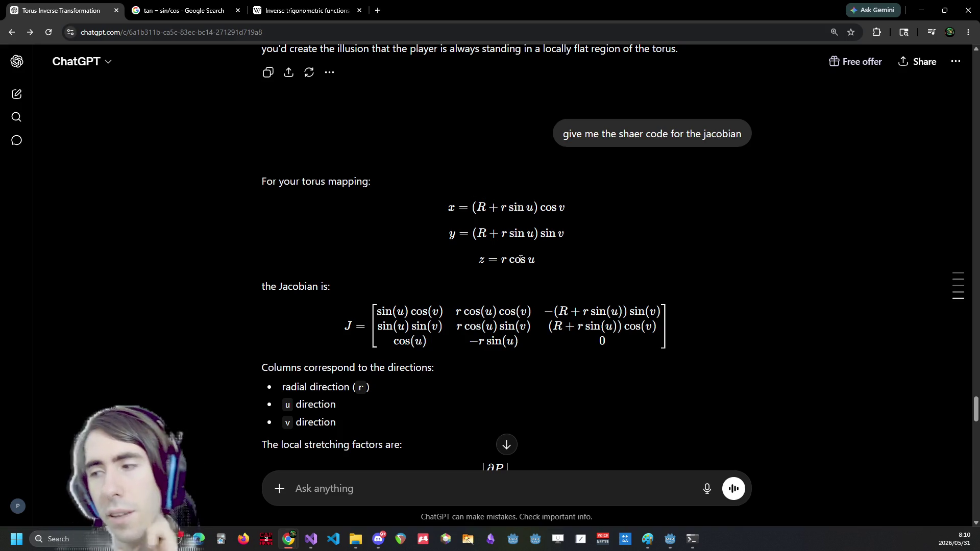
{"action": "scroll", "coordinate": [519, 211], "scroll_direction": "down", "scroll_amount": 2}
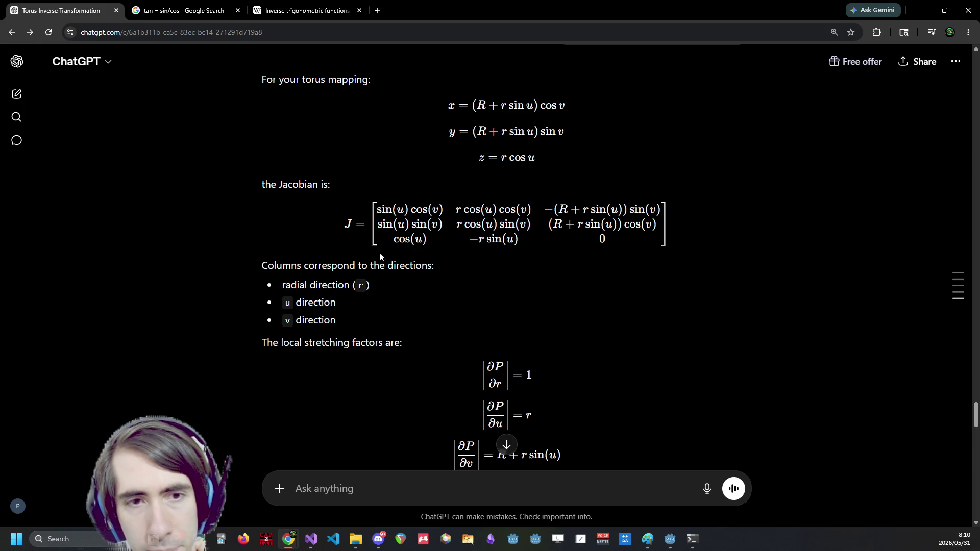
{"action": "left_click_drag", "start_coordinate": [290, 261], "coordinate": [378, 265]}
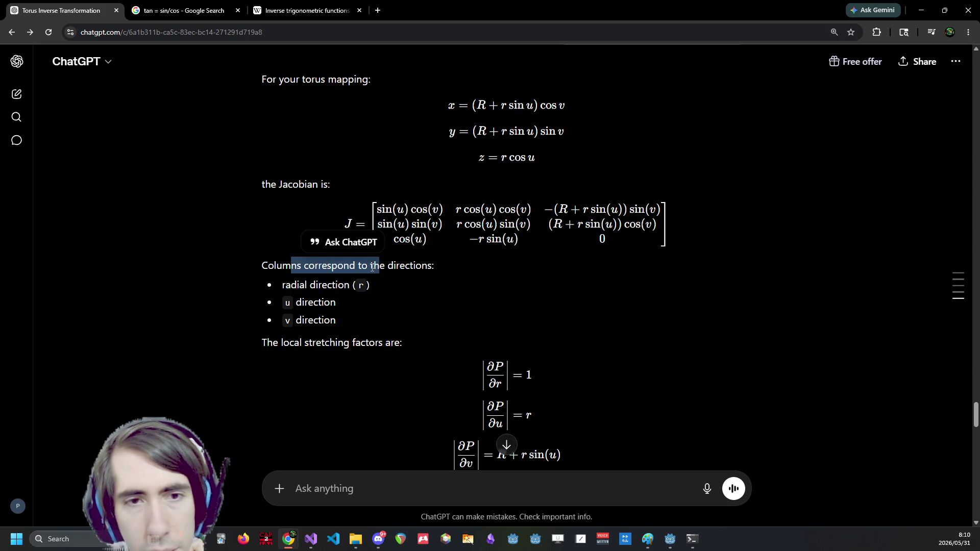
{"action": "left_click", "coordinate": [370, 266]}
{"action": "scroll", "coordinate": [368, 266], "scroll_direction": "down", "scroll_amount": 1}
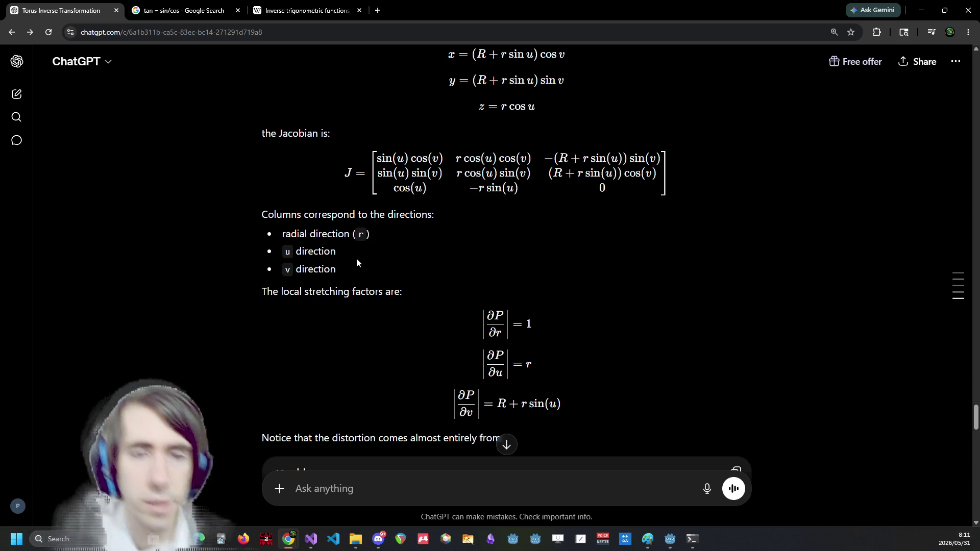
{"action": "scroll", "coordinate": [352, 266], "scroll_direction": "down", "scroll_amount": 2}
{"action": "scroll", "coordinate": [350, 270], "scroll_direction": "up", "scroll_amount": 1}
{"action": "scroll", "coordinate": [350, 276], "scroll_direction": "down", "scroll_amount": 1}
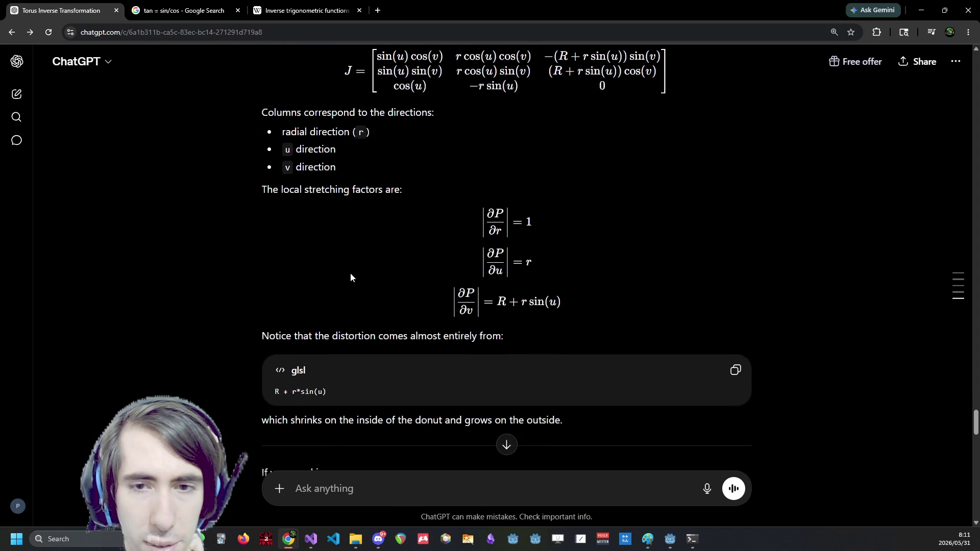
{"action": "scroll", "coordinate": [350, 277], "scroll_direction": "down", "scroll_amount": 1}
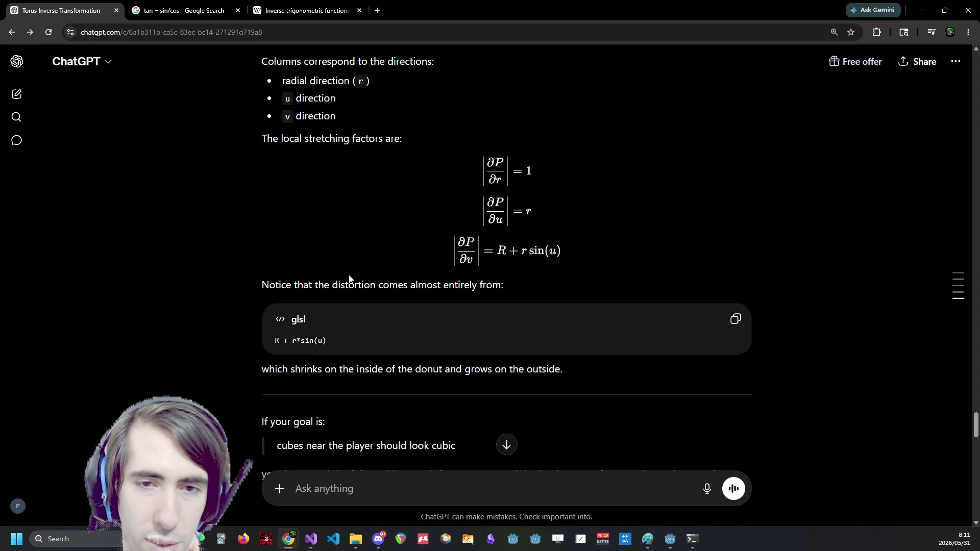
{"action": "scroll", "coordinate": [351, 301], "scroll_direction": "down", "scroll_amount": 1}
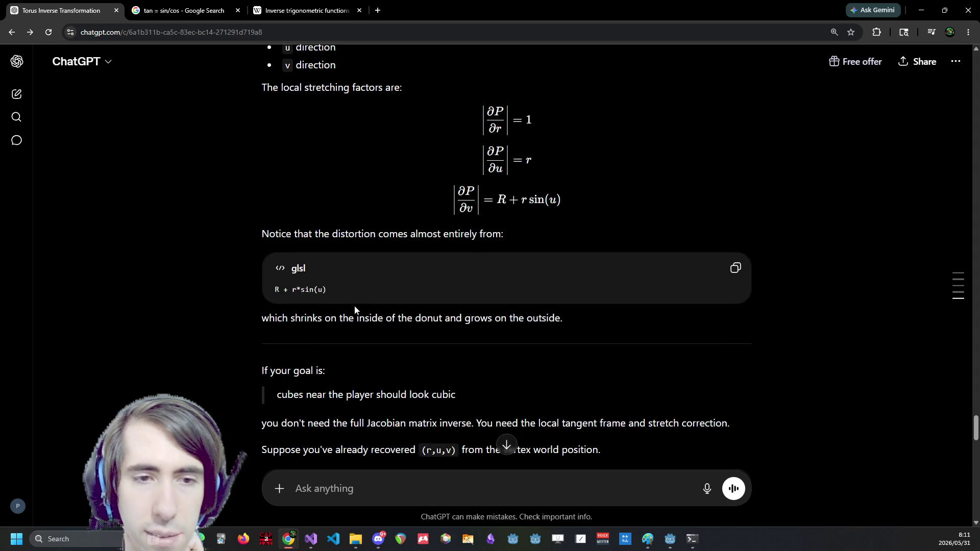
{"action": "scroll", "coordinate": [353, 309], "scroll_direction": "down", "scroll_amount": 1}
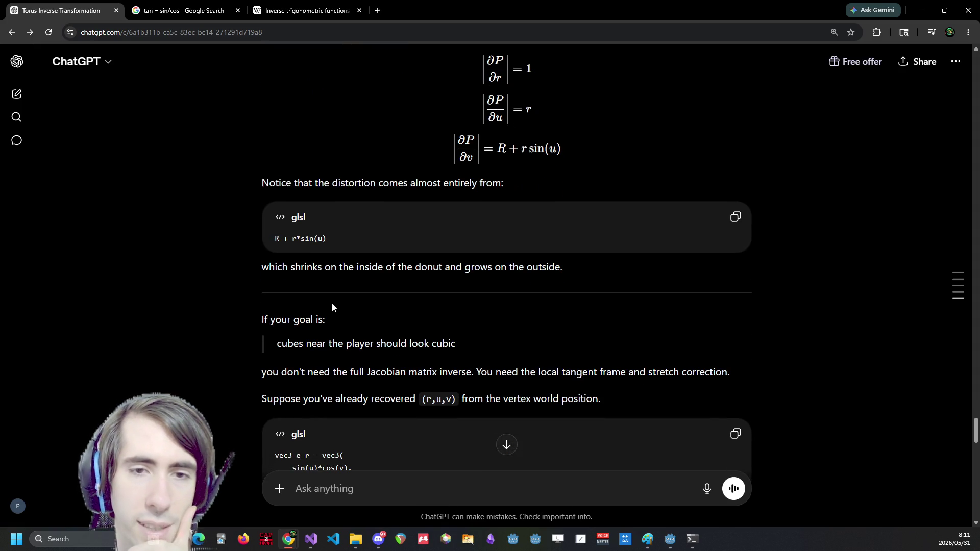
{"action": "left_click_drag", "start_coordinate": [391, 267], "coordinate": [549, 271]}
{"action": "left_click", "coordinate": [552, 270]}
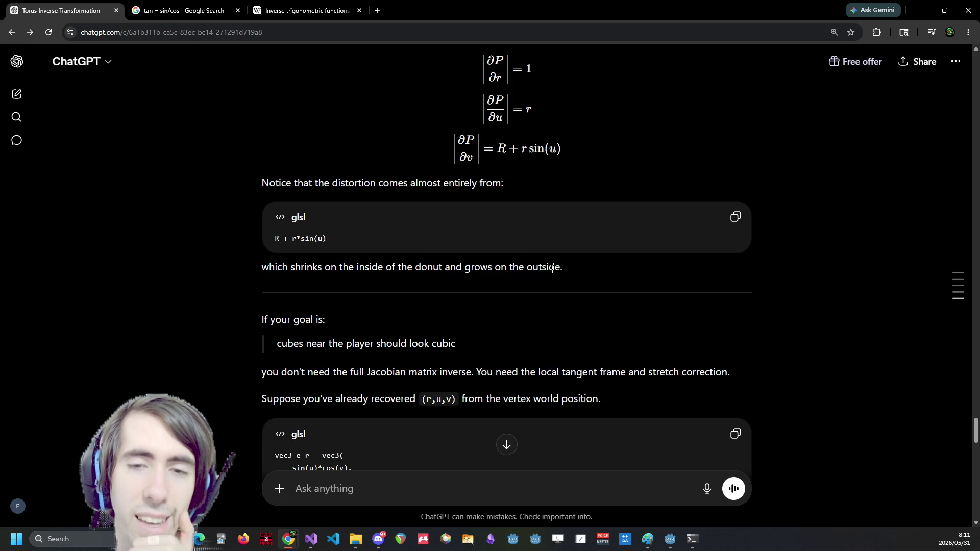
{"action": "scroll", "coordinate": [405, 250], "scroll_direction": "down", "scroll_amount": 2}
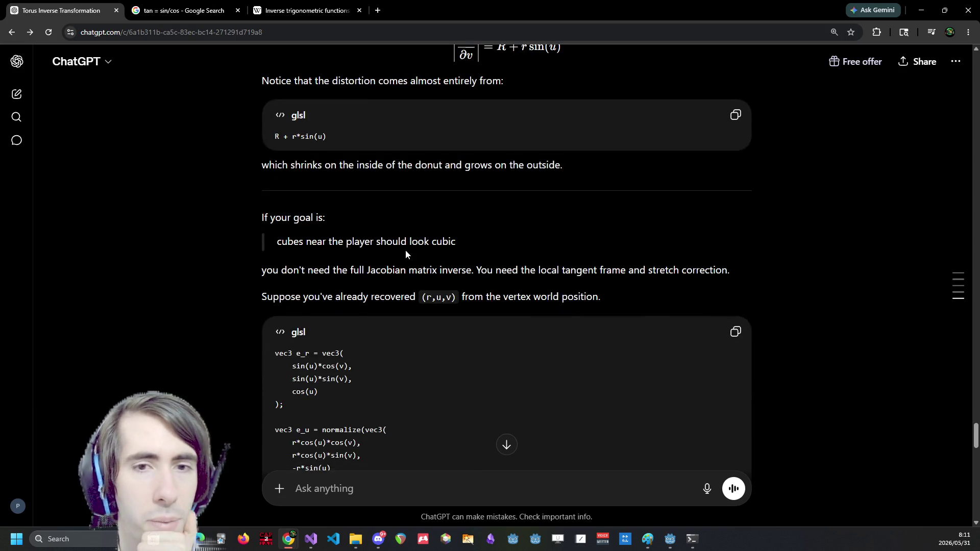
{"action": "left_click_drag", "start_coordinate": [301, 270], "coordinate": [504, 276]}
{"action": "left_click", "coordinate": [504, 276]}
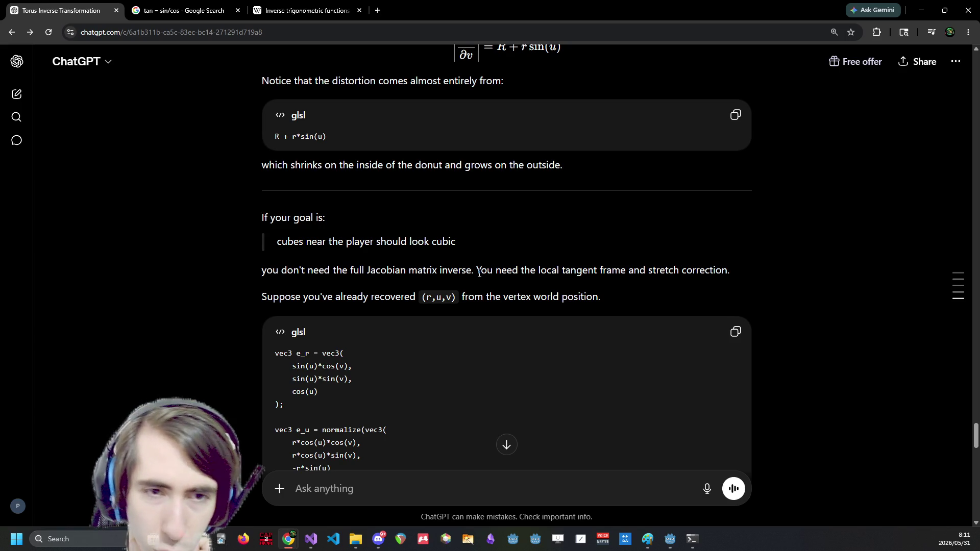
Study the section on recovering (r,u,v) coordinates from the world position
{"action": "scroll", "coordinate": [420, 278], "scroll_direction": "down", "scroll_amount": 3}
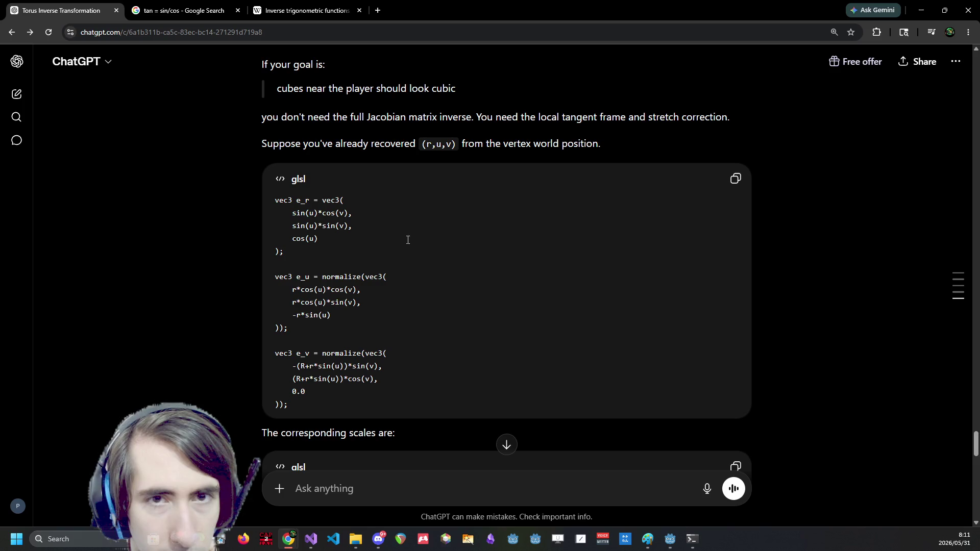
{"action": "left_click_drag", "start_coordinate": [363, 147], "coordinate": [559, 147]}
{"action": "left_click", "coordinate": [531, 152]}
{"action": "scroll", "coordinate": [454, 248], "scroll_direction": "down", "scroll_amount": 4}
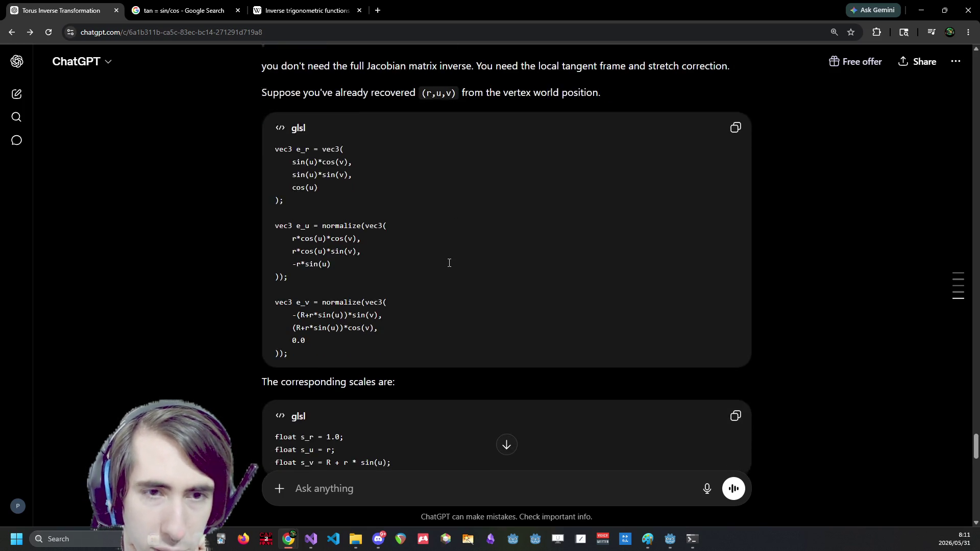
{"action": "scroll", "coordinate": [449, 240], "scroll_direction": "down", "scroll_amount": 1}
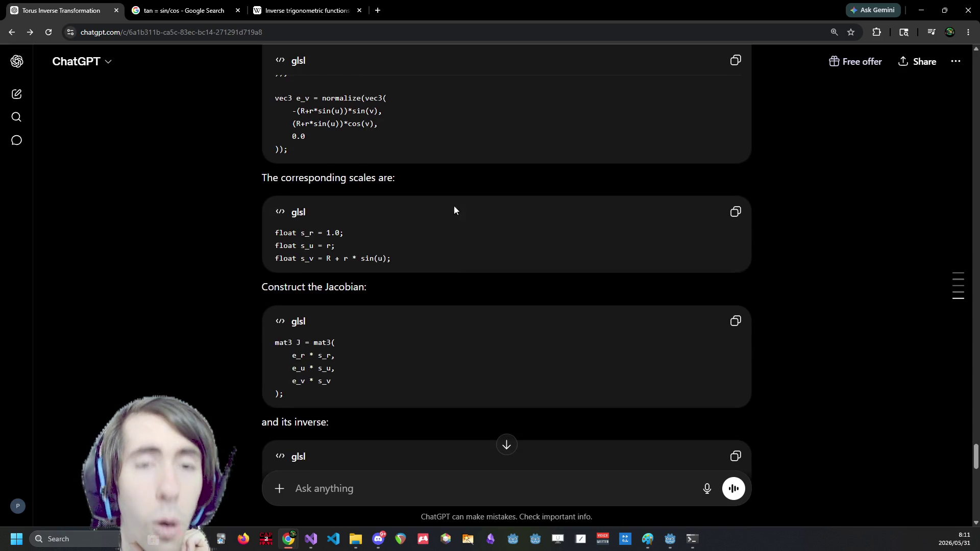
{"action": "scroll", "coordinate": [452, 214], "scroll_direction": "up", "scroll_amount": 4}
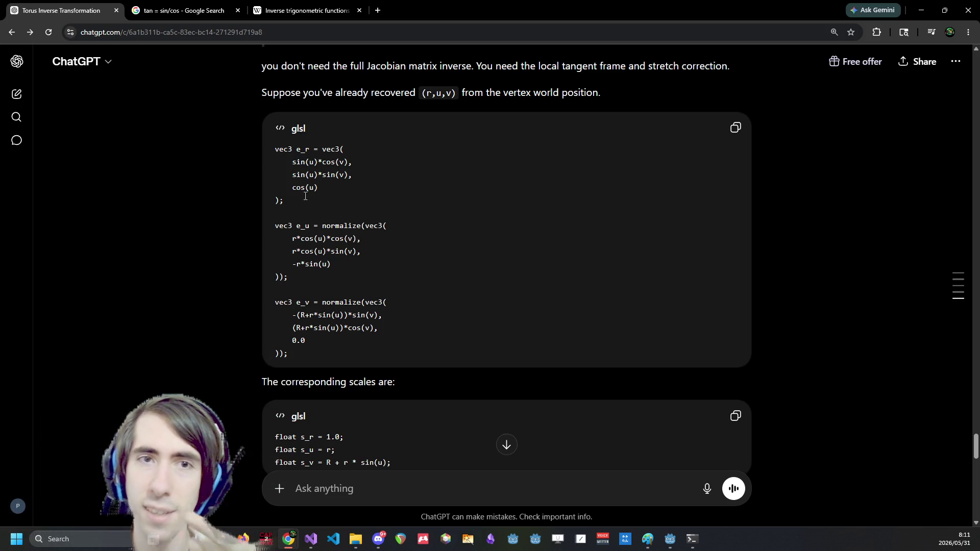
{"action": "double_click", "coordinate": [433, 93]}
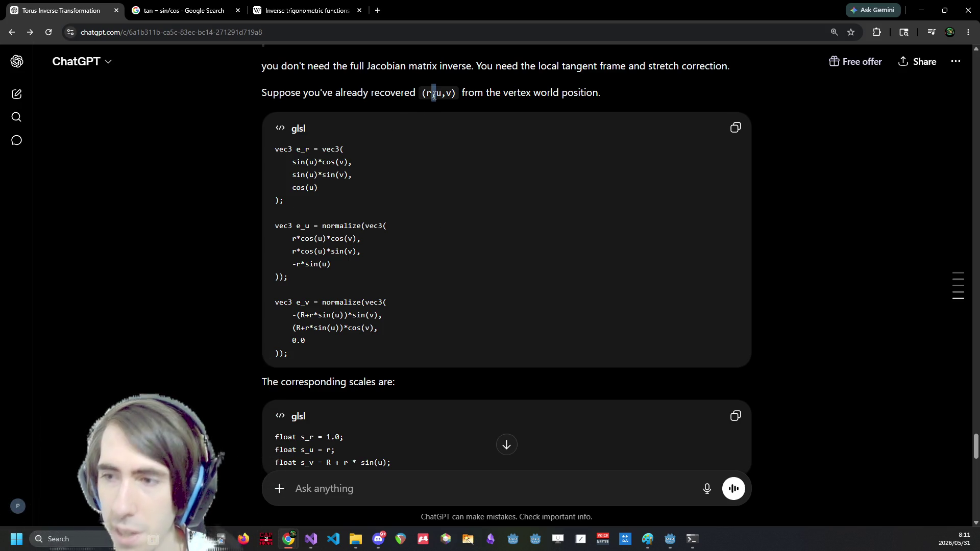
{"action": "scroll", "coordinate": [413, 143], "scroll_direction": "down", "scroll_amount": 2}
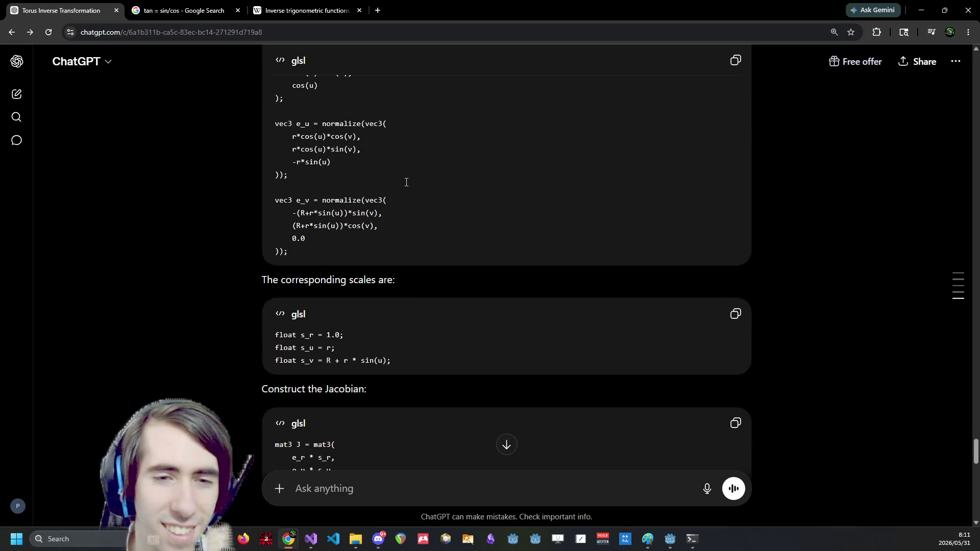
{"action": "scroll", "coordinate": [406, 182], "scroll_direction": "down", "scroll_amount": 2}
{"action": "scroll", "coordinate": [410, 249], "scroll_direction": "up", "scroll_amount": 2}
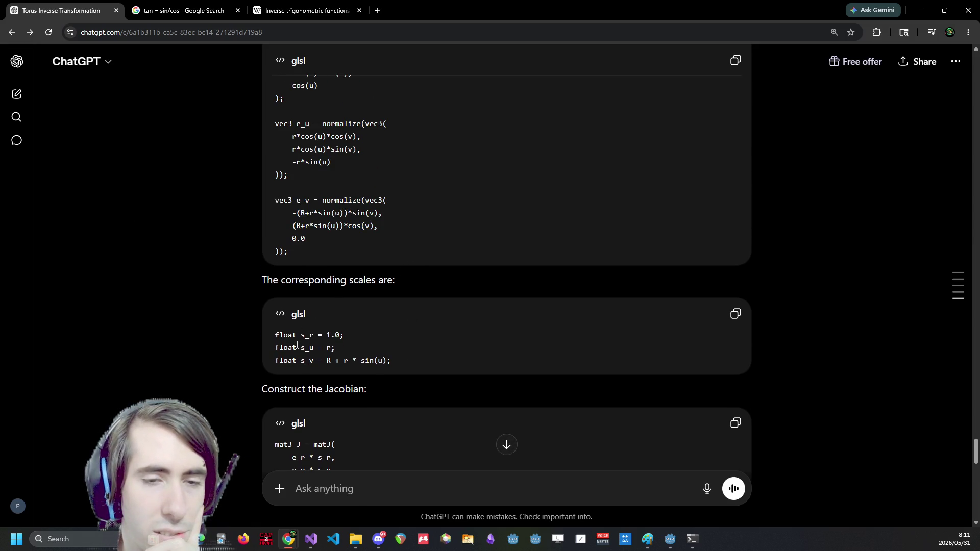
{"action": "scroll", "coordinate": [298, 344], "scroll_direction": "up", "scroll_amount": 1}
{"action": "scroll", "coordinate": [300, 342], "scroll_direction": "down", "scroll_amount": 1}
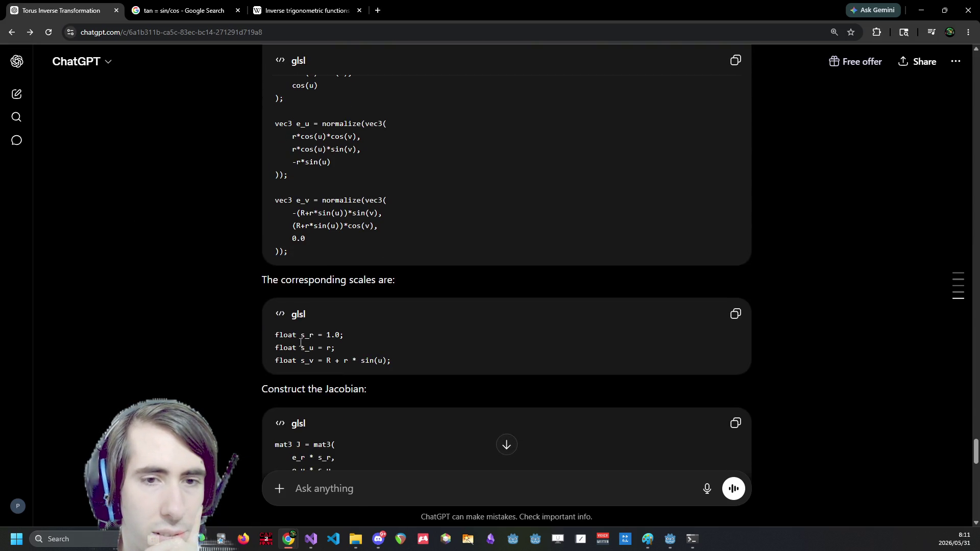
{"action": "scroll", "coordinate": [325, 348], "scroll_direction": "up", "scroll_amount": 2}
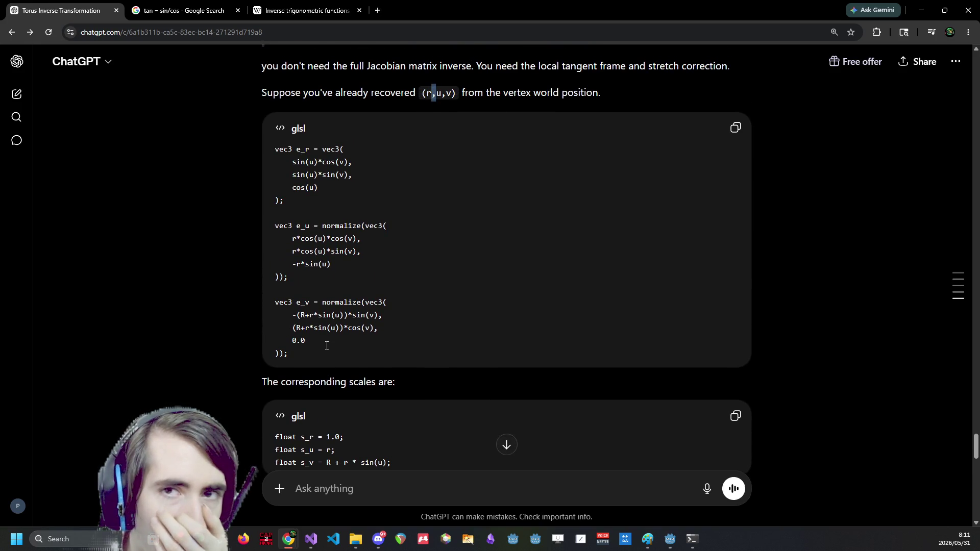
{"action": "scroll", "coordinate": [326, 345], "scroll_direction": "up", "scroll_amount": 1}
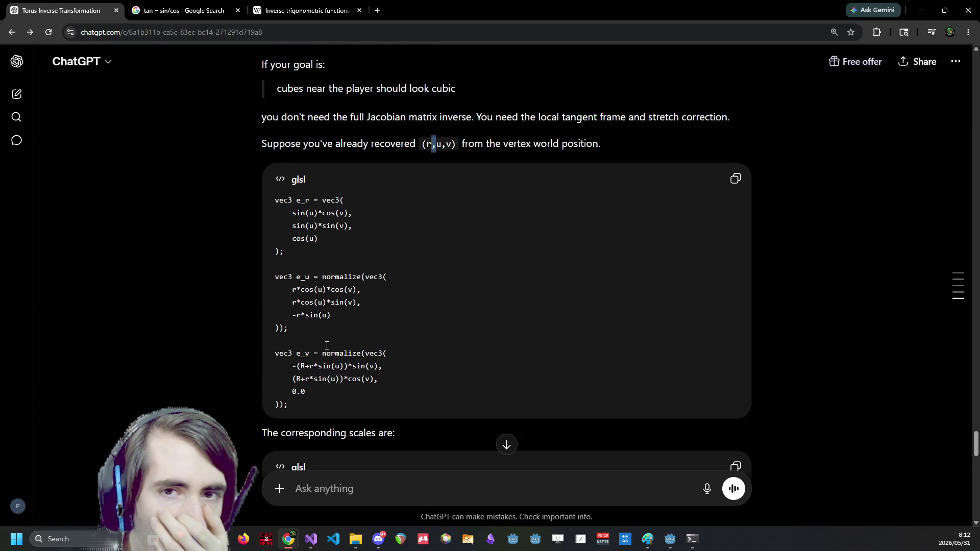
{"action": "scroll", "coordinate": [327, 346], "scroll_direction": "down", "scroll_amount": 1}
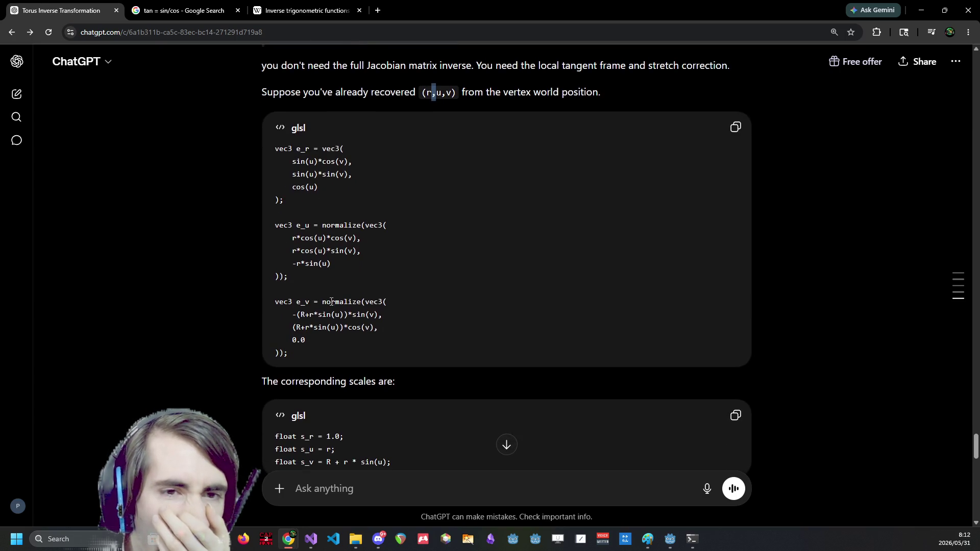
{"action": "scroll", "coordinate": [331, 303], "scroll_direction": "down", "scroll_amount": 1}
{"action": "scroll", "coordinate": [330, 302], "scroll_direction": "up", "scroll_amount": 4}
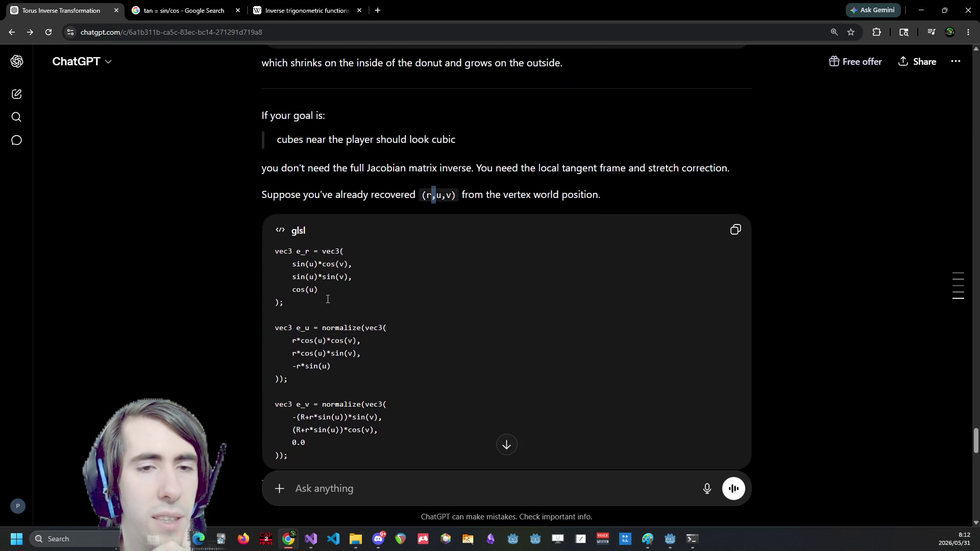
{"action": "scroll", "coordinate": [326, 299], "scroll_direction": "up", "scroll_amount": 10}
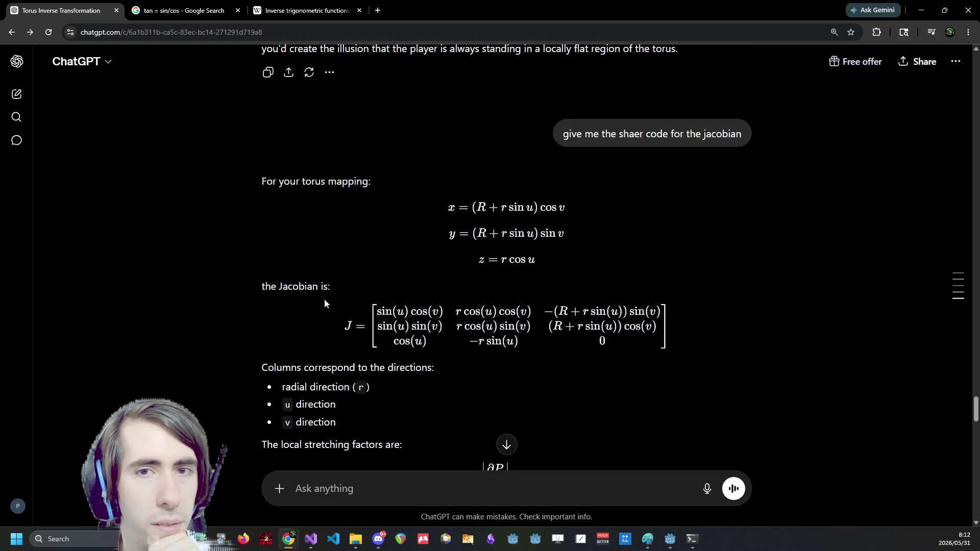
{"action": "scroll", "coordinate": [415, 353], "scroll_direction": "down", "scroll_amount": 14}
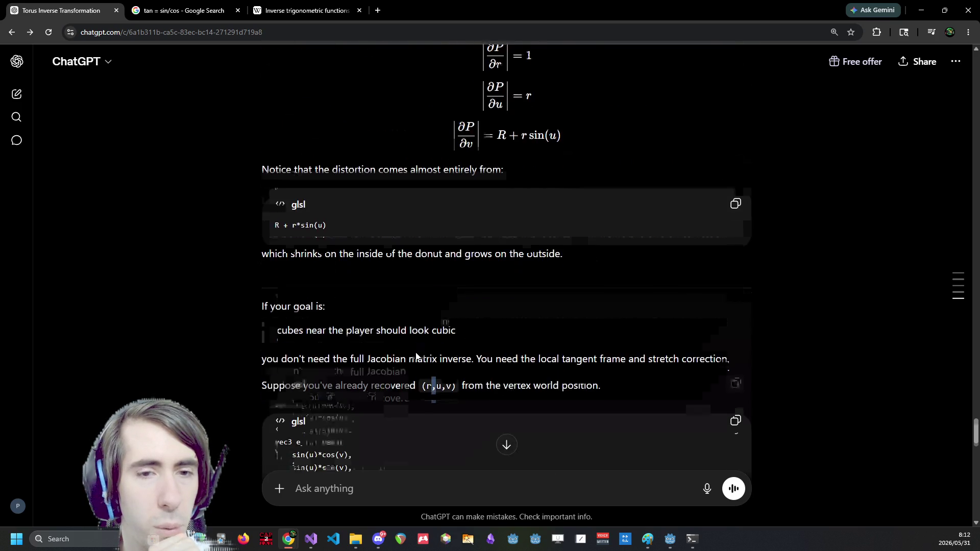
{"action": "scroll", "coordinate": [415, 353], "scroll_direction": "down", "scroll_amount": 7}
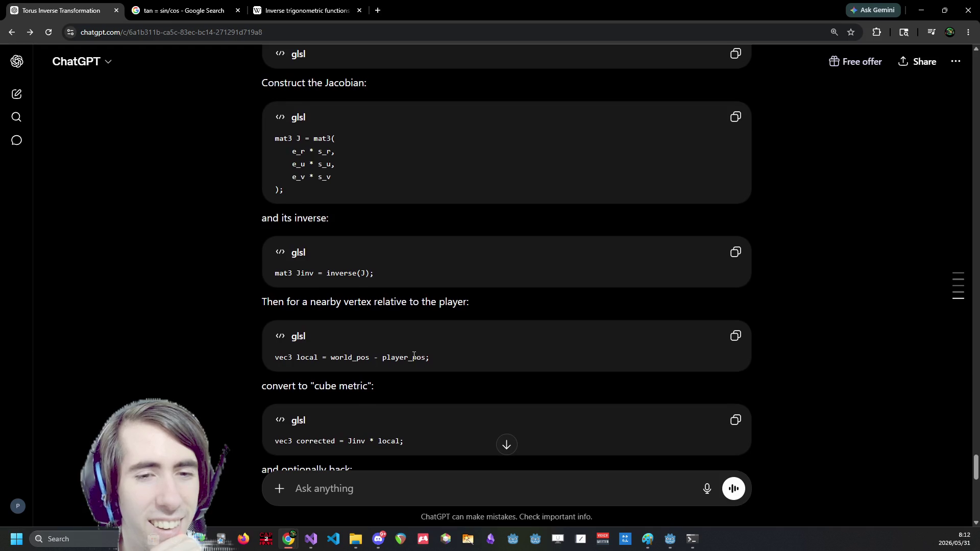
{"action": "scroll", "coordinate": [413, 353], "scroll_direction": "up", "scroll_amount": 5}
{"action": "scroll", "coordinate": [412, 353], "scroll_direction": "up", "scroll_amount": 4}
{"action": "scroll", "coordinate": [413, 353], "scroll_direction": "down", "scroll_amount": 2}
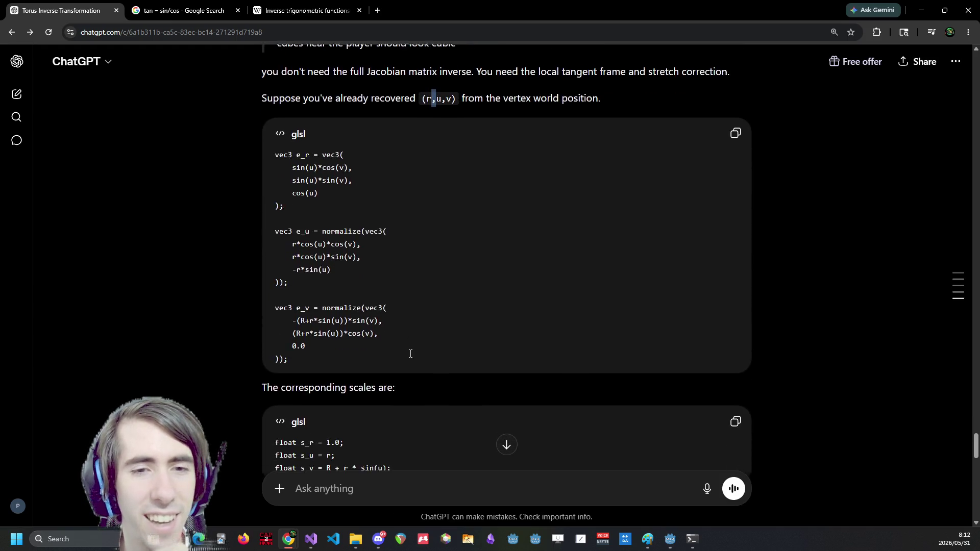
{"action": "scroll", "coordinate": [396, 353], "scroll_direction": "up", "scroll_amount": 1}
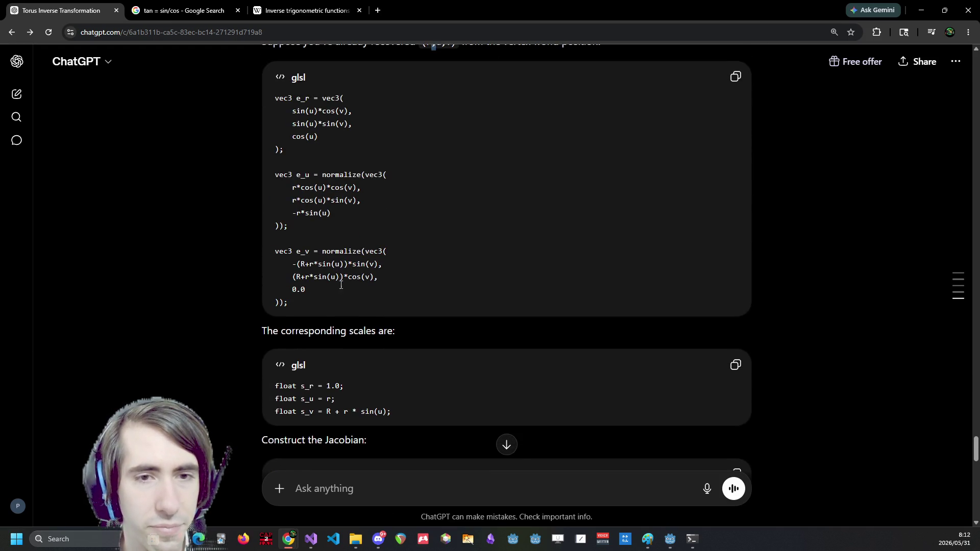
Examine the GLSL code building the e_r, e_u and e_v tangent vectors
{"action": "left_click_drag", "start_coordinate": [304, 296], "coordinate": [291, 262]}
{"action": "left_click", "coordinate": [321, 126]}
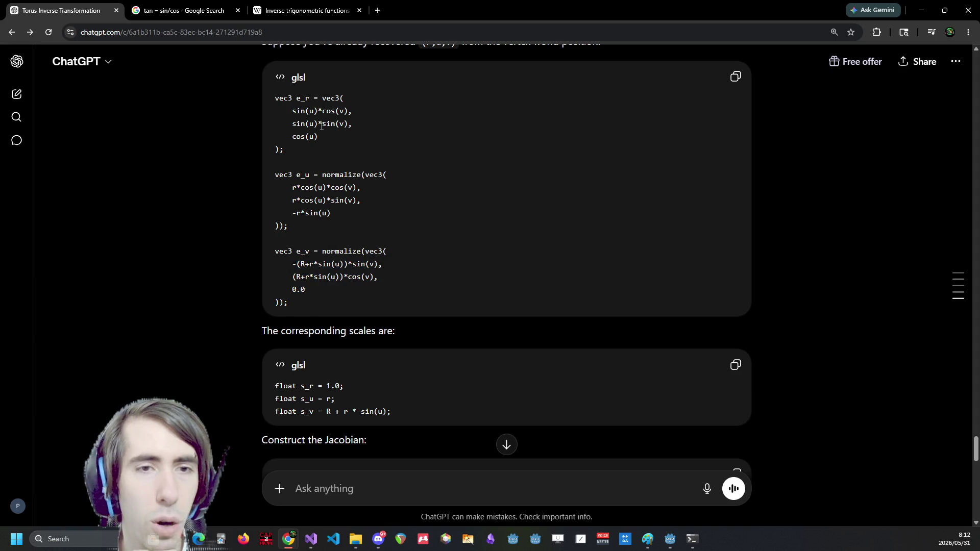
{"action": "scroll", "coordinate": [336, 258], "scroll_direction": "up", "scroll_amount": 3}
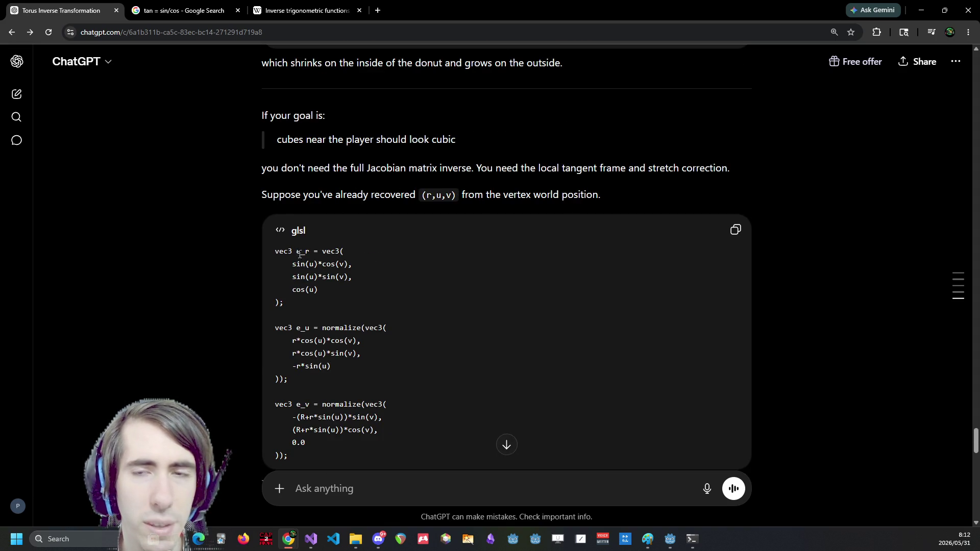
{"action": "left_click_drag", "start_coordinate": [296, 252], "coordinate": [306, 254]}
{"action": "scroll", "coordinate": [316, 262], "scroll_direction": "up", "scroll_amount": 1}
{"action": "scroll", "coordinate": [323, 267], "scroll_direction": "down", "scroll_amount": 4}
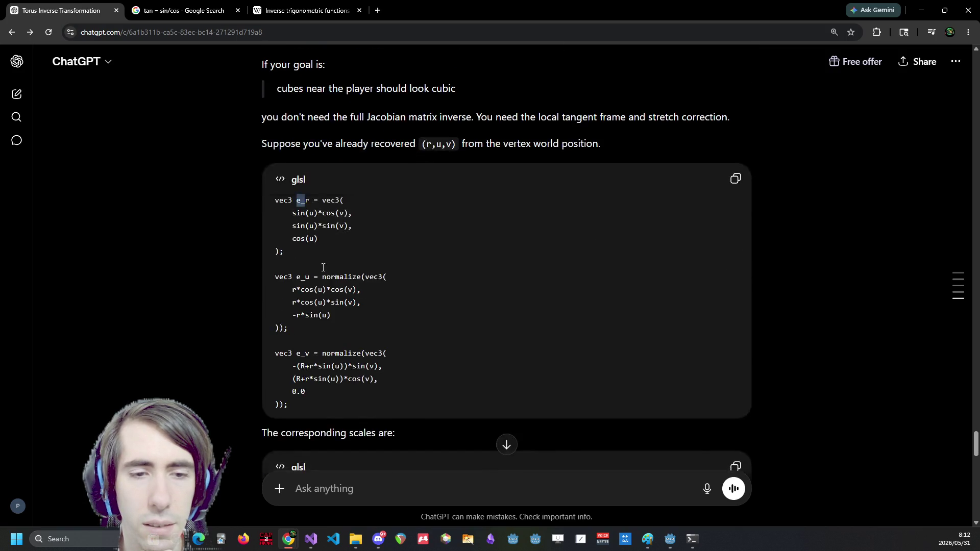
{"action": "scroll", "coordinate": [323, 268], "scroll_direction": "up", "scroll_amount": 2}
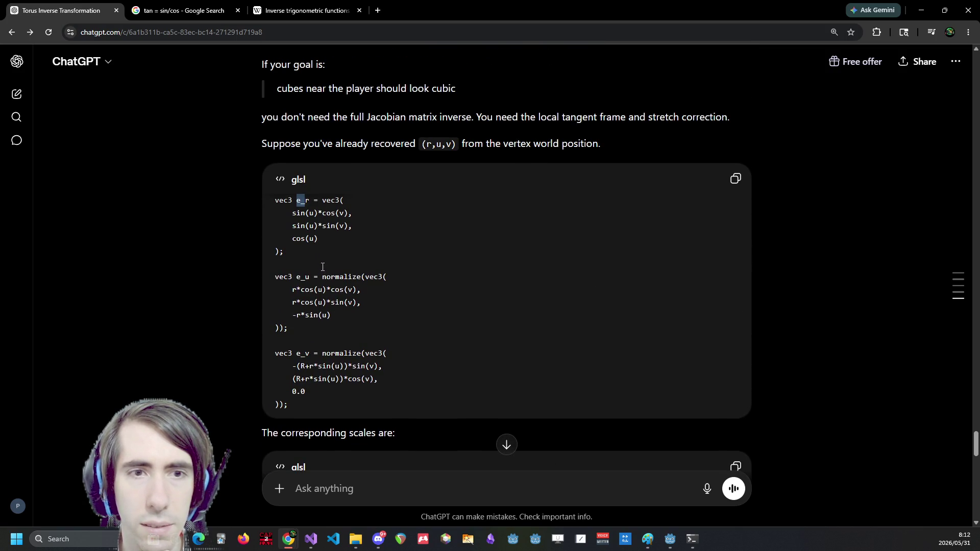
{"action": "scroll", "coordinate": [322, 266], "scroll_direction": "up", "scroll_amount": 1}
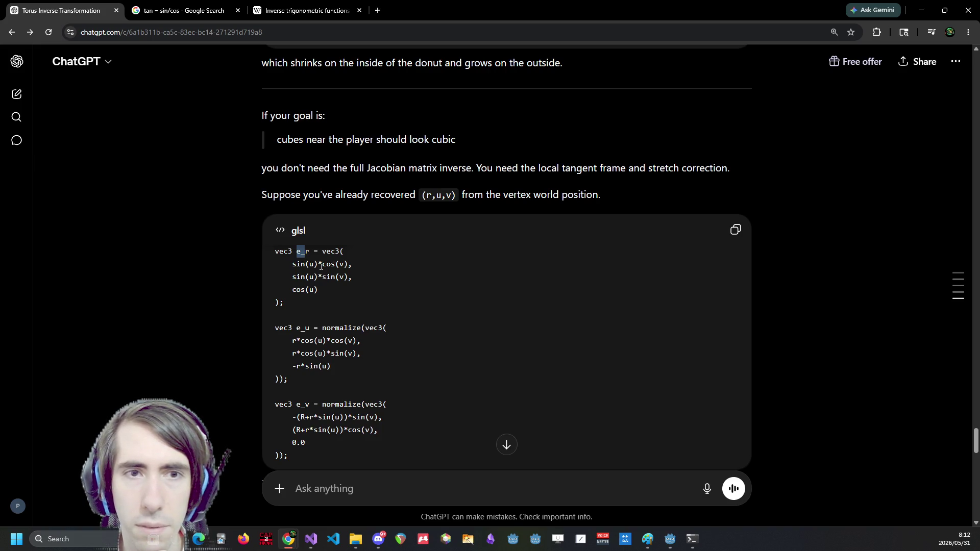
{"action": "scroll", "coordinate": [321, 265], "scroll_direction": "up", "scroll_amount": 2}
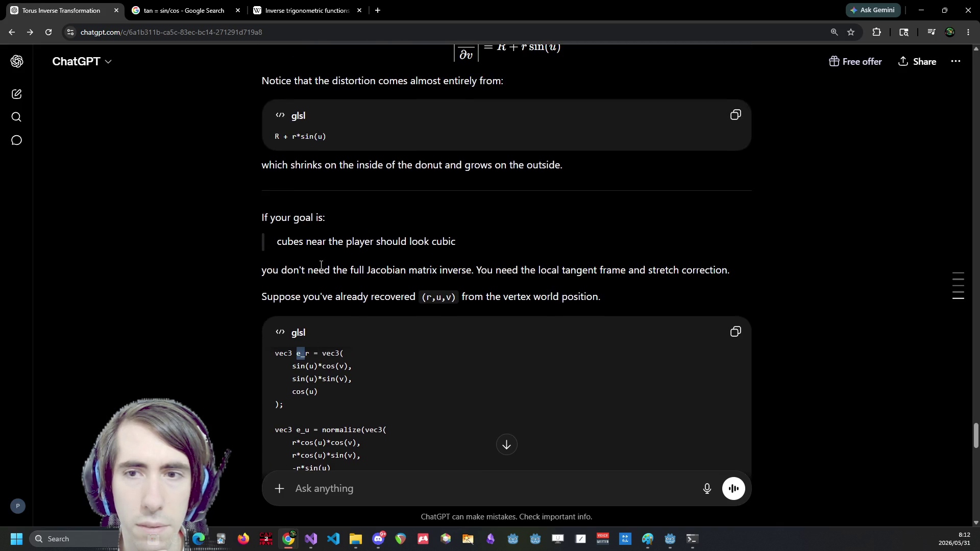
{"action": "scroll", "coordinate": [321, 265], "scroll_direction": "down", "scroll_amount": 2}
{"action": "scroll", "coordinate": [321, 266], "scroll_direction": "down", "scroll_amount": 1}
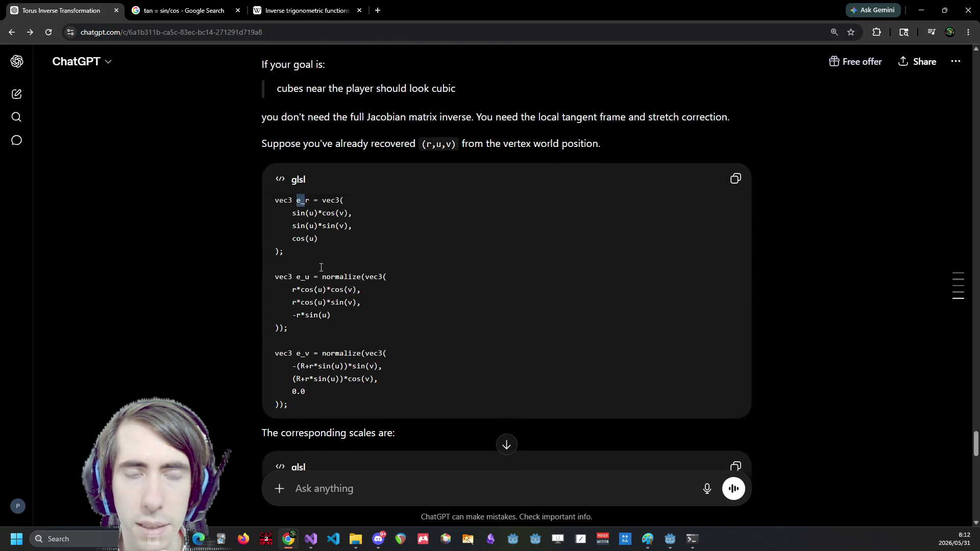
{"action": "scroll", "coordinate": [321, 267], "scroll_direction": "down", "scroll_amount": 2}
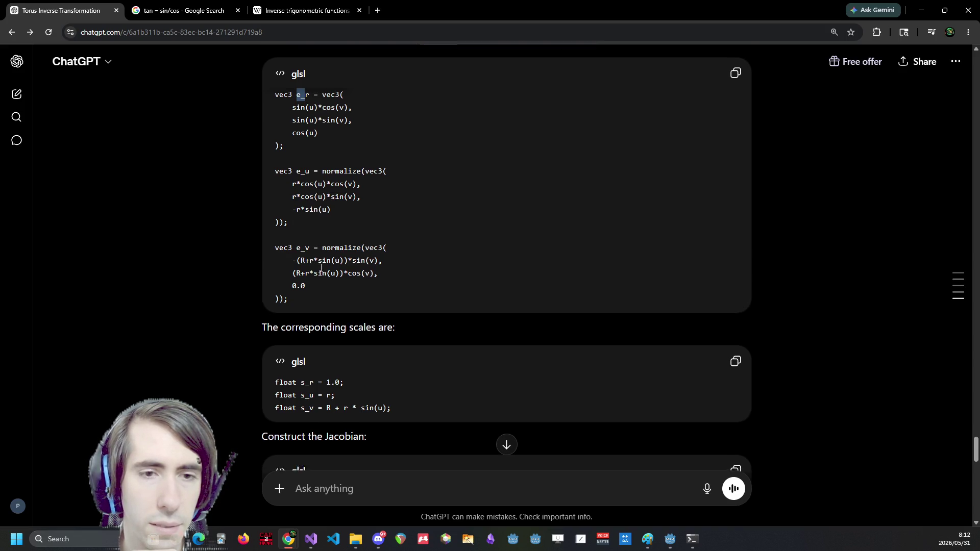
{"action": "scroll", "coordinate": [320, 268], "scroll_direction": "down", "scroll_amount": 3}
{"action": "scroll", "coordinate": [321, 267], "scroll_direction": "up", "scroll_amount": 3}
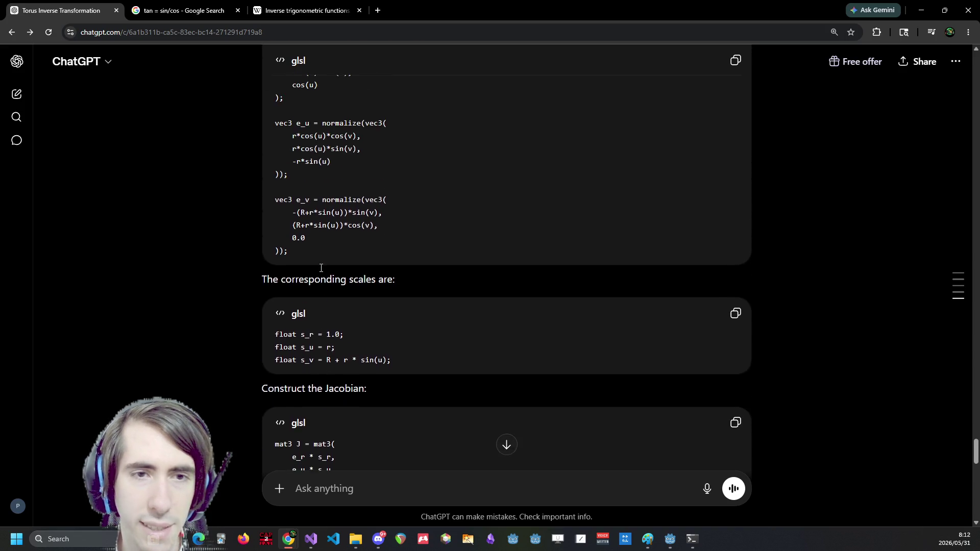
{"action": "scroll", "coordinate": [321, 268], "scroll_direction": "down", "scroll_amount": 1}
{"action": "scroll", "coordinate": [320, 270], "scroll_direction": "up", "scroll_amount": 1}
{"action": "scroll", "coordinate": [320, 270], "scroll_direction": "up", "scroll_amount": 2}
{"action": "scroll", "coordinate": [321, 269], "scroll_direction": "down", "scroll_amount": 2}
{"action": "scroll", "coordinate": [320, 267], "scroll_direction": "up", "scroll_amount": 3}
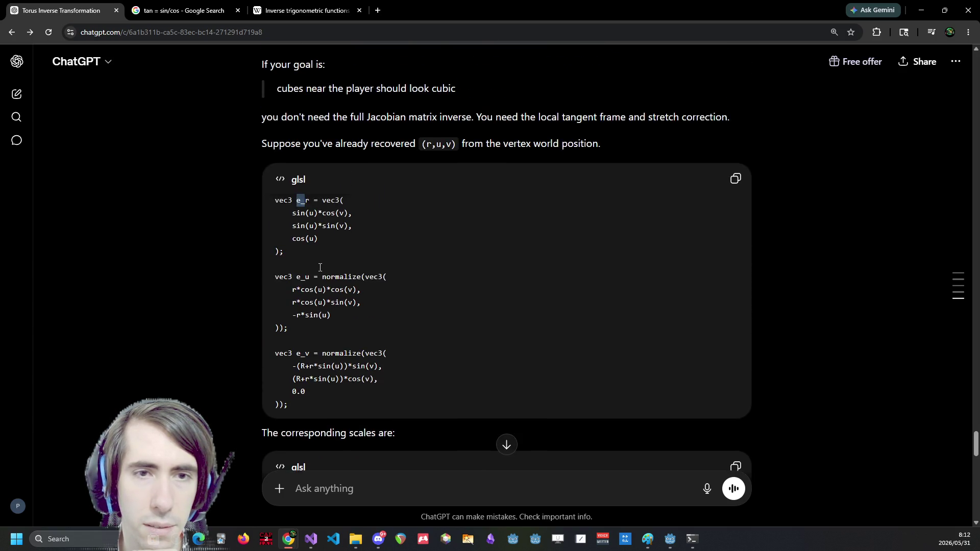
{"action": "scroll", "coordinate": [317, 265], "scroll_direction": "down", "scroll_amount": 2}
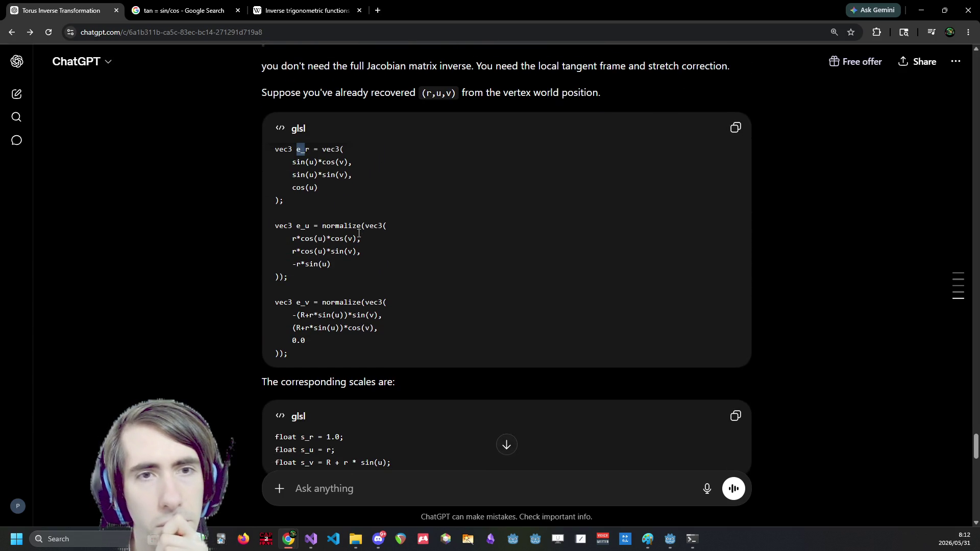
Read the local tangent frame explanation leading into the scales block
{"action": "mouse_move", "coordinate": [300, 162]}
{"action": "left_mouse_down"}
{"action": "mouse_move", "coordinate": [308, 203]}
{"action": "mouse_move", "coordinate": [316, 148]}
{"action": "mouse_move", "coordinate": [299, 160]}
{"action": "left_mouse_up"}
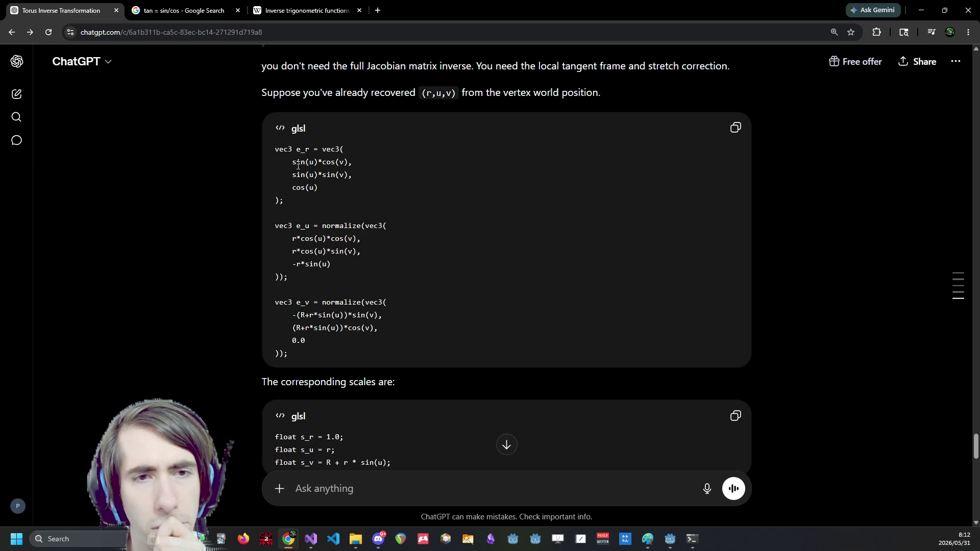
{"action": "scroll", "coordinate": [301, 168], "scroll_direction": "up", "scroll_amount": 1}
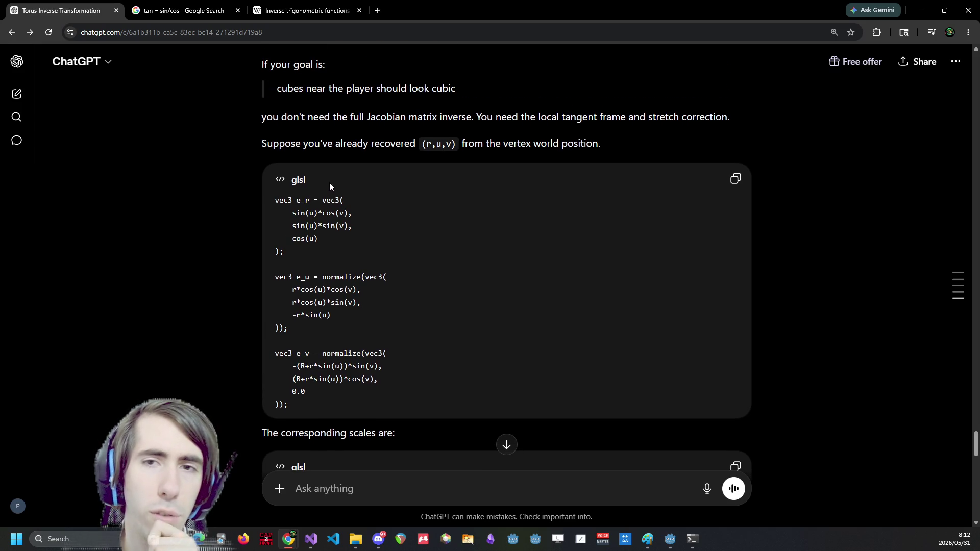
{"action": "scroll", "coordinate": [337, 217], "scroll_direction": "down", "scroll_amount": 1}
{"action": "scroll", "coordinate": [317, 225], "scroll_direction": "up", "scroll_amount": 2}
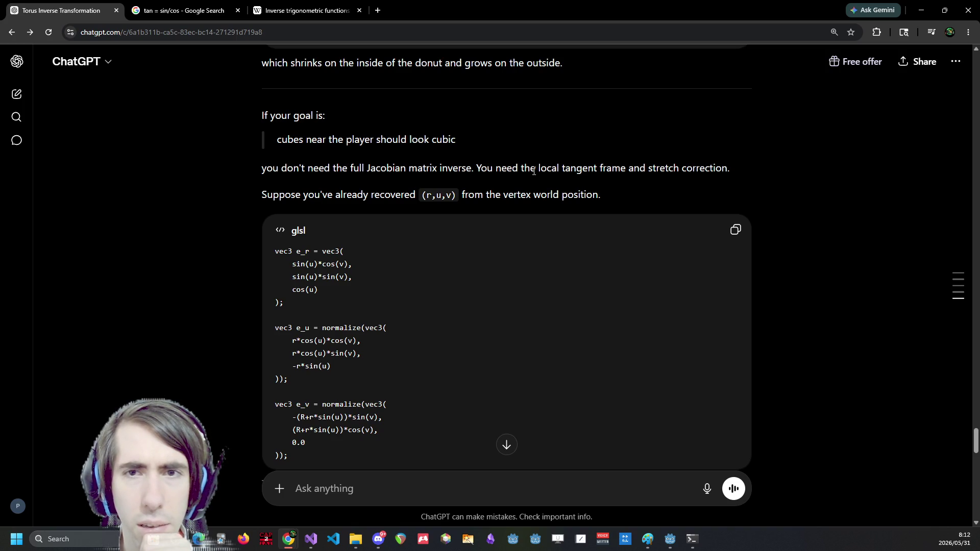
{"action": "left_click_drag", "start_coordinate": [521, 169], "coordinate": [620, 168]}
{"action": "scroll", "coordinate": [443, 289], "scroll_direction": "down", "scroll_amount": 1}
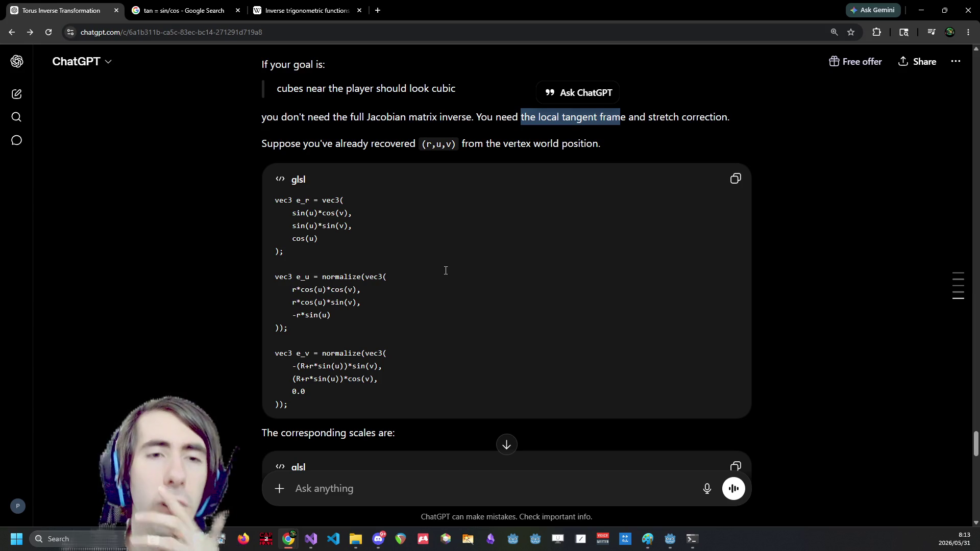
{"action": "left_click", "coordinate": [347, 230]}
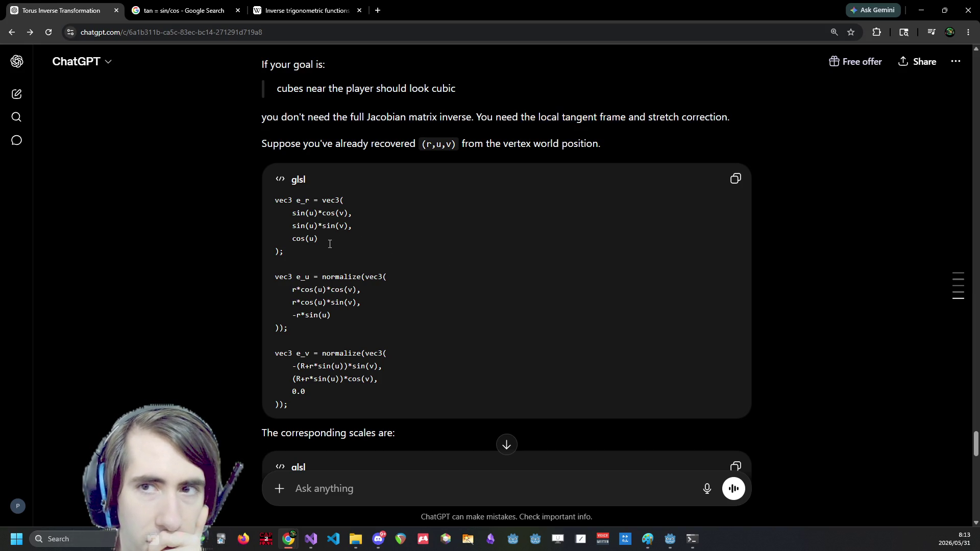
{"action": "scroll", "coordinate": [330, 244], "scroll_direction": "down", "scroll_amount": 4}
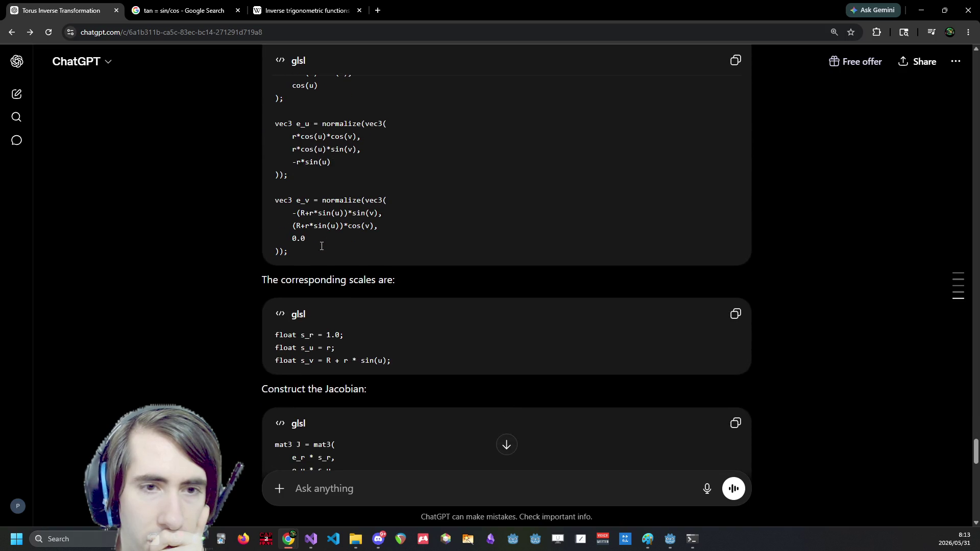
Reread the scale factor lines 1.0, r and R + r*sin(u)
{"action": "scroll", "coordinate": [321, 246], "scroll_direction": "down", "scroll_amount": 1}
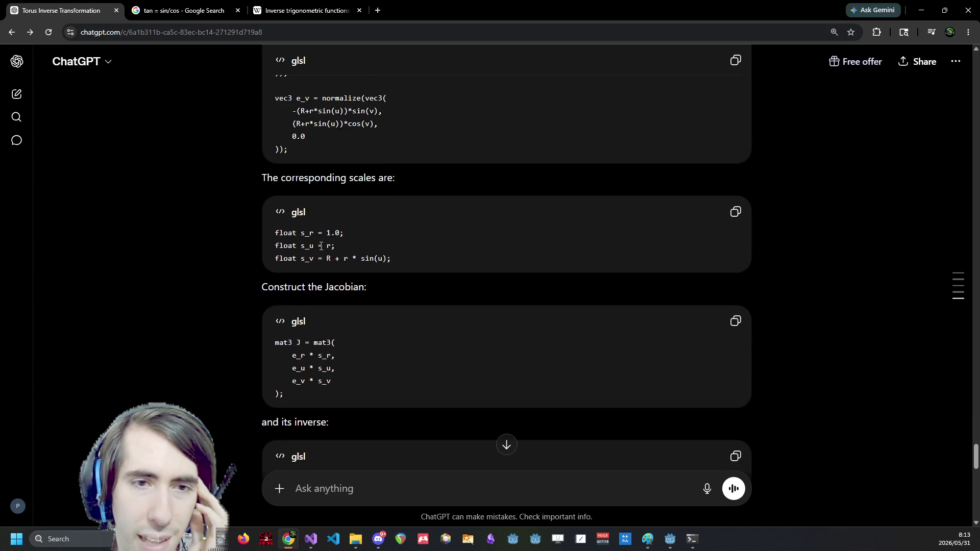
{"action": "scroll", "coordinate": [321, 246], "scroll_direction": "up", "scroll_amount": 2}
{"action": "left_click_drag", "start_coordinate": [429, 370], "coordinate": [305, 328]}
{"action": "left_click", "coordinate": [306, 327]}
{"action": "scroll", "coordinate": [321, 334], "scroll_direction": "down", "scroll_amount": 3}
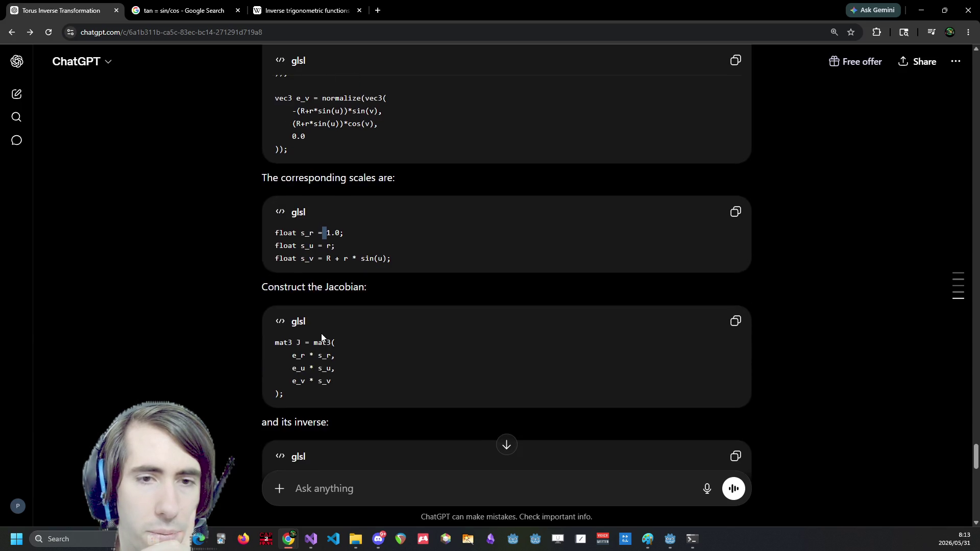
{"action": "scroll", "coordinate": [322, 333], "scroll_direction": "down", "scroll_amount": 3}
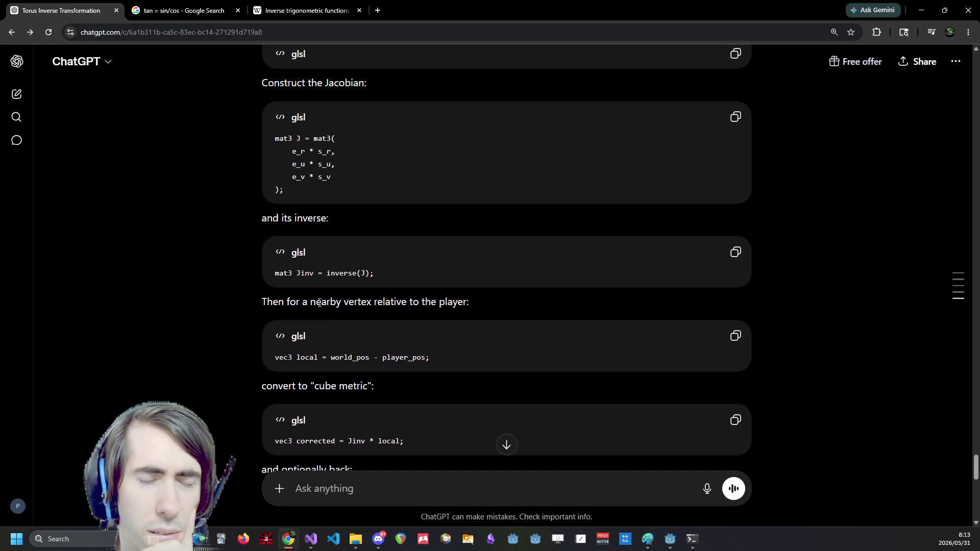
{"action": "scroll", "coordinate": [320, 306], "scroll_direction": "up", "scroll_amount": 1}
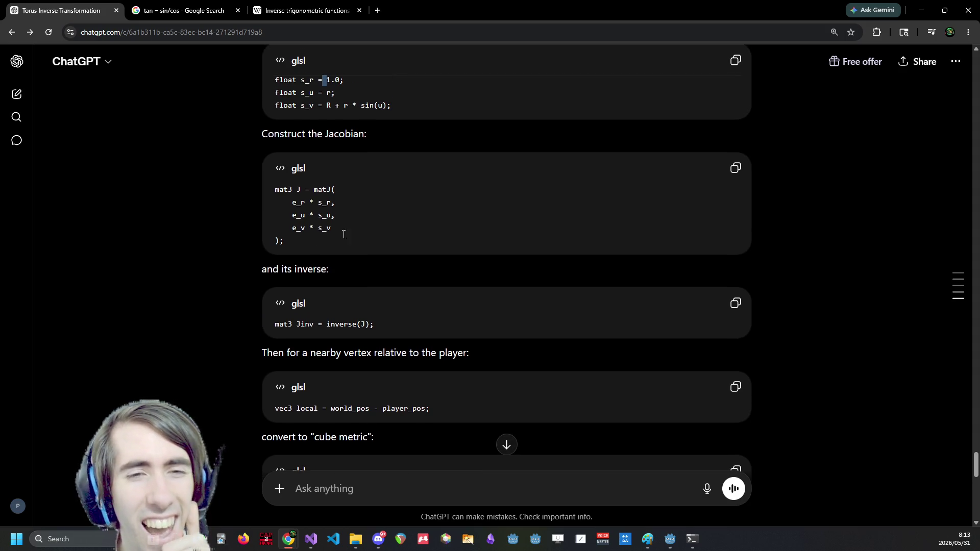
{"action": "left_click", "coordinate": [363, 252]}
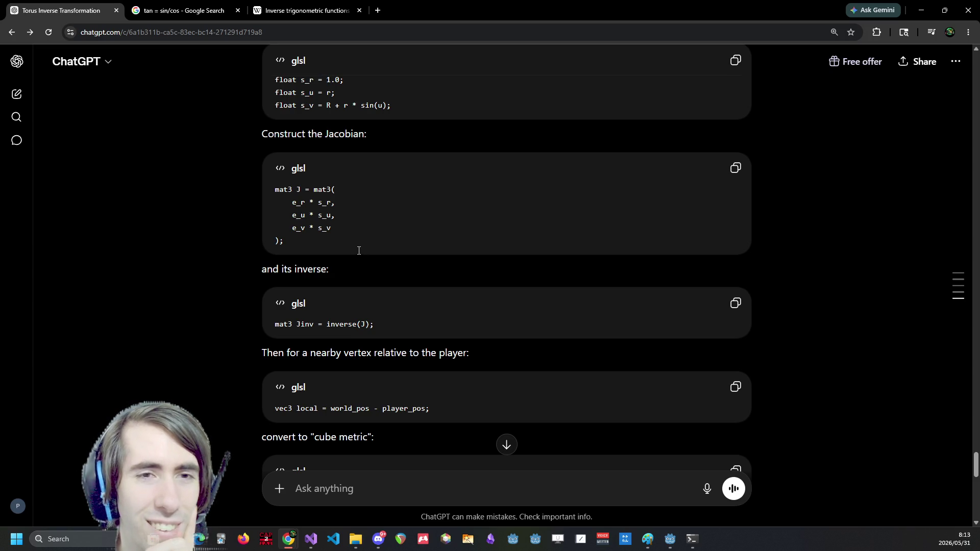
Study the mat3 J built from the scaled tangent vectors and the Jinv cube-metric conversion line
{"action": "scroll", "coordinate": [358, 249], "scroll_direction": "up", "scroll_amount": 2}
{"action": "scroll", "coordinate": [356, 249], "scroll_direction": "down", "scroll_amount": 2}
{"action": "left_click_drag", "start_coordinate": [356, 249], "coordinate": [332, 187]}
{"action": "left_click", "coordinate": [309, 206]}
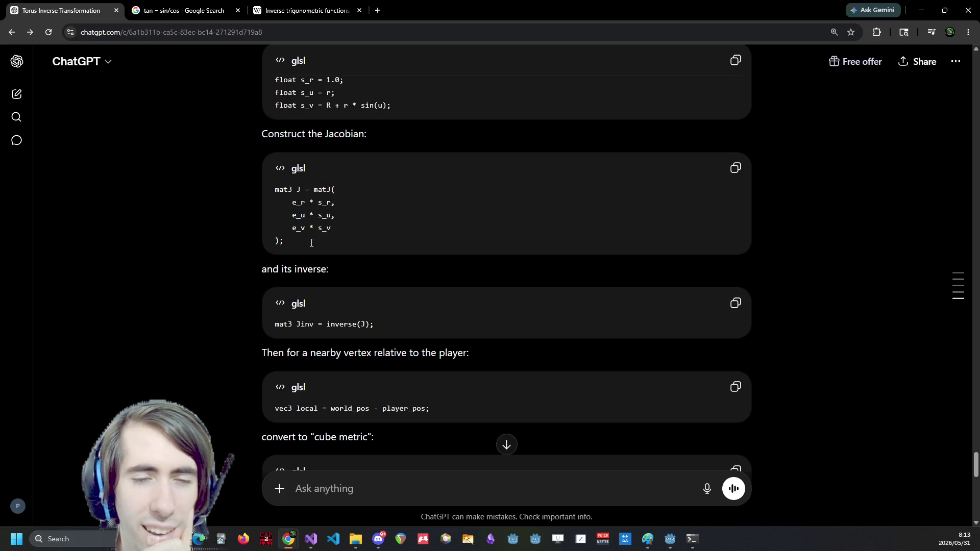
{"action": "scroll", "coordinate": [332, 261], "scroll_direction": "up", "scroll_amount": 4}
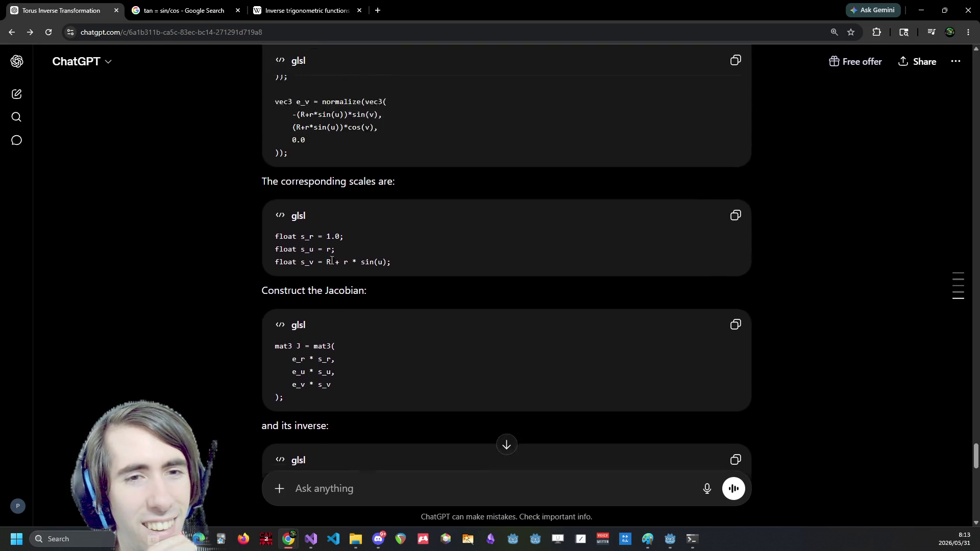
{"action": "scroll", "coordinate": [331, 260], "scroll_direction": "down", "scroll_amount": 2}
{"action": "scroll", "coordinate": [329, 262], "scroll_direction": "down", "scroll_amount": 1}
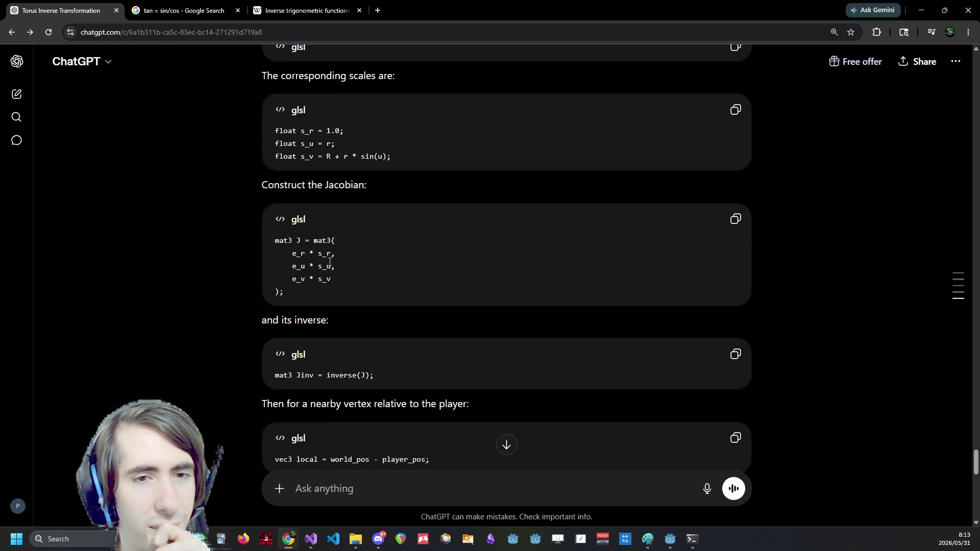
{"action": "double_click", "coordinate": [294, 253]}
{"action": "scroll", "coordinate": [351, 274], "scroll_direction": "up", "scroll_amount": 1}
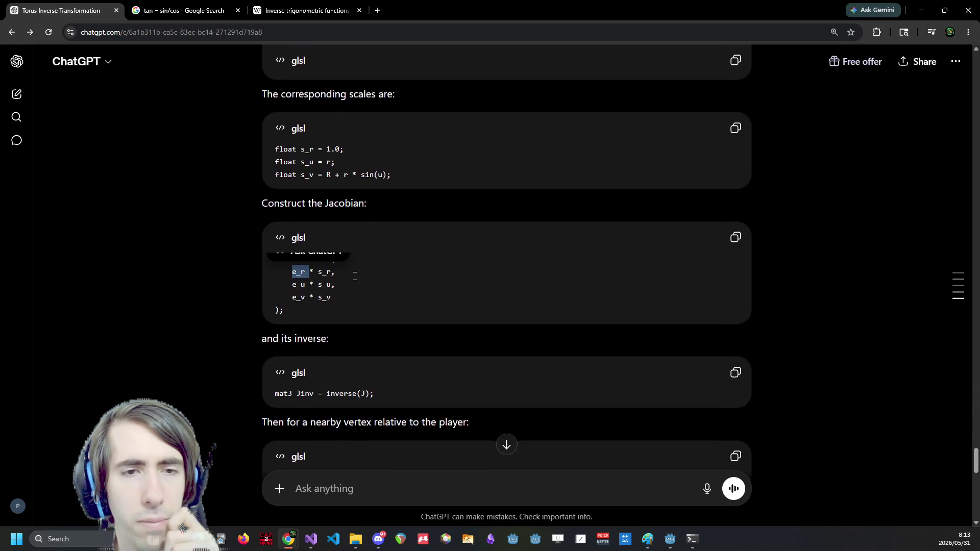
{"action": "left_click", "coordinate": [298, 194]}
{"action": "scroll", "coordinate": [304, 231], "scroll_direction": "up", "scroll_amount": 1}
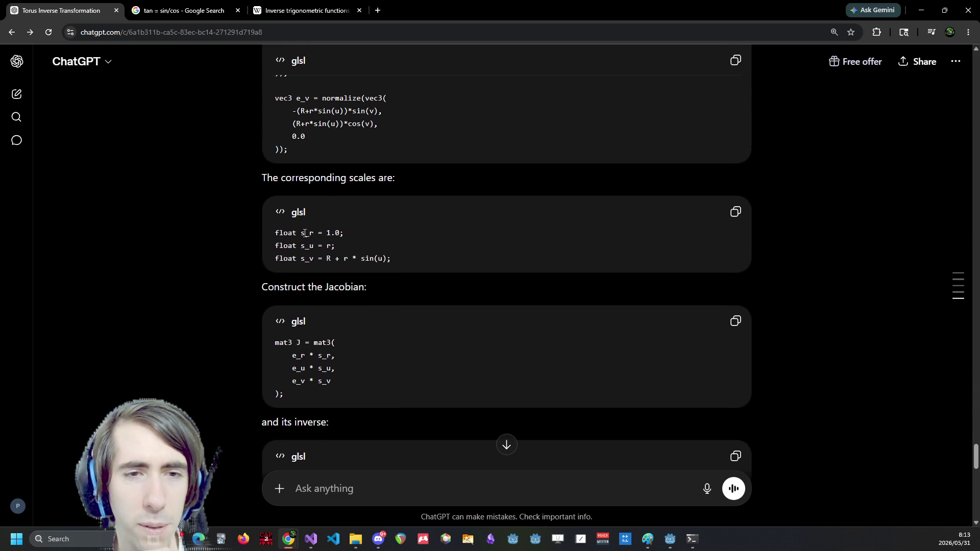
{"action": "scroll", "coordinate": [307, 342], "scroll_direction": "down", "scroll_amount": 4}
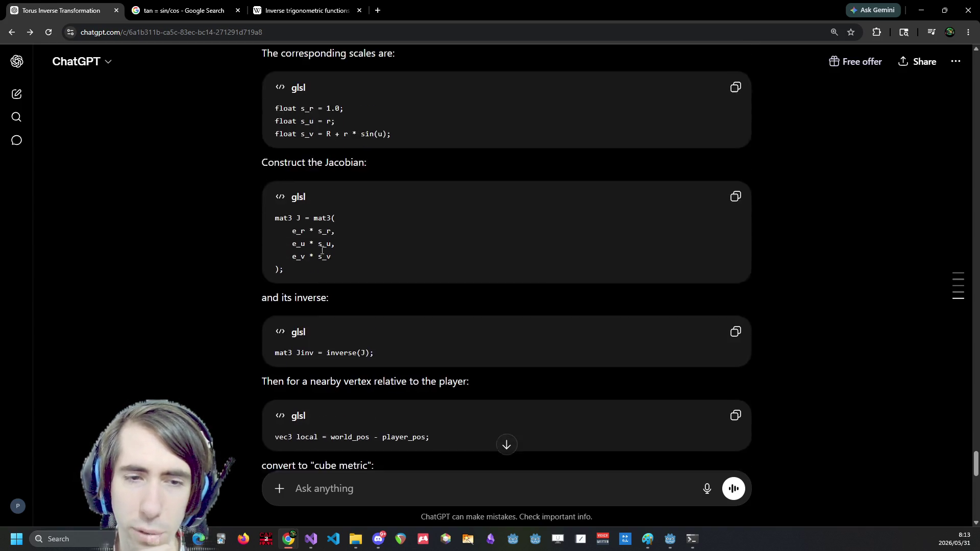
{"action": "scroll", "coordinate": [321, 253], "scroll_direction": "down", "scroll_amount": 1}
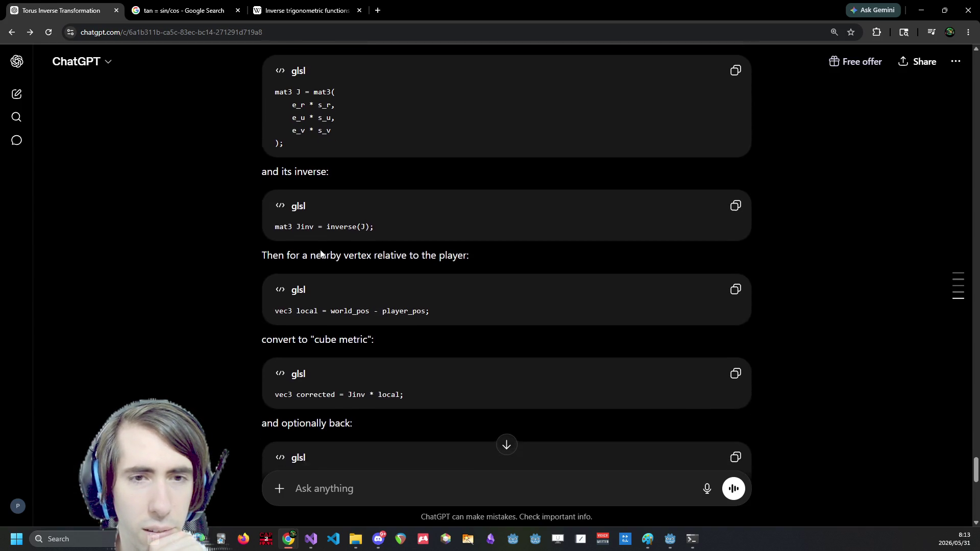
{"action": "left_click_drag", "start_coordinate": [292, 221], "coordinate": [344, 225]}
{"action": "left_click", "coordinate": [345, 227]}
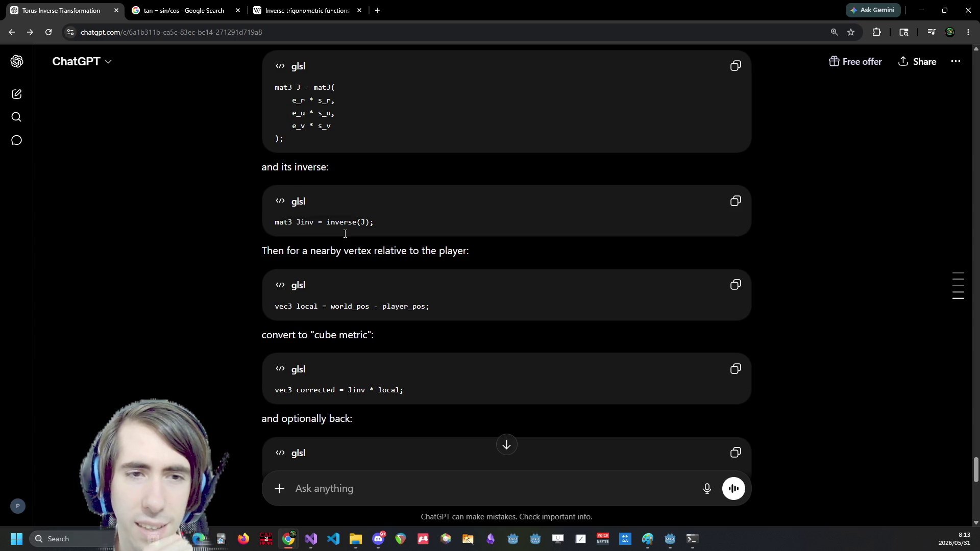
Read down ChatGPT's reply through the stretch-correction code block to the R / (R + r*sin(u)) ring-scaling alternative
{"action": "scroll", "coordinate": [334, 246], "scroll_direction": "down", "scroll_amount": 1}
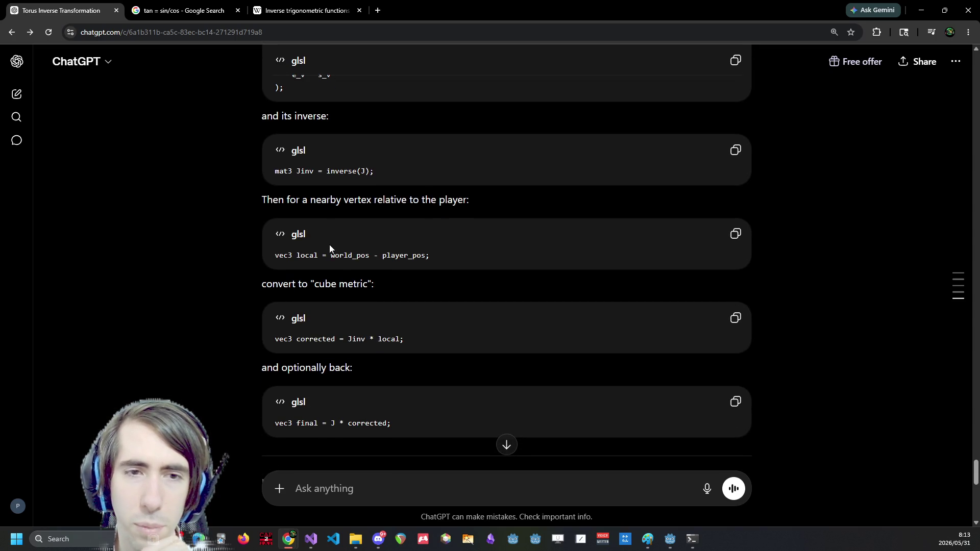
{"action": "left_click_drag", "start_coordinate": [322, 255], "coordinate": [395, 256]}
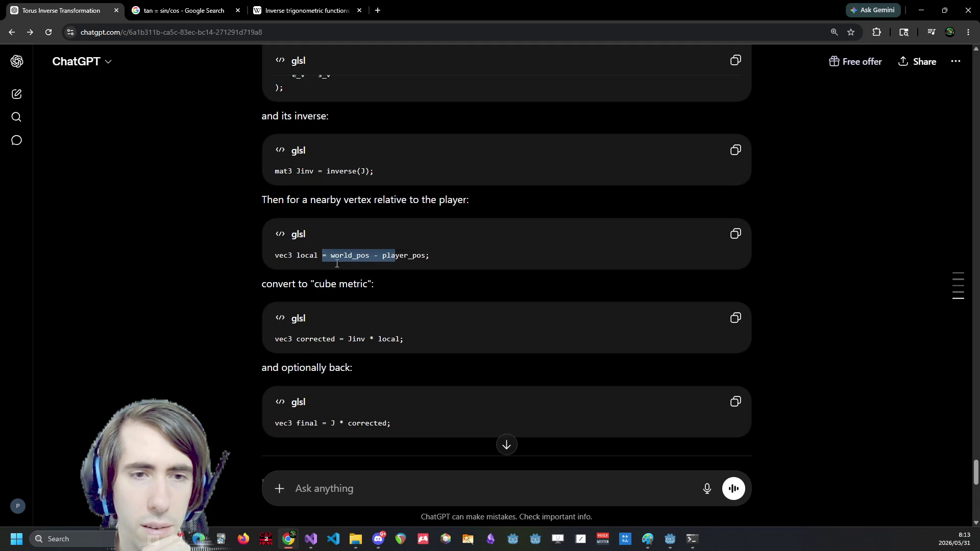
{"action": "scroll", "coordinate": [334, 266], "scroll_direction": "down", "scroll_amount": 1}
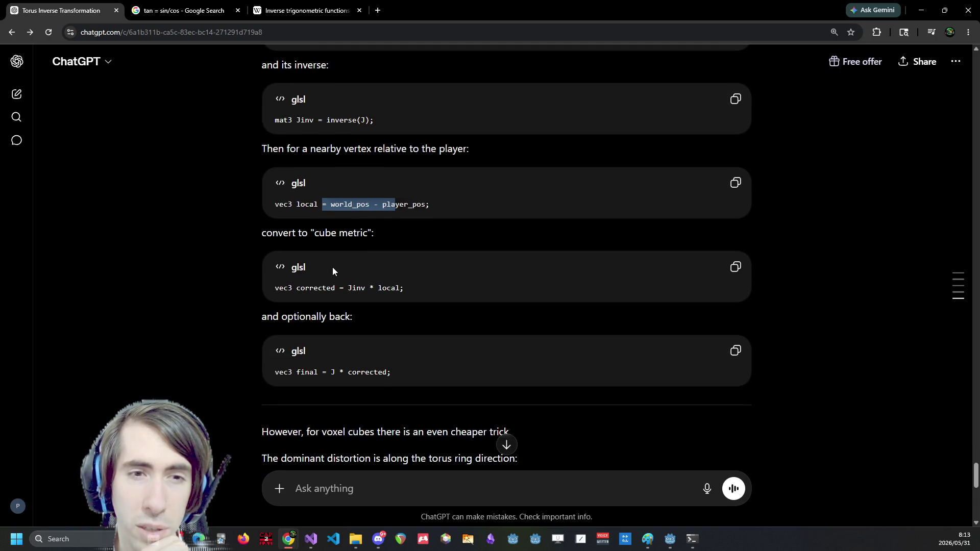
{"action": "scroll", "coordinate": [333, 267], "scroll_direction": "down", "scroll_amount": 1}
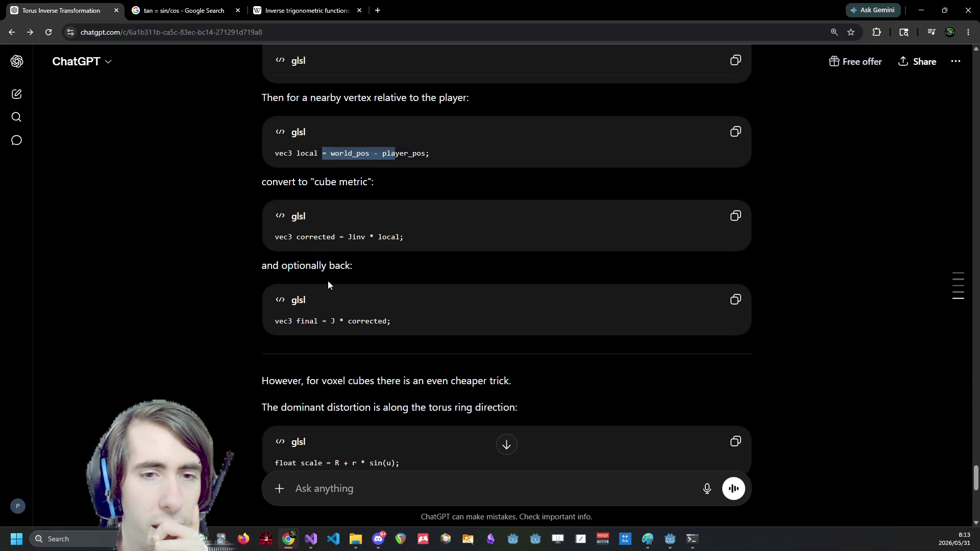
{"action": "scroll", "coordinate": [328, 281], "scroll_direction": "down", "scroll_amount": 1}
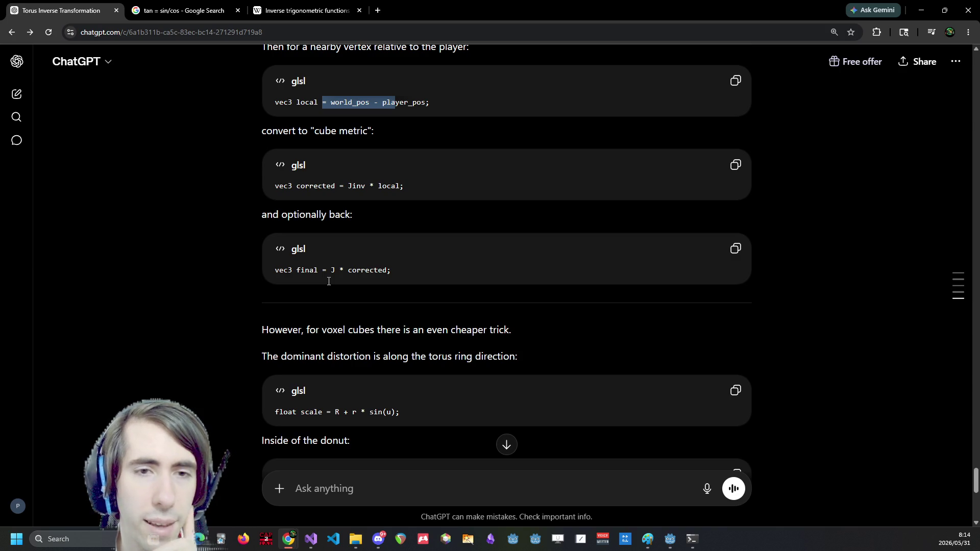
{"action": "scroll", "coordinate": [329, 281], "scroll_direction": "down", "scroll_amount": 2}
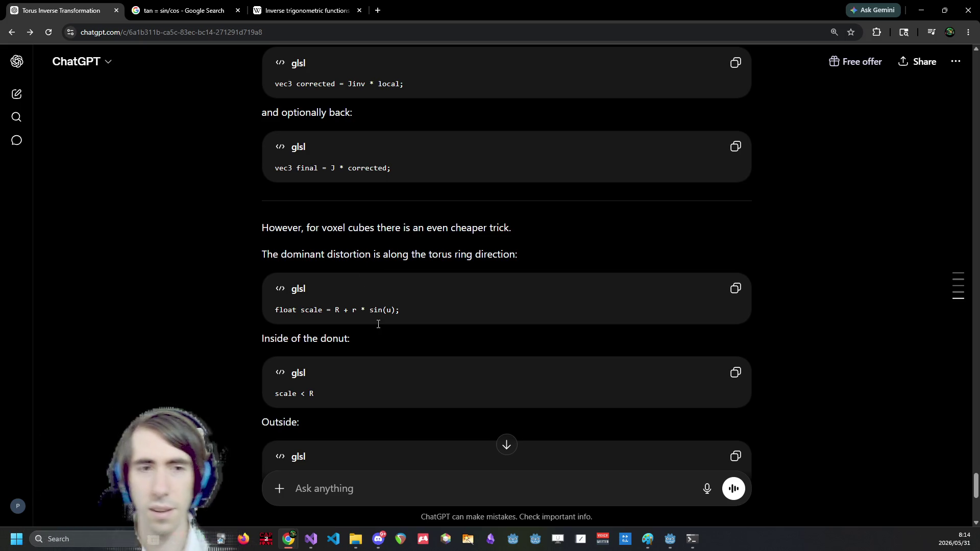
{"action": "scroll", "coordinate": [378, 324], "scroll_direction": "down", "scroll_amount": 3}
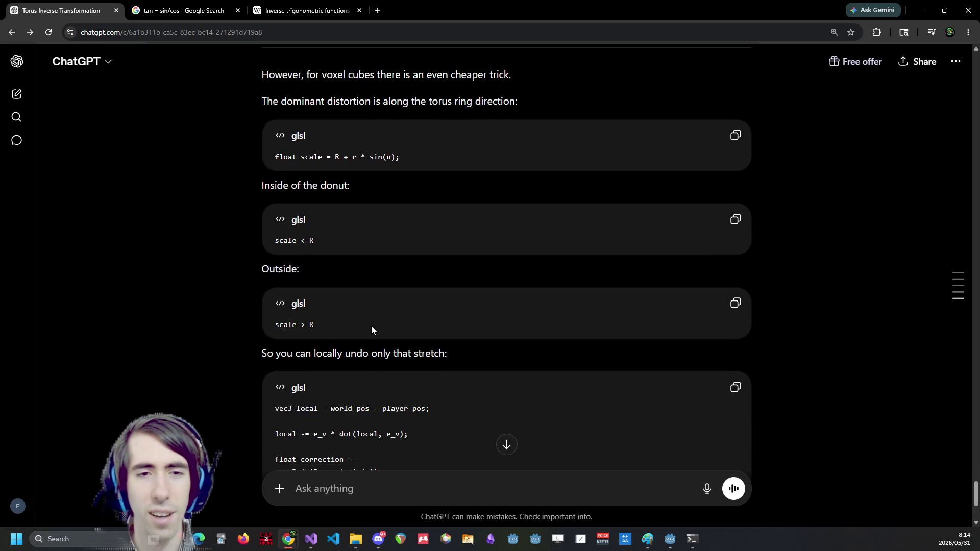
{"action": "scroll", "coordinate": [369, 326], "scroll_direction": "down", "scroll_amount": 2}
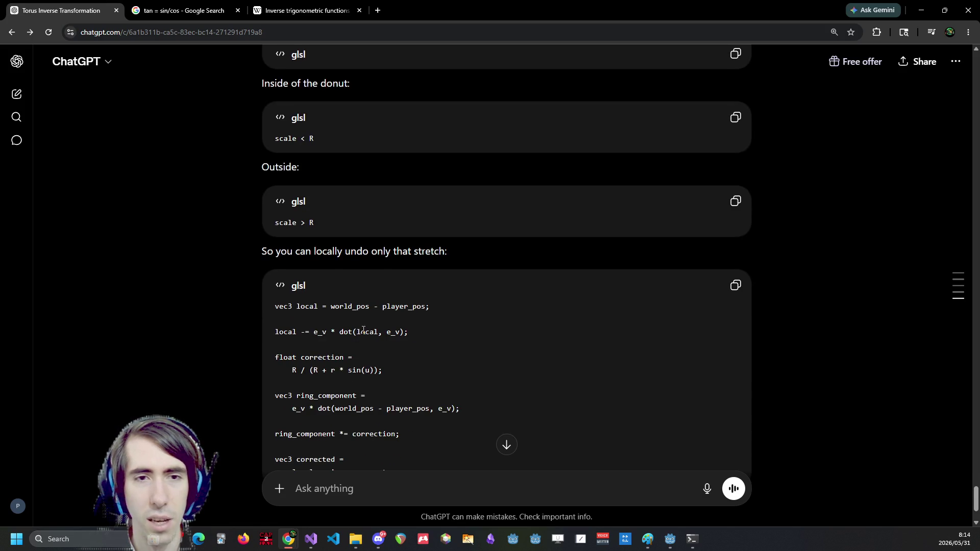
{"action": "scroll", "coordinate": [363, 330], "scroll_direction": "down", "scroll_amount": 1}
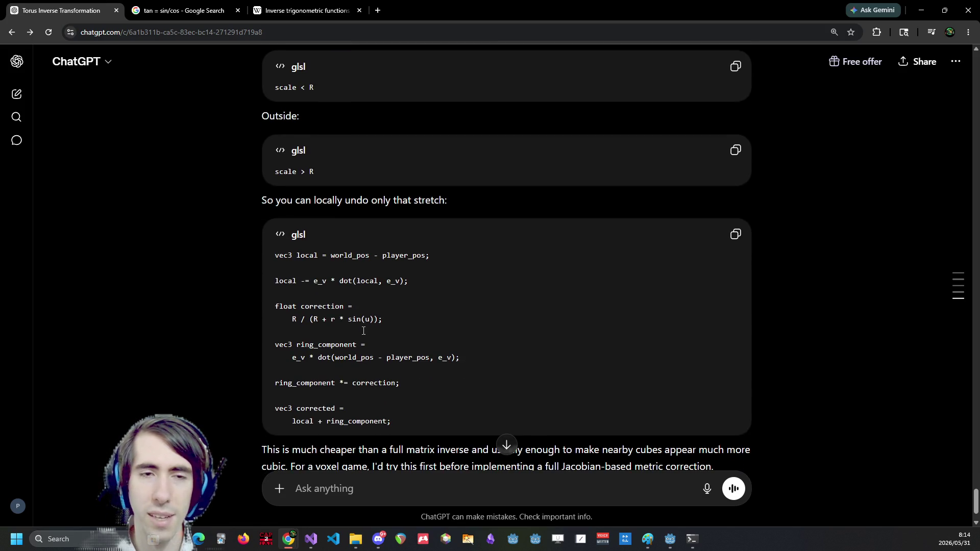
{"action": "scroll", "coordinate": [342, 291], "scroll_direction": "up", "scroll_amount": 2}
{"action": "scroll", "coordinate": [341, 286], "scroll_direction": "down", "scroll_amount": 3}
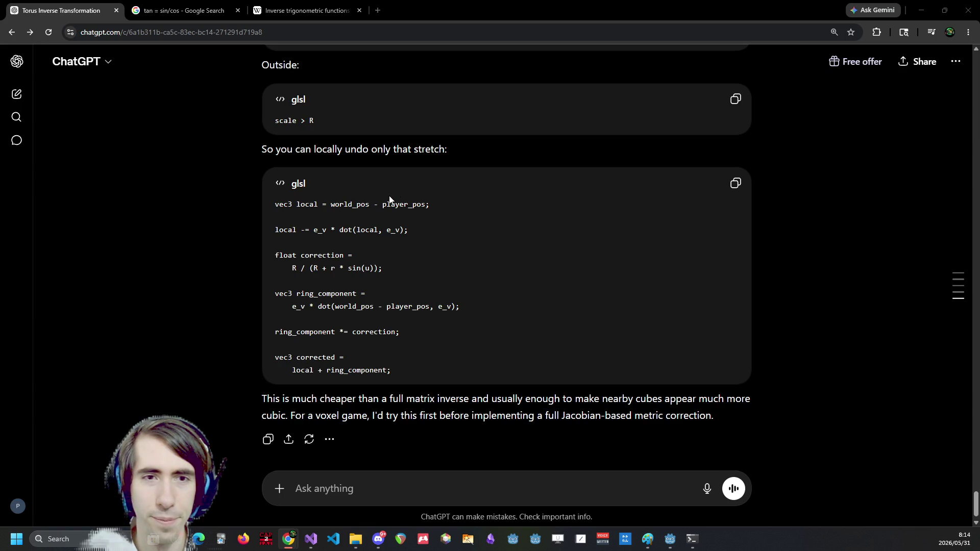
{"action": "left_click_drag", "start_coordinate": [304, 204], "coordinate": [444, 205]}
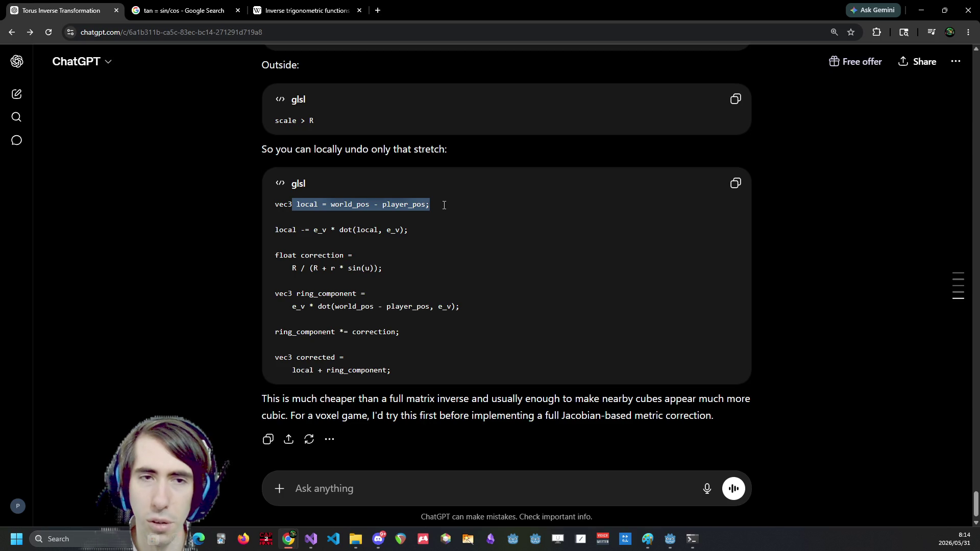
{"action": "left_click", "coordinate": [342, 200]}
{"action": "double_click", "coordinate": [402, 205]}
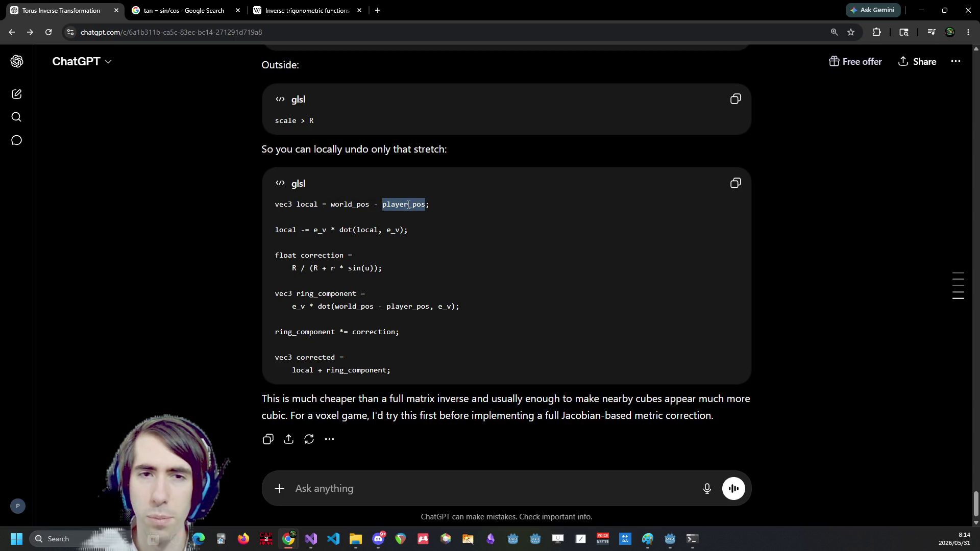
{"action": "triple_click", "coordinate": [403, 204]}
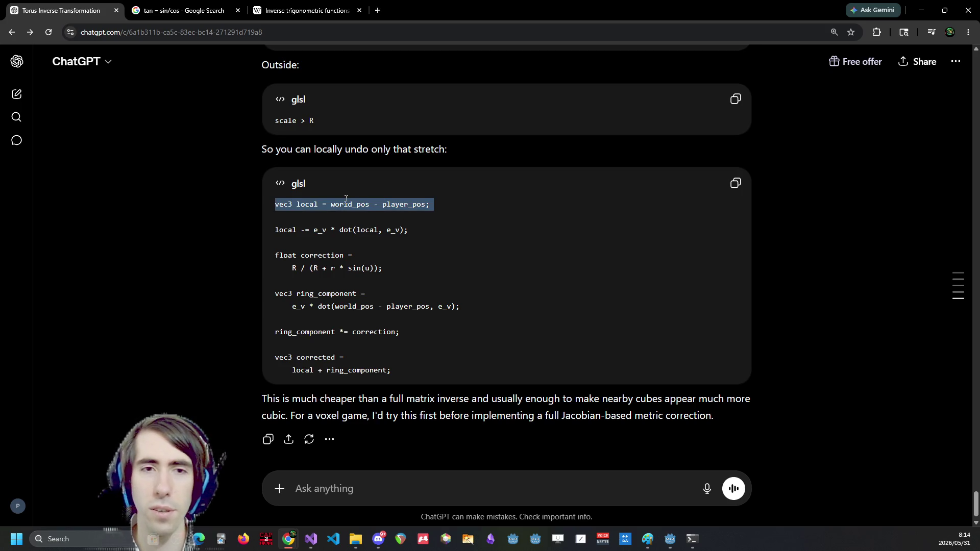
{"action": "double_click", "coordinate": [350, 202]}
{"action": "left_click", "coordinate": [351, 202]}
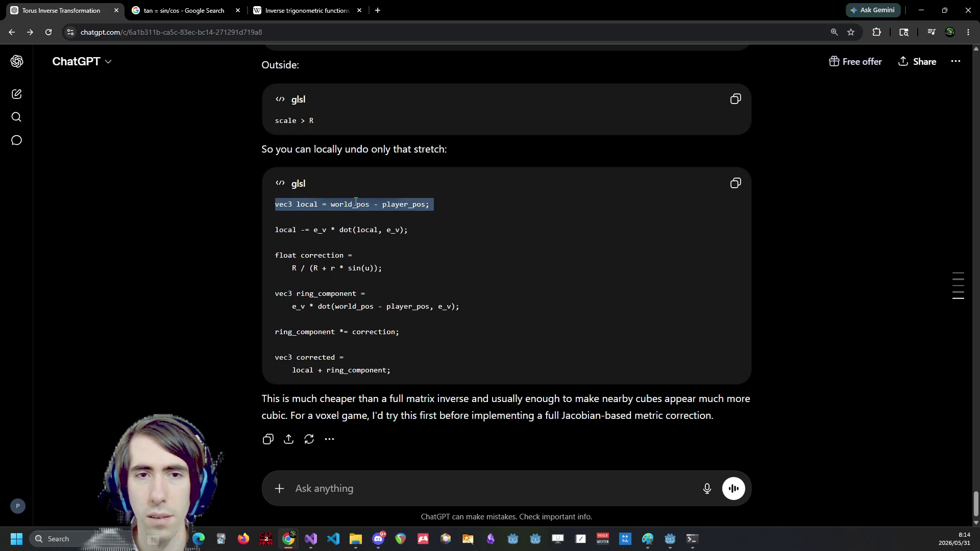
{"action": "double_click", "coordinate": [355, 201]}
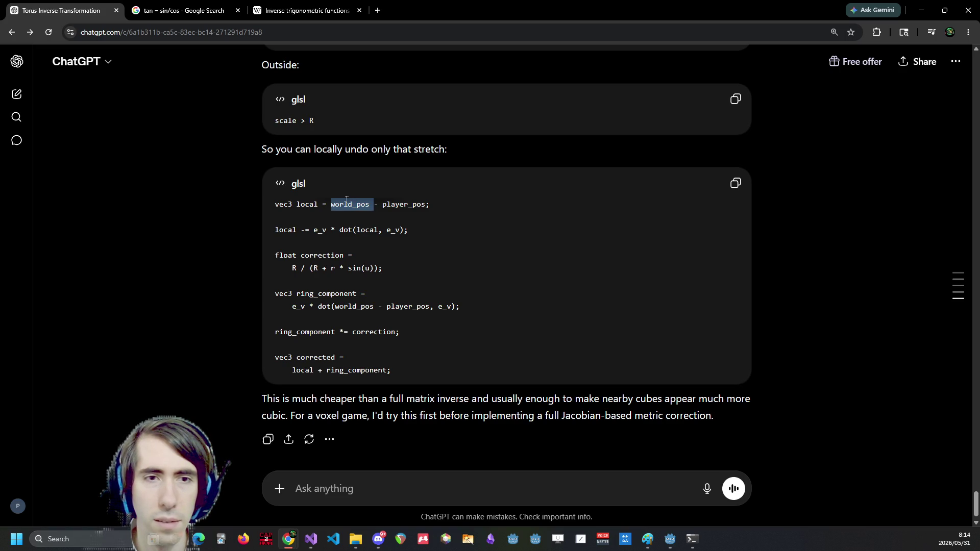
{"action": "double_click", "coordinate": [282, 229]}
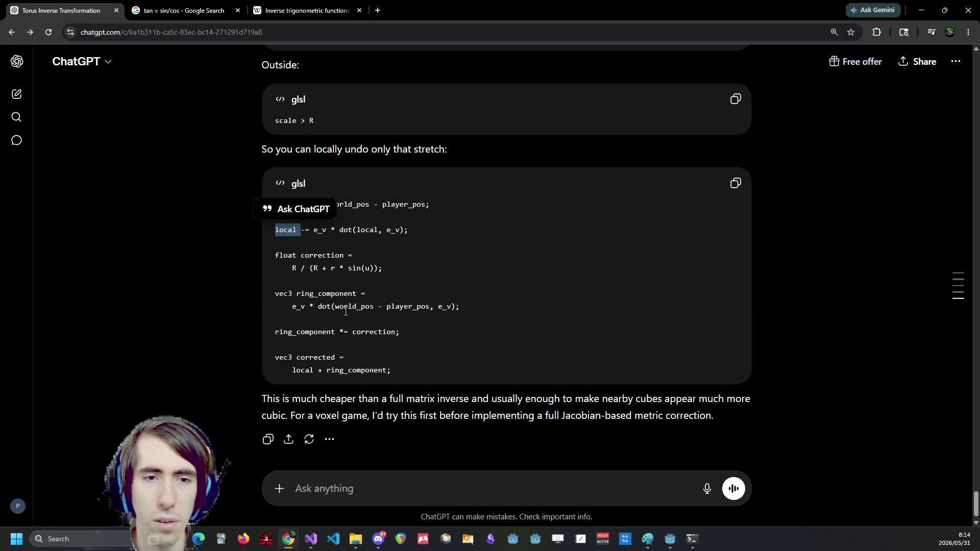
{"action": "left_click_drag", "start_coordinate": [420, 371], "coordinate": [370, 295]}
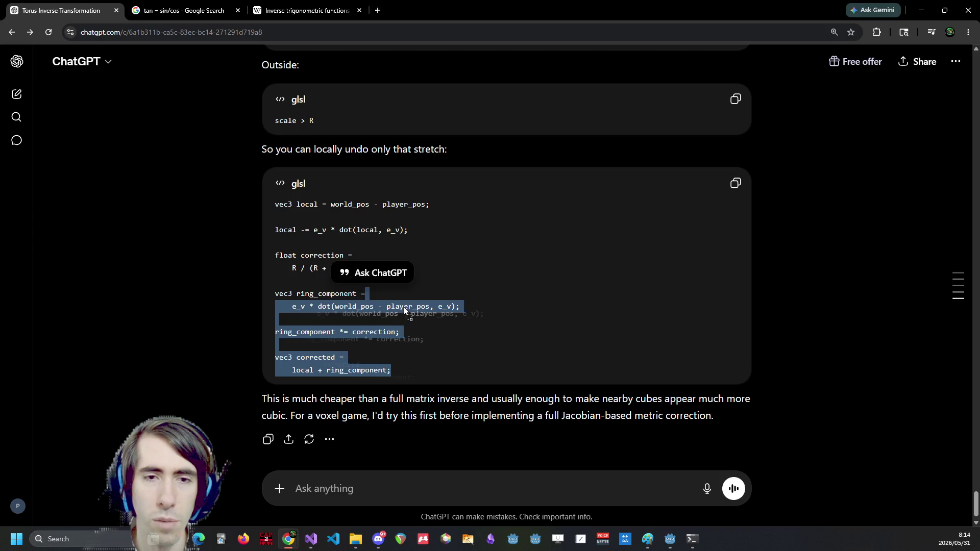
{"action": "left_click", "coordinate": [404, 305]}
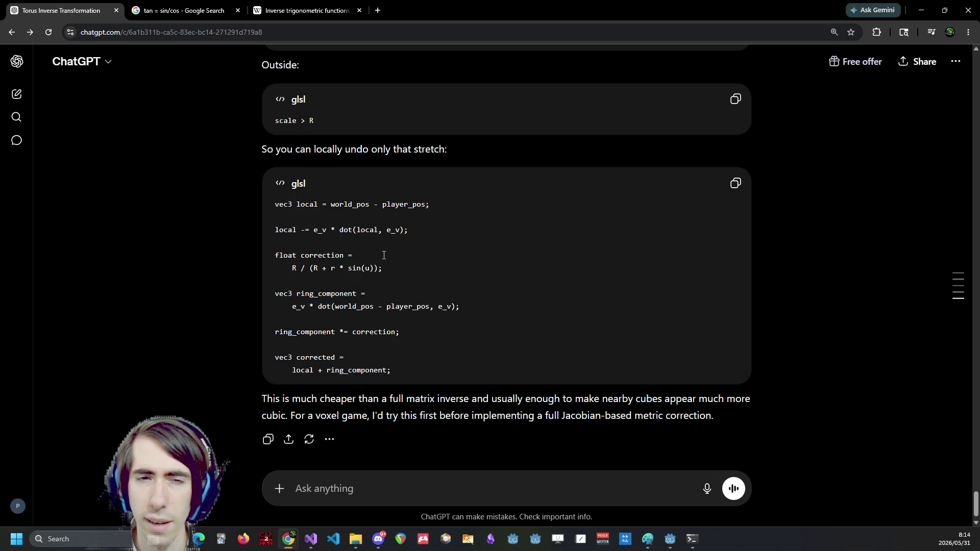
{"action": "left_click_drag", "start_coordinate": [270, 235], "coordinate": [353, 233]}
{"action": "left_click", "coordinate": [353, 233]}
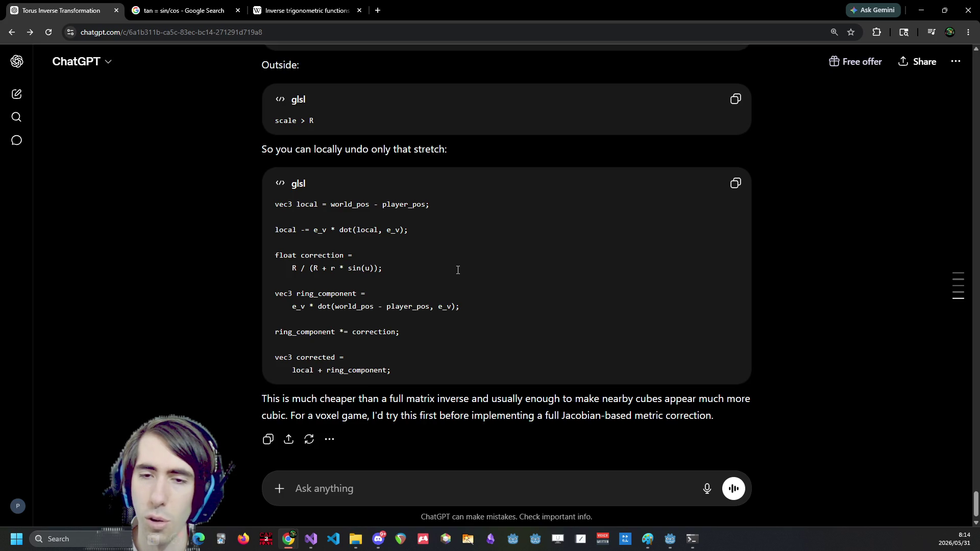
{"action": "scroll", "coordinate": [434, 251], "scroll_direction": "up", "scroll_amount": 1}
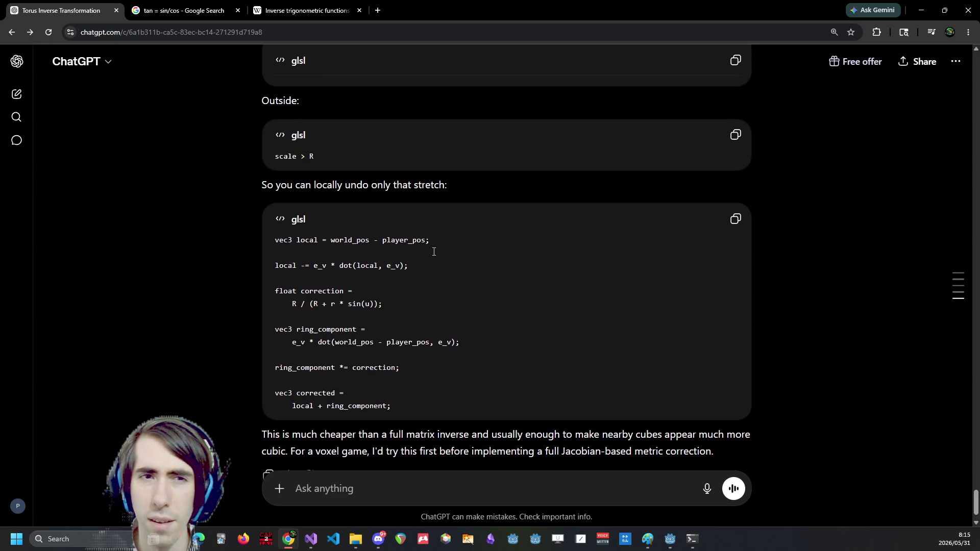
{"action": "scroll", "coordinate": [433, 252], "scroll_direction": "down", "scroll_amount": 1}
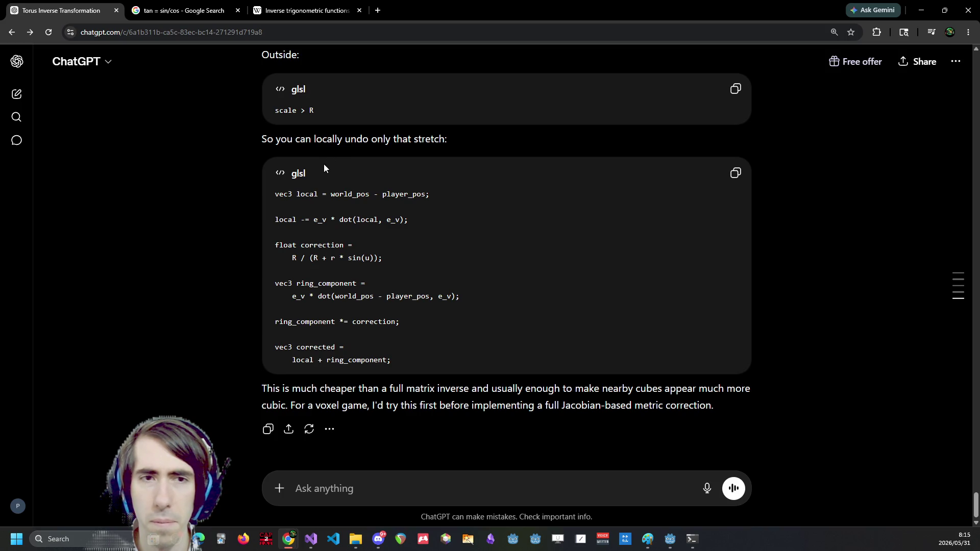
{"action": "key", "text": "alt+Tab"}
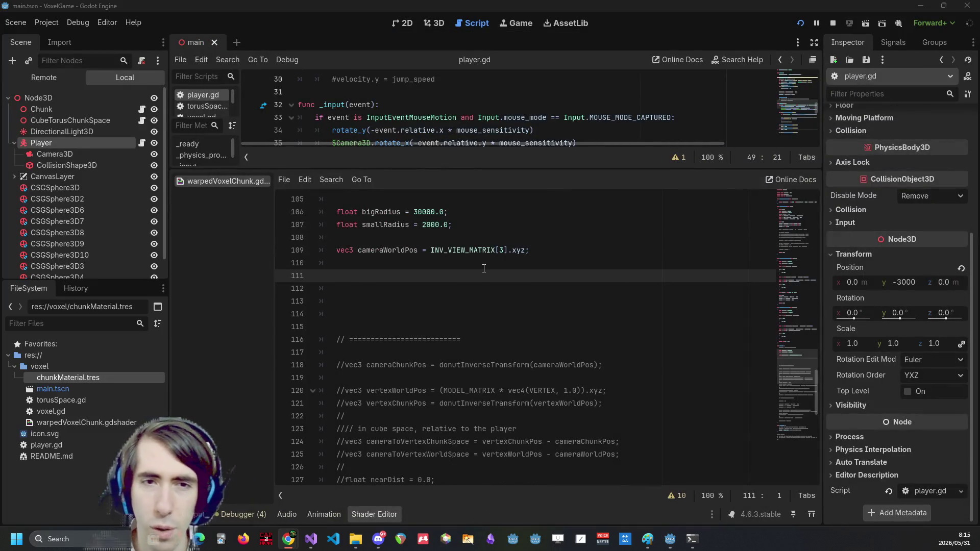
Start a 'vec3 worldPlayerToVertex =' declaration on line 111 of the shader
{"action": "type", "text": "vec"}
{"action": "type", "text": "2("}
{"action": "key", "text": "ctrl+z"}
{"action": "key", "text": "ctrl+z"}
{"action": "key", "text": "ctrl+z"}
{"action": "key", "text": "ctrl+z"}
{"action": "key", "text": "ctrl+shift+z"}
{"action": "type", "text": "vec3"}
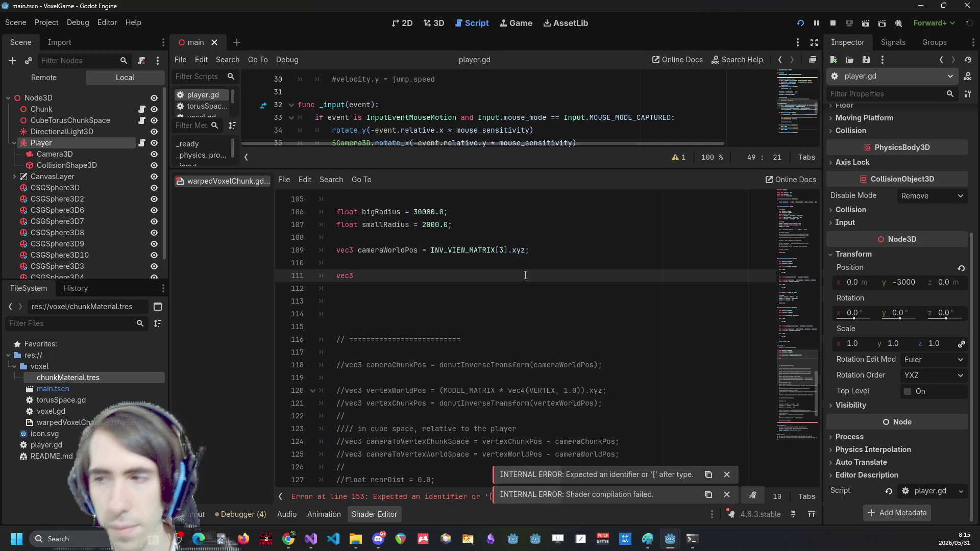
{"action": "type", "text": "worldLocalVertex"}
{"action": "key", "text": "ctrl+BackSpace"}
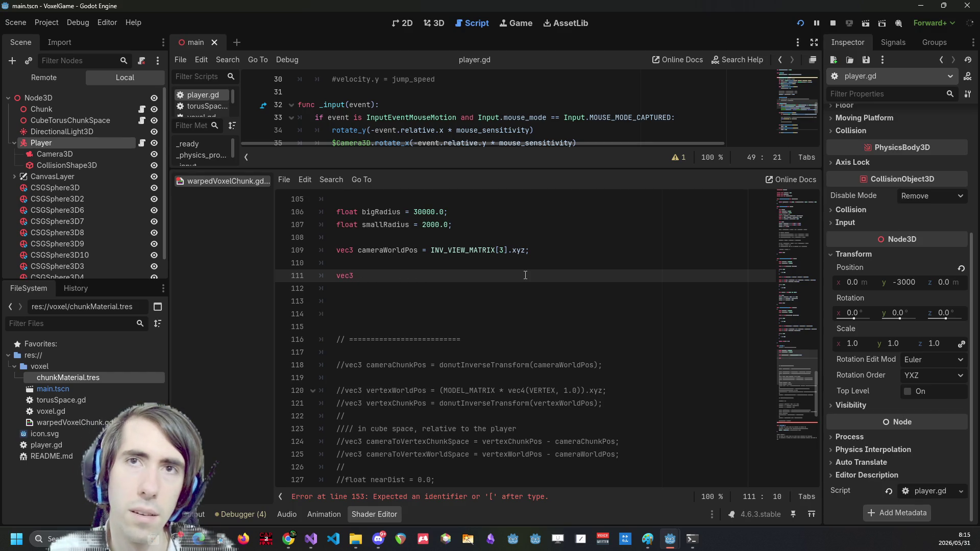
{"action": "type", "text": "world"}
{"action": "key", "text": "ctrl+BackSpace"}
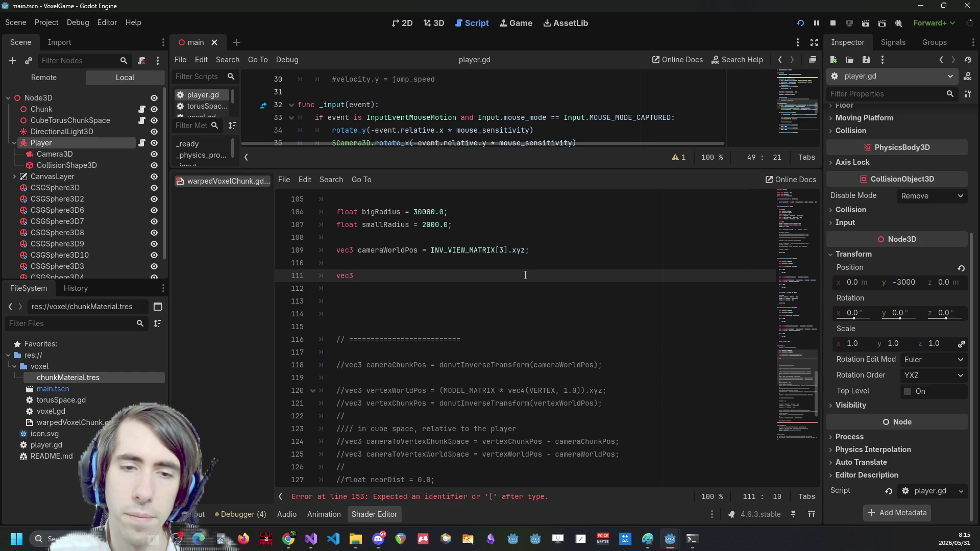
{"action": "type", "text": "world"}
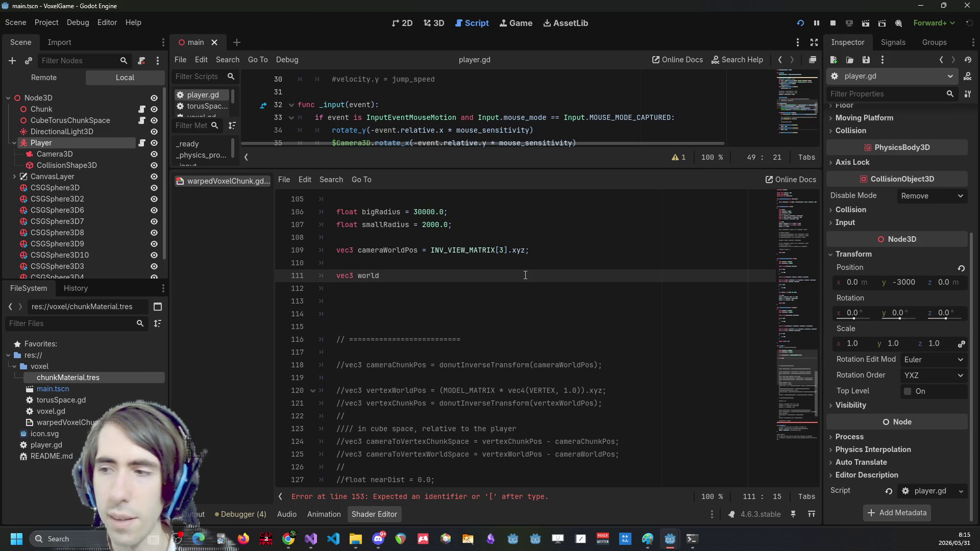
{"action": "type", "text": "Player"}
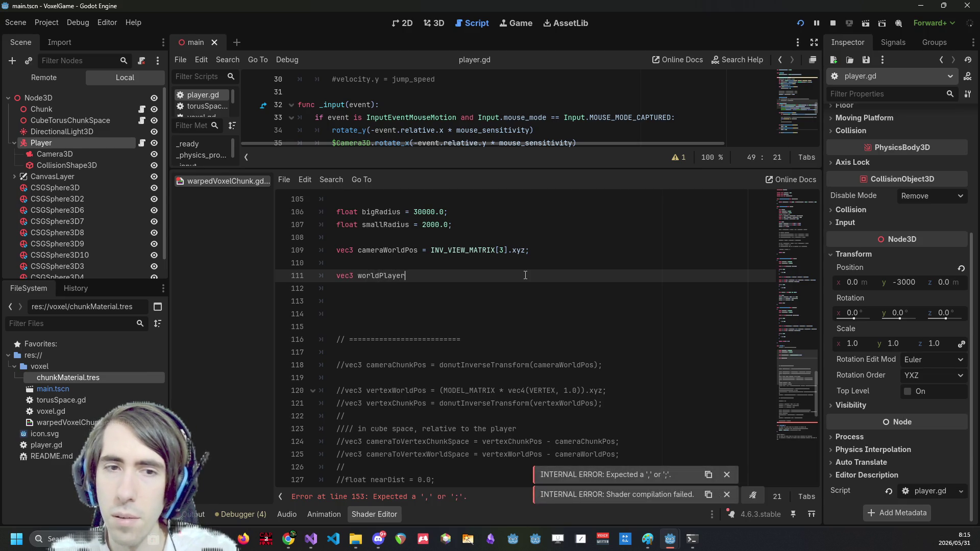
{"action": "type", "text": "ToVertex ="}
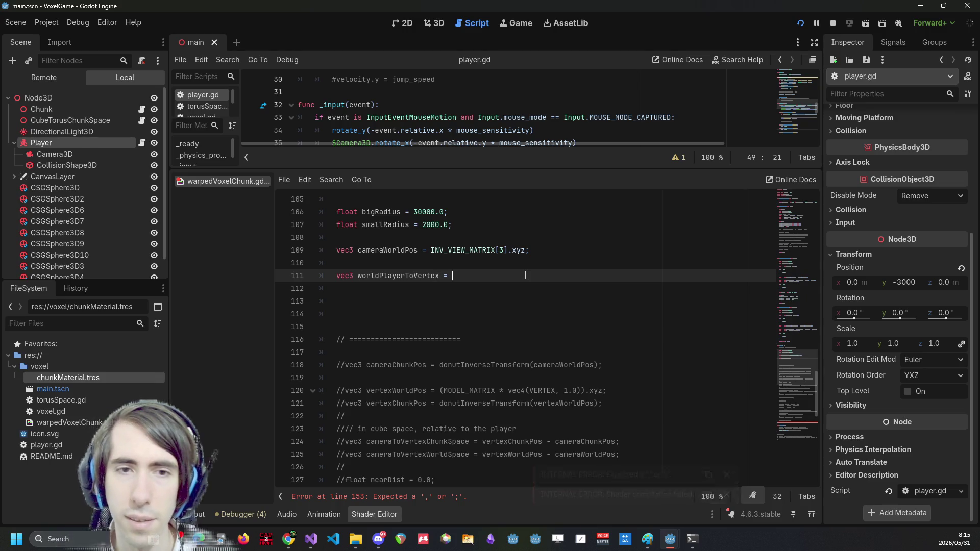
Copy the commented vertexWorldPos = (MODEL_MATRIX * vec4(VERTEX, 1.0)).xyz calculation above it as live code
{"action": "scroll", "coordinate": [521, 275], "scroll_direction": "up", "scroll_amount": 1}
{"action": "scroll", "coordinate": [521, 274], "scroll_direction": "down", "scroll_amount": 1}
{"action": "key", "text": "shift+Home"}
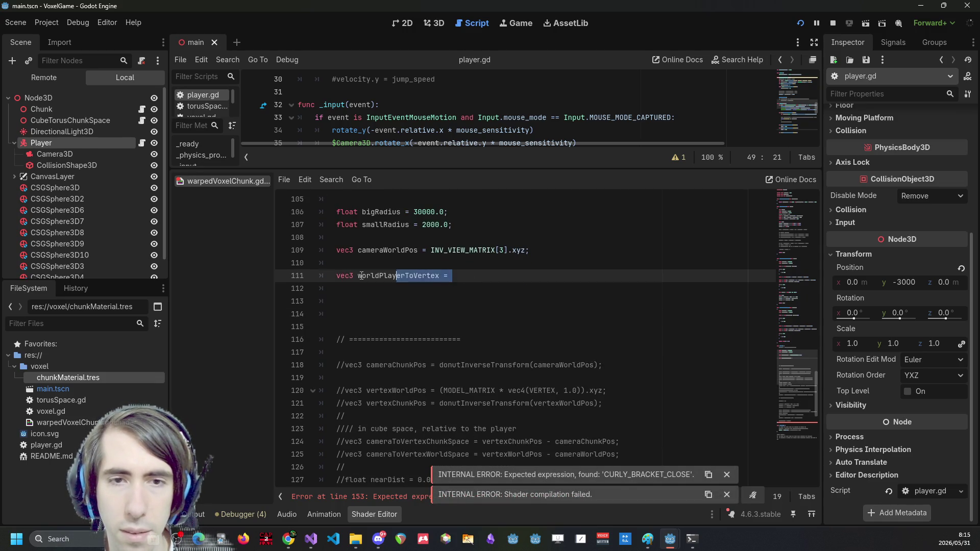
{"action": "scroll", "coordinate": [490, 332], "scroll_direction": "down", "scroll_amount": 3}
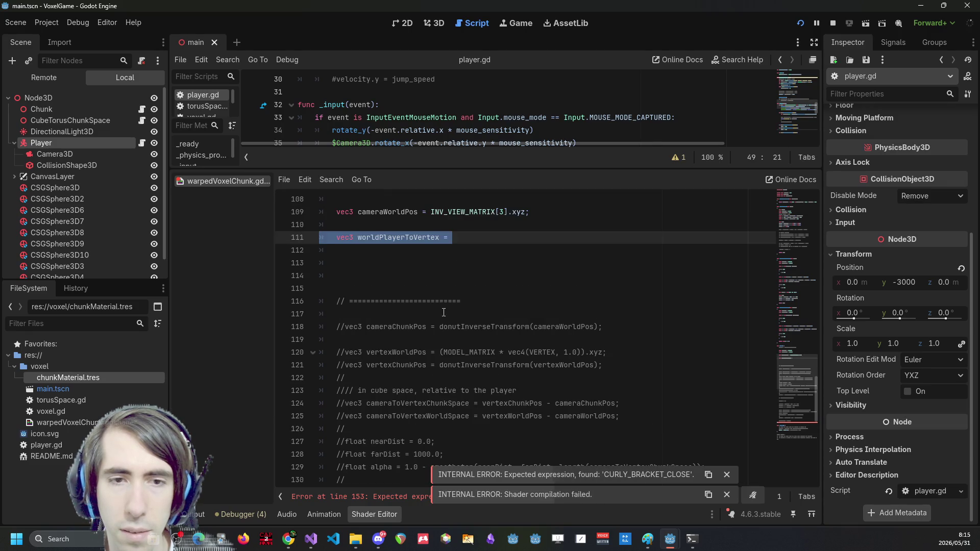
{"action": "left_click_drag", "start_coordinate": [606, 352], "coordinate": [287, 356]}
{"action": "key", "text": "ctrl+c"}
{"action": "left_click", "coordinate": [401, 225]}
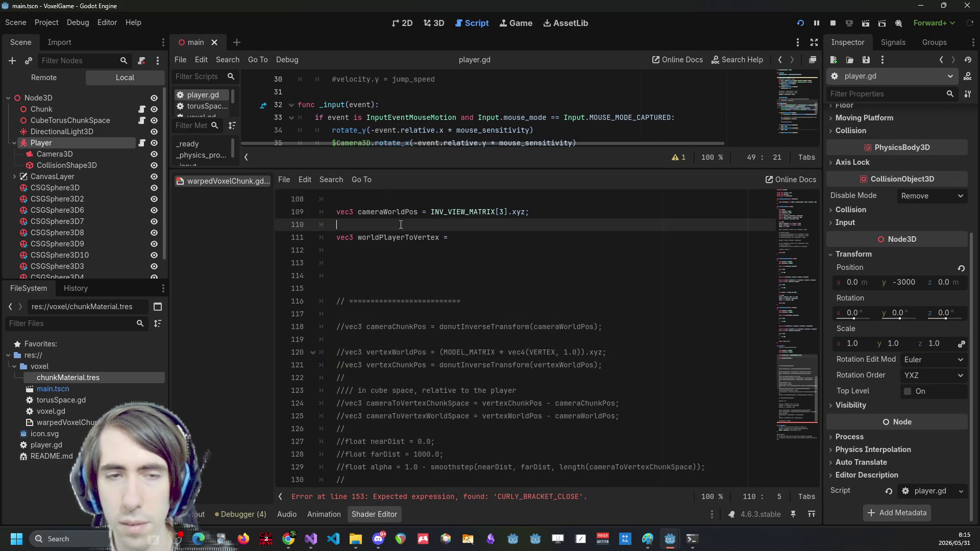
{"action": "key", "text": "Return"}
{"action": "key", "text": "ctrl+v"}
{"action": "key", "text": "ctrl+k"}
{"action": "key", "text": "shift+Tab"}
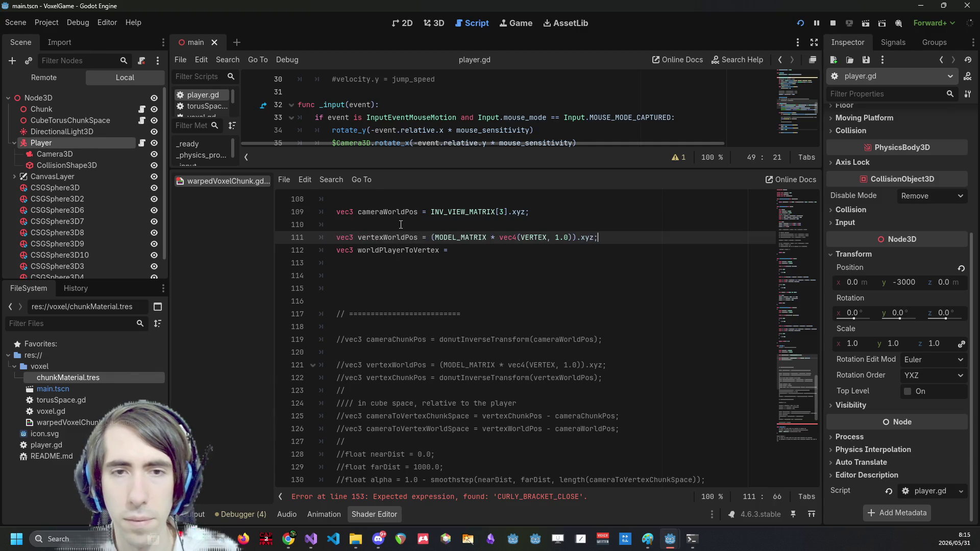
Finish worldPlayerToVertex = vertexWorldPos - cameraWorldPos; and begin a 'local -=' line below it
{"action": "left_click", "coordinate": [459, 250]}
{"action": "double_click", "coordinate": [413, 238]}
{"action": "left_click", "coordinate": [490, 255]}
{"action": "key", "text": "ctrl+v"}
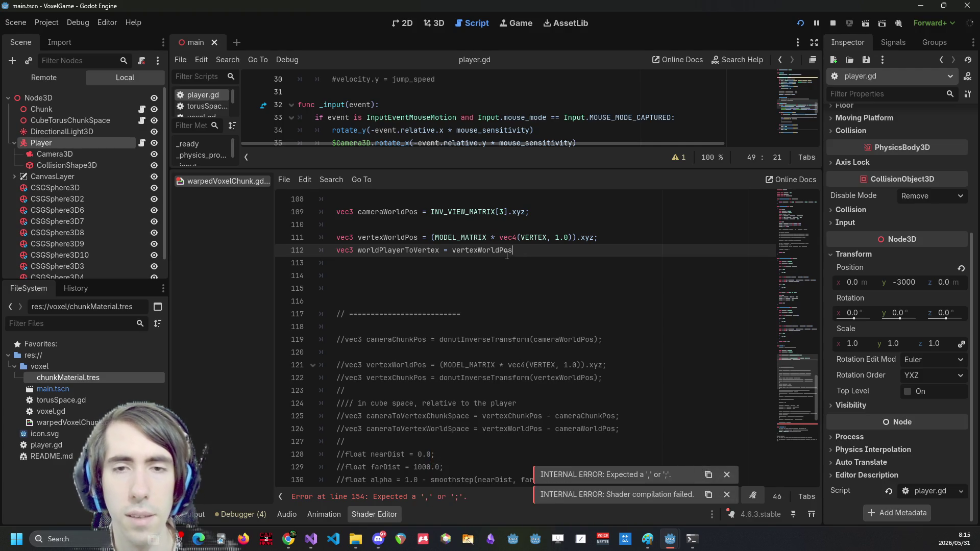
{"action": "scroll", "coordinate": [393, 254], "scroll_direction": "up", "scroll_amount": 1}
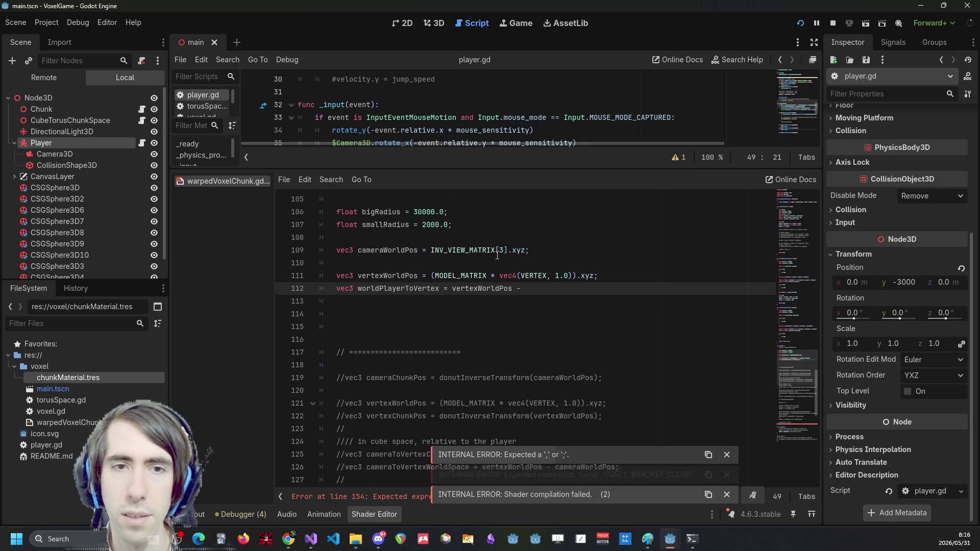
{"action": "double_click", "coordinate": [387, 250]}
{"action": "key", "text": "ctrl+c"}
{"action": "left_click", "coordinate": [528, 288]}
{"action": "key", "text": "ctrl+v"}
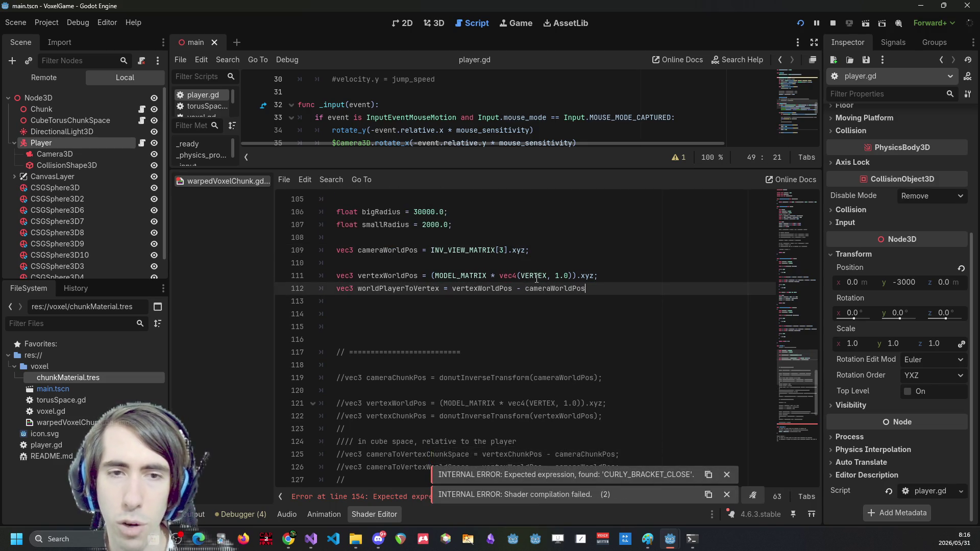
{"action": "type", "text": ";"}
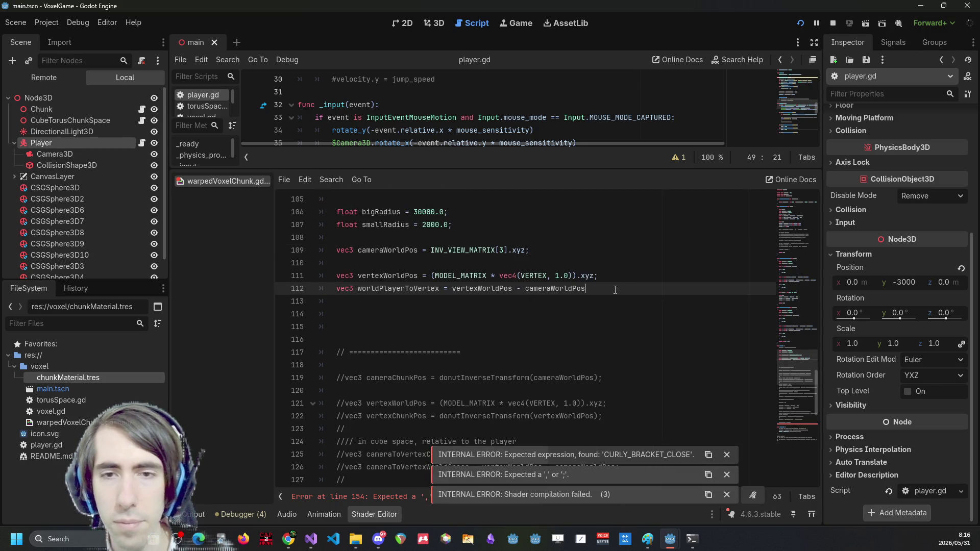
{"action": "key", "text": "Return"}
{"action": "key", "text": "Return"}
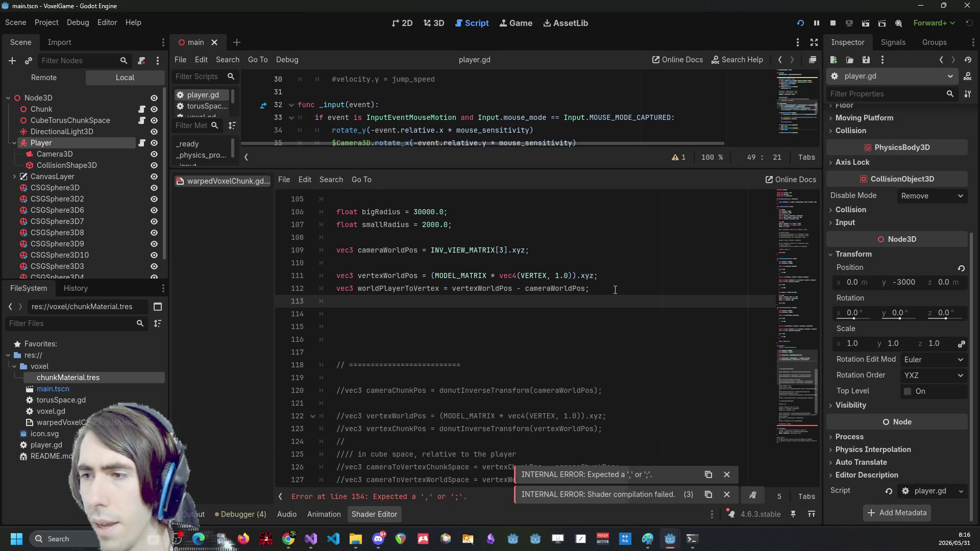
{"action": "type", "text": "local -="}
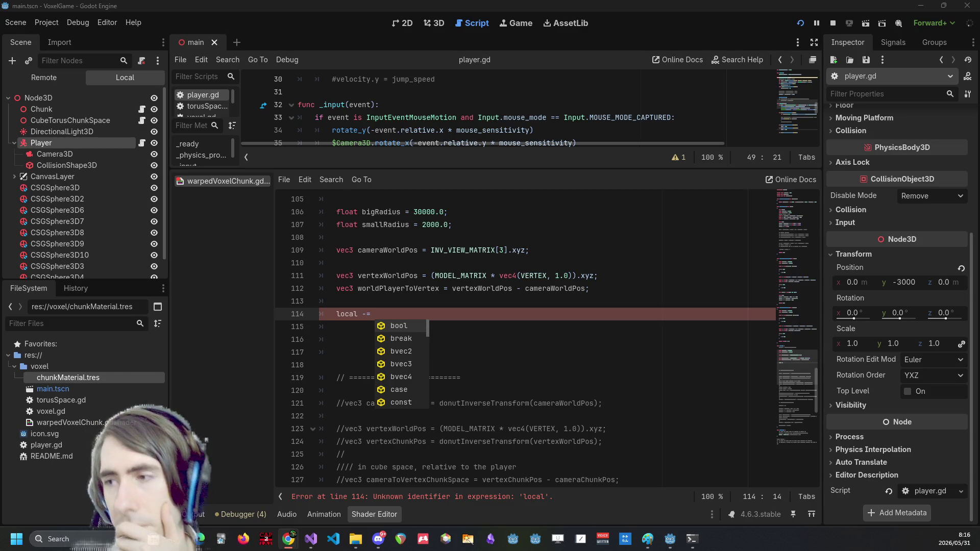
Switch from the Godot shader editor to the ChatGPT conversation in Chrome
{"action": "key", "text": "alt+Tab"}
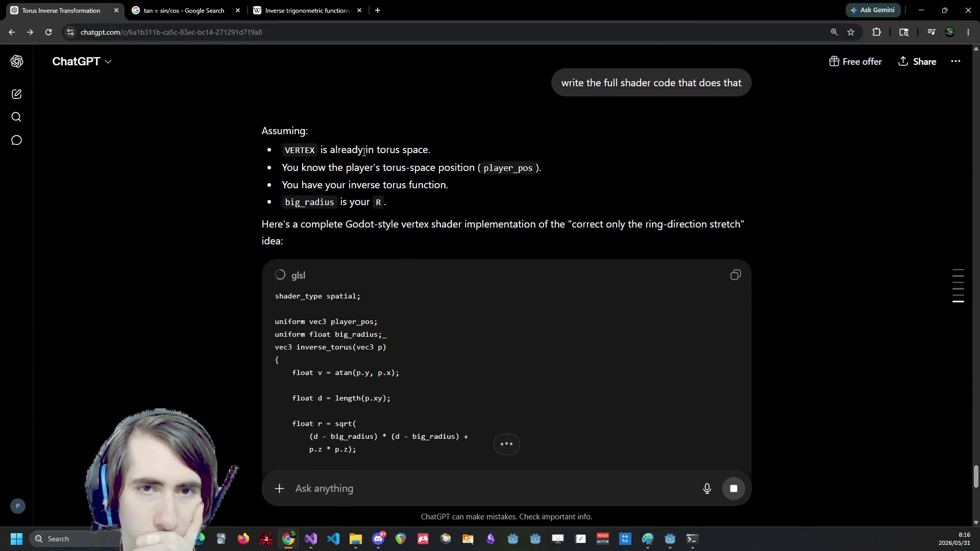
Inspect ChatGPT's inverse_torus function and the torus variable in vertex(), then return to Godot
{"action": "left_click_drag", "start_coordinate": [337, 169], "coordinate": [455, 171]}
{"action": "left_click", "coordinate": [376, 169]}
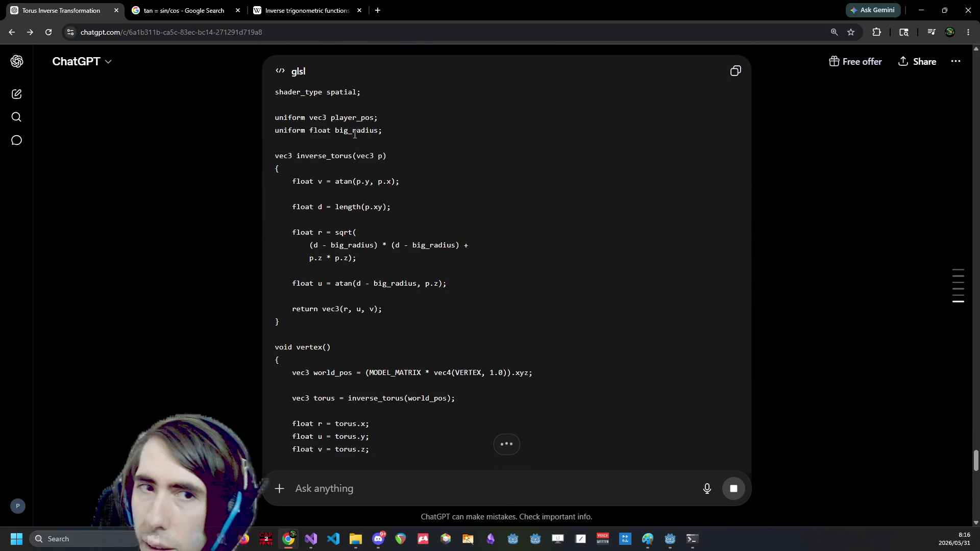
{"action": "scroll", "coordinate": [372, 169], "scroll_direction": "up", "scroll_amount": 1}
{"action": "left_click_drag", "start_coordinate": [400, 312], "coordinate": [341, 183]}
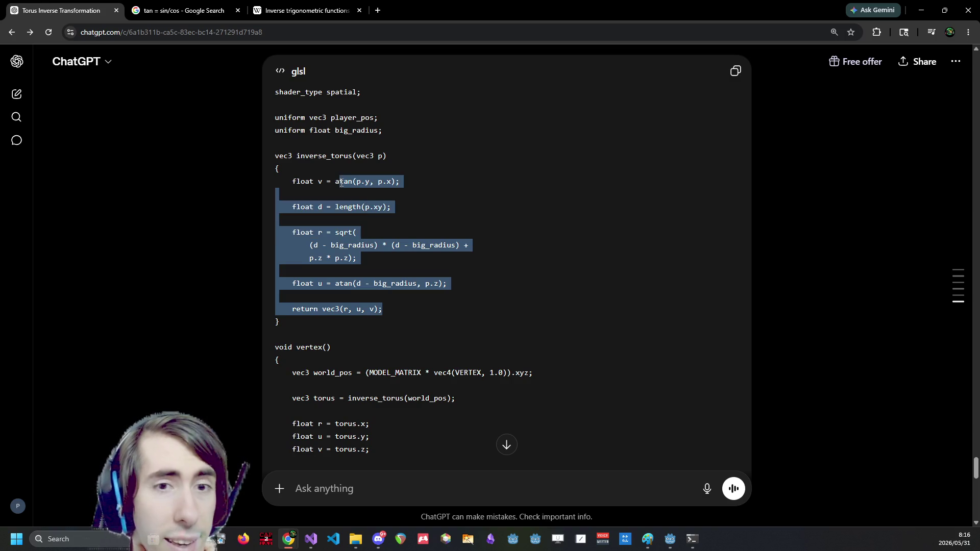
{"action": "left_click", "coordinate": [310, 179]}
{"action": "scroll", "coordinate": [373, 245], "scroll_direction": "down", "scroll_amount": 4}
{"action": "scroll", "coordinate": [372, 245], "scroll_direction": "down", "scroll_amount": 2}
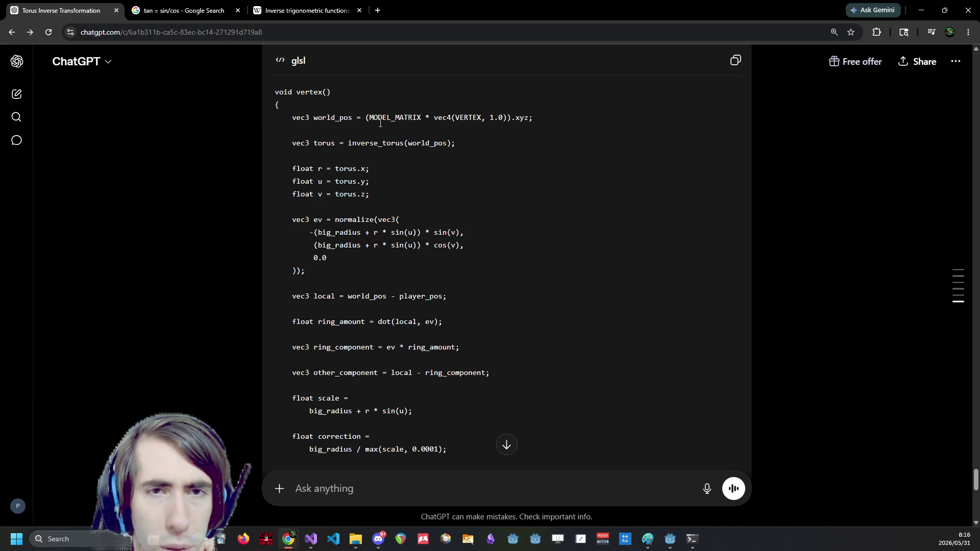
{"action": "double_click", "coordinate": [324, 143]}
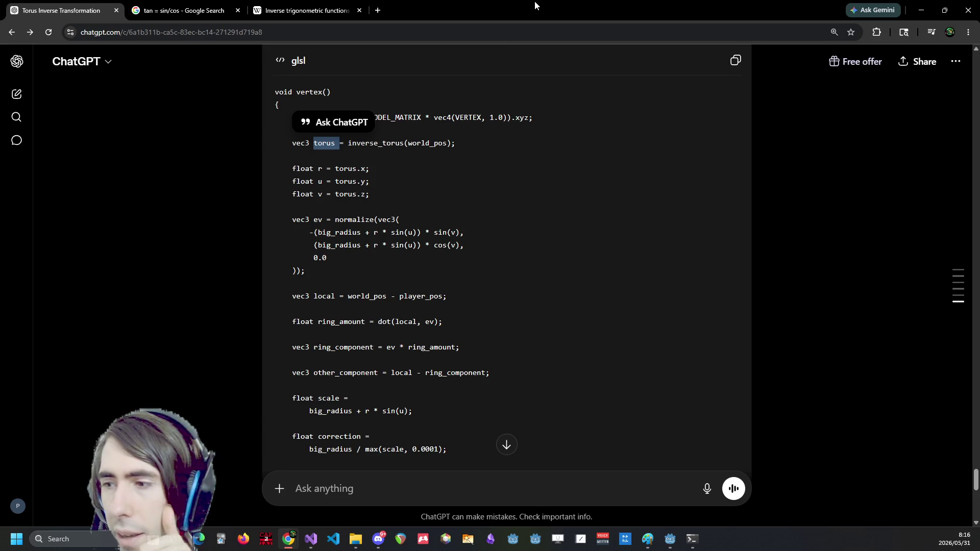
{"action": "key", "text": "alt+Tab"}
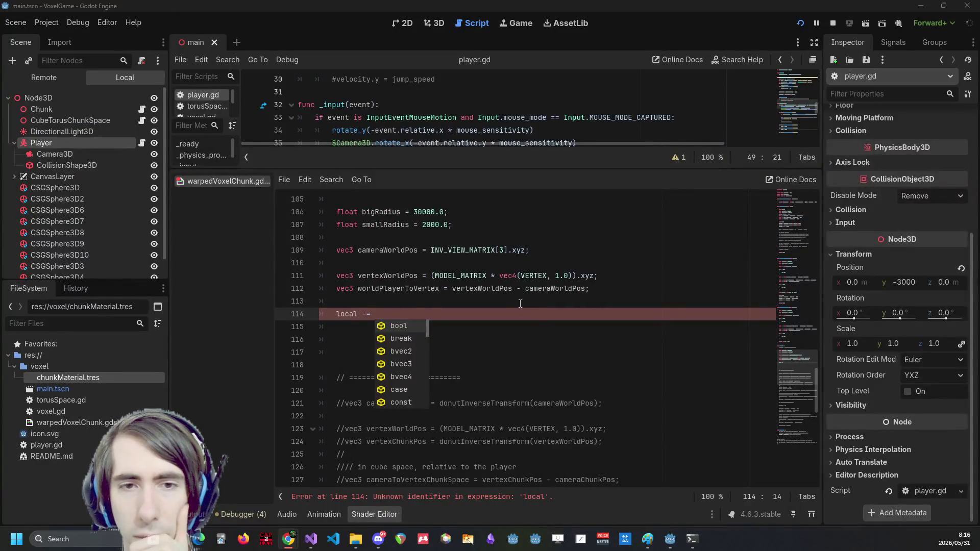
Insert a findTorusParameters call on a new line 114 below worldPlayerToVertex
{"action": "left_click", "coordinate": [531, 313]}
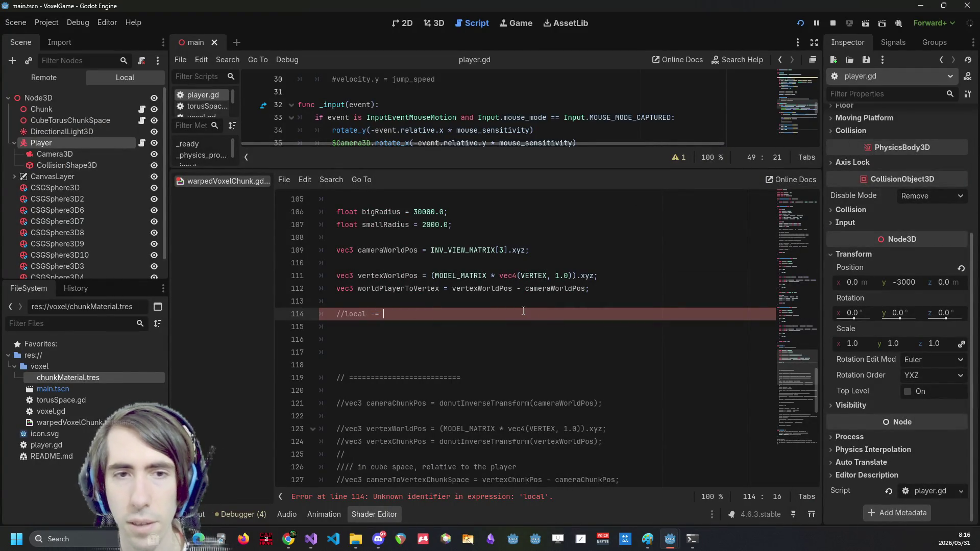
{"action": "scroll", "coordinate": [490, 310], "scroll_direction": "up", "scroll_amount": 8}
{"action": "scroll", "coordinate": [459, 310], "scroll_direction": "down", "scroll_amount": 5}
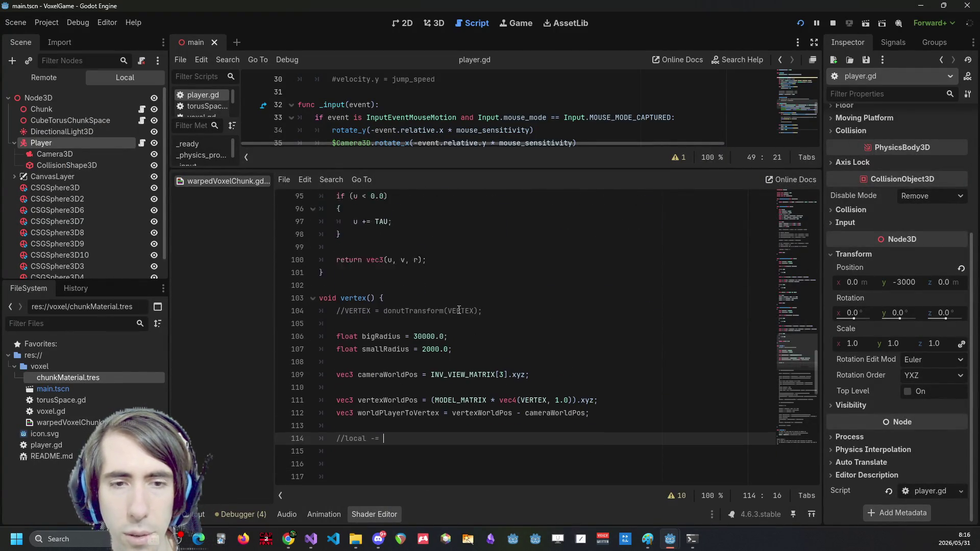
{"action": "scroll", "coordinate": [416, 319], "scroll_direction": "up", "scroll_amount": 9}
{"action": "double_click", "coordinate": [416, 319]}
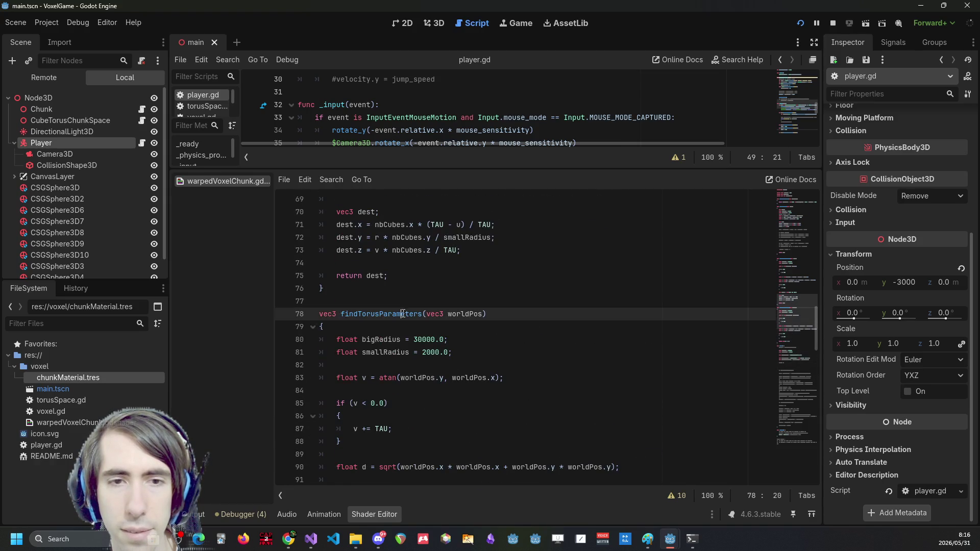
{"action": "scroll", "coordinate": [437, 381], "scroll_direction": "down", "scroll_amount": 10}
{"action": "left_click", "coordinate": [428, 378]}
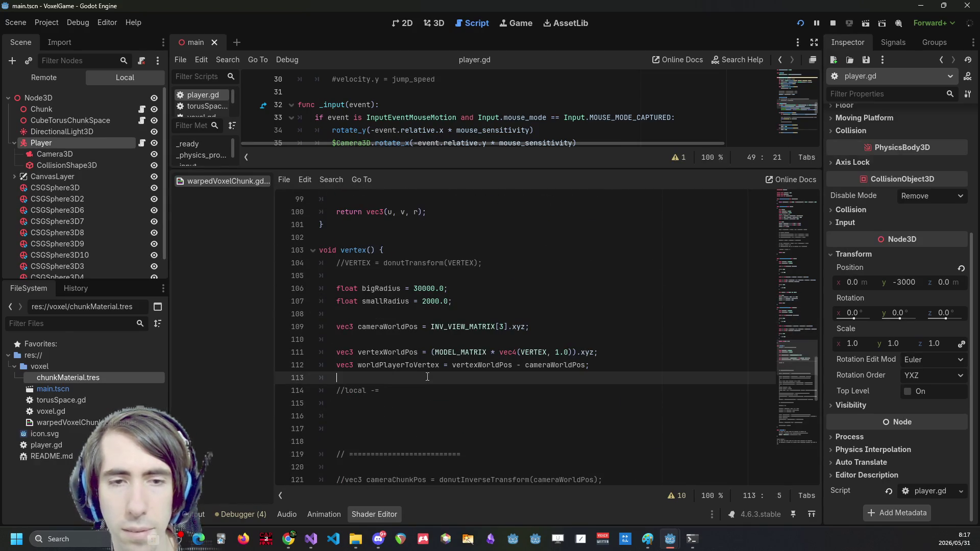
{"action": "key", "text": "Return"}
{"action": "key", "text": "Return"}
{"action": "key", "text": "Up"}
{"action": "key", "text": "ctrl+v"}
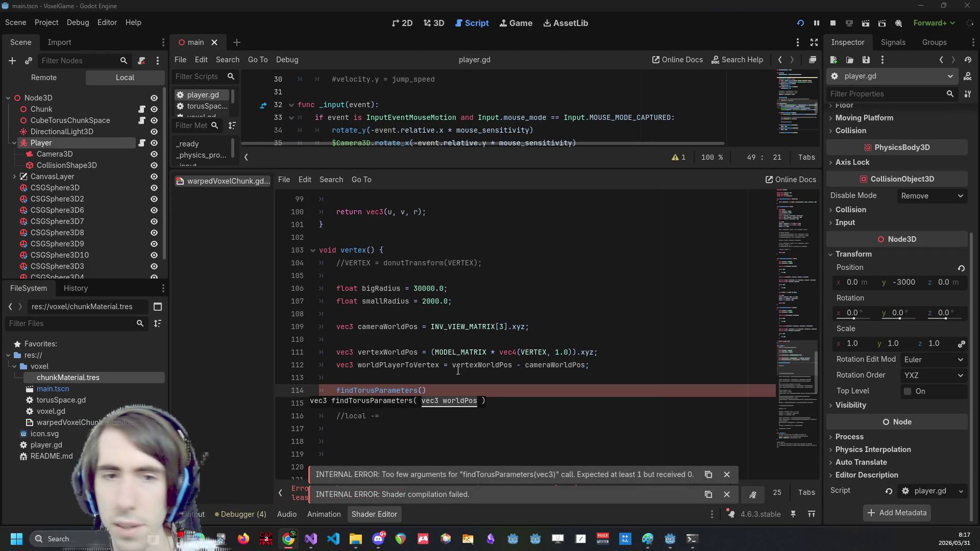
Pass vertexWorldPos to the call and store the result in vec3 vertexTorusParams
{"action": "left_click", "coordinate": [388, 352]}
{"action": "double_click", "coordinate": [388, 352]}
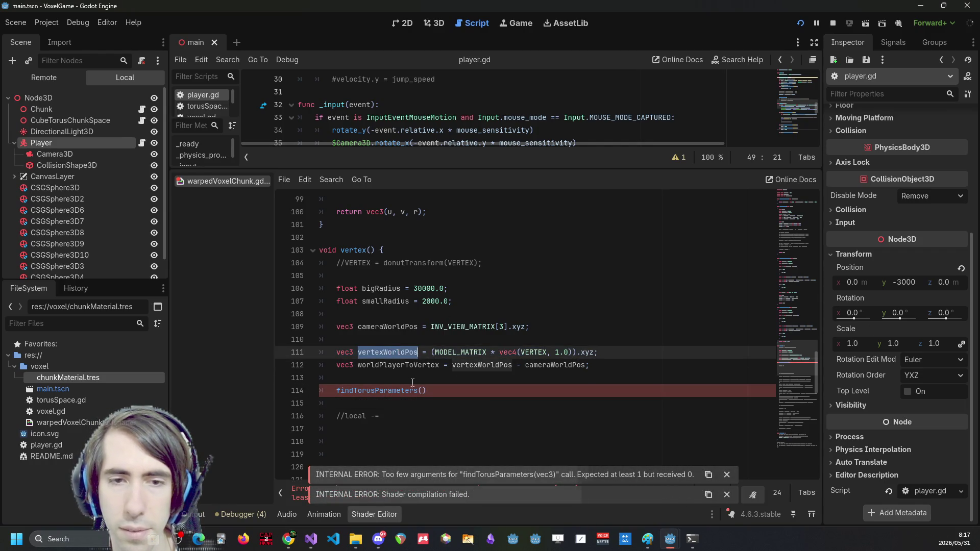
{"action": "left_click", "coordinate": [424, 391]}
{"action": "key", "text": "ctrl+v"}
{"action": "key", "text": "Home"}
{"action": "type", "text": "var"}
{"action": "key", "text": "BackSpace"}
{"action": "key", "text": "BackSpace"}
{"action": "key", "text": "BackSpace"}
{"action": "type", "text": "vec3 verte"}
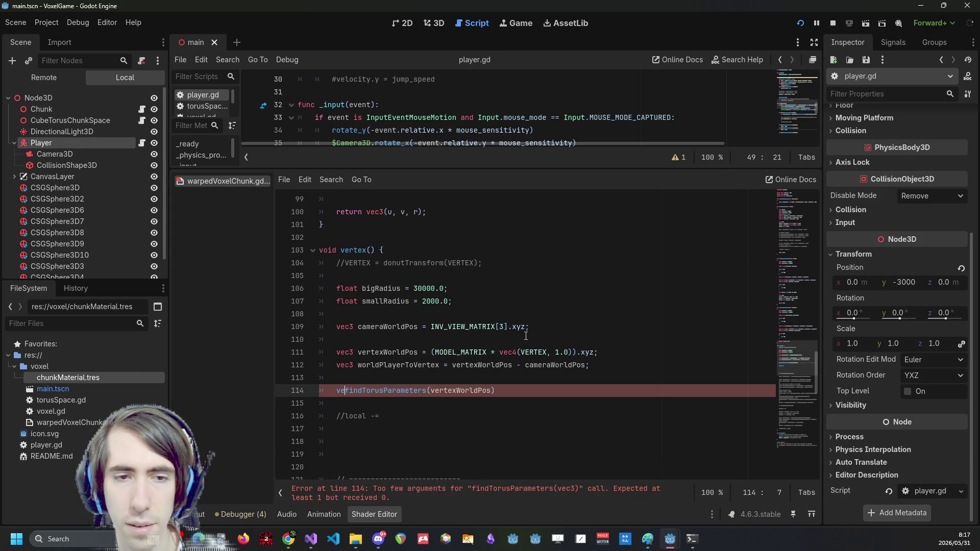
{"action": "type", "text": "x"}
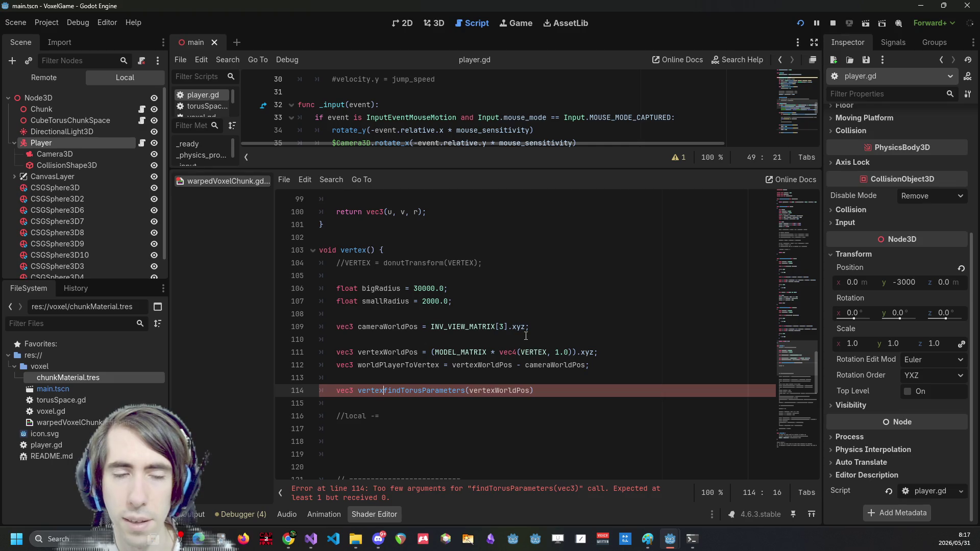
{"action": "type", "text": "TorusParams ="}
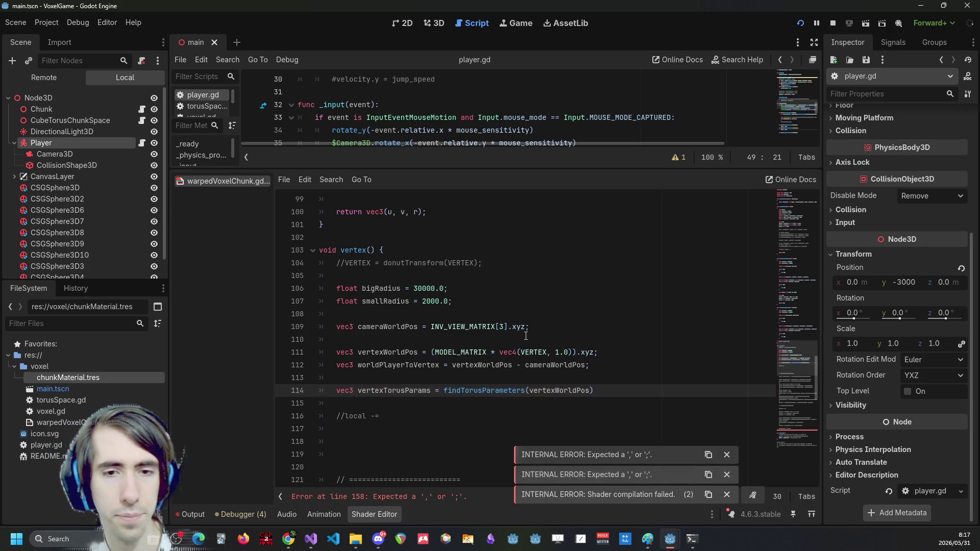
Add a float r = vertexTorusParams.z line below the call
{"action": "key", "text": "End"}
{"action": "key", "text": "Return"}
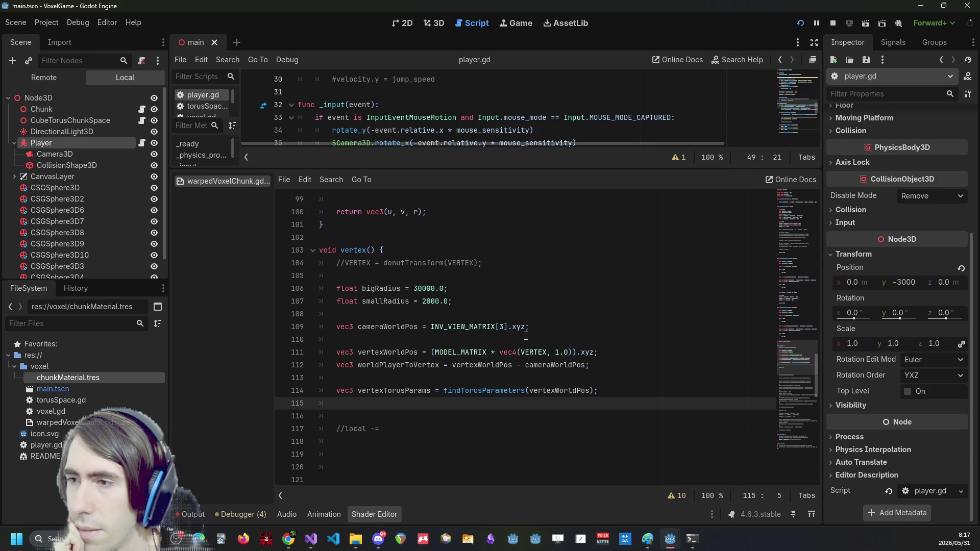
{"action": "type", "text": "float r ="}
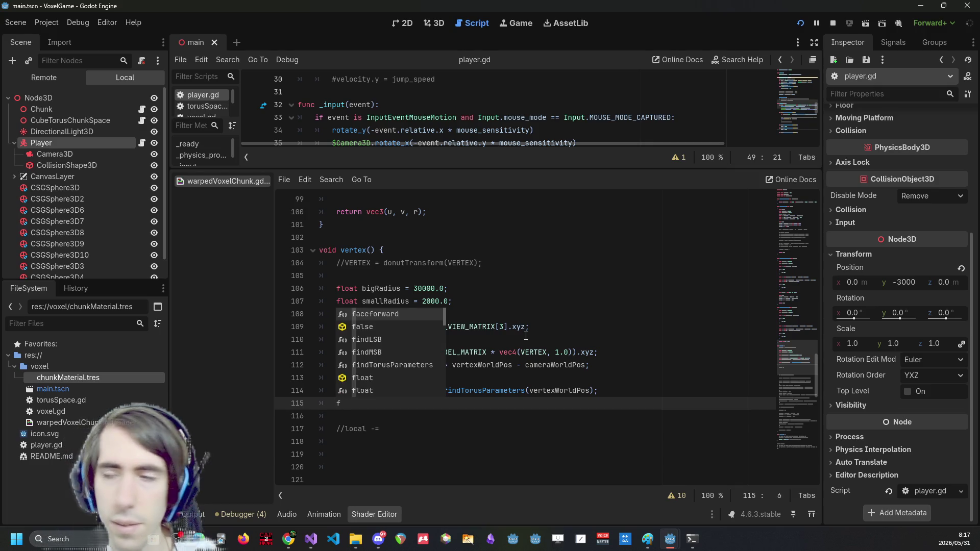
{"action": "key", "text": "Escape"}
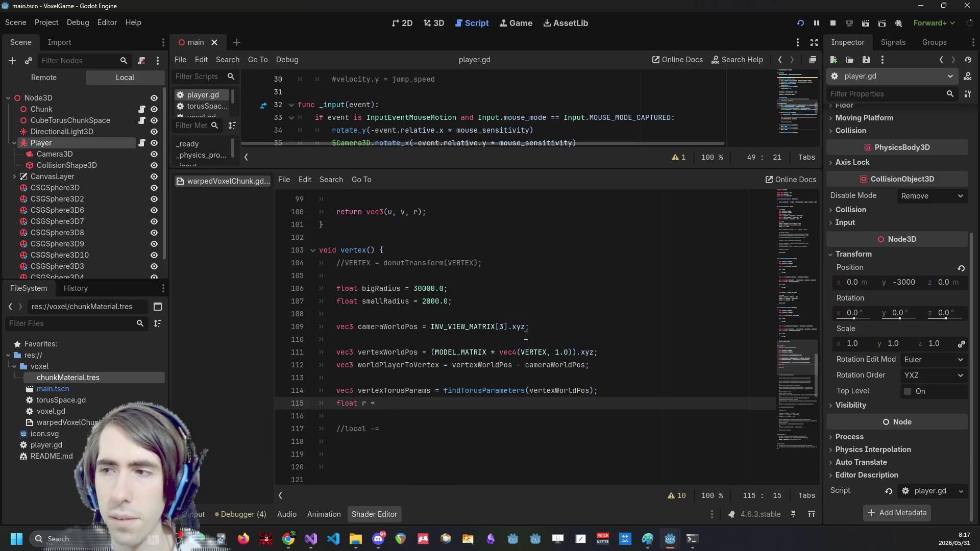
{"action": "scroll", "coordinate": [539, 331], "scroll_direction": "up", "scroll_amount": 3}
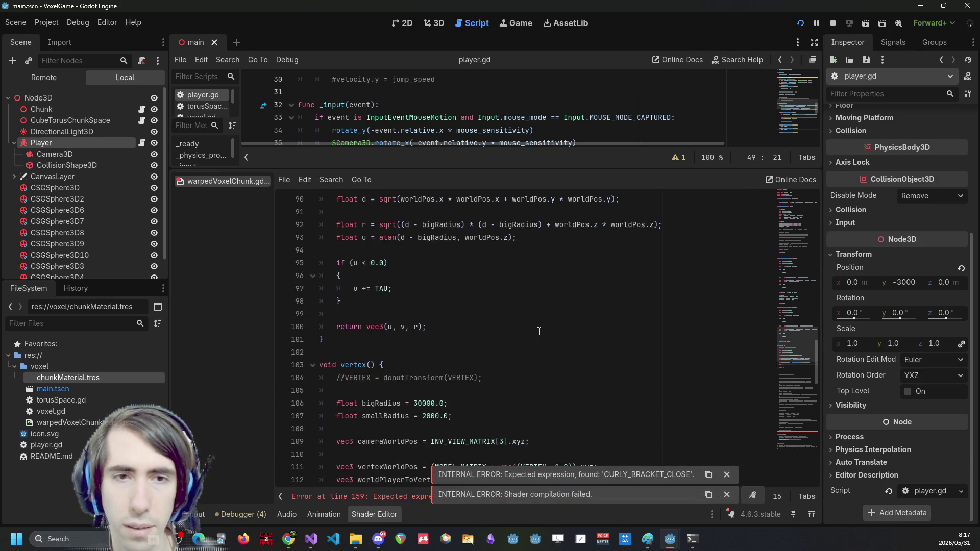
{"action": "scroll", "coordinate": [454, 318], "scroll_direction": "down", "scroll_amount": 2}
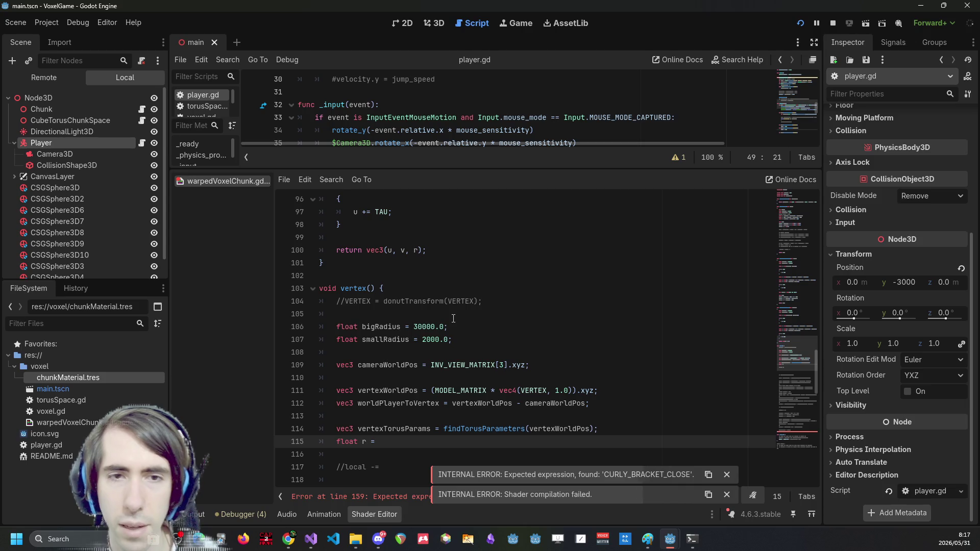
{"action": "double_click", "coordinate": [393, 429]}
{"action": "key", "text": "ctrl+c"}
{"action": "left_click", "coordinate": [417, 442]}
{"action": "key", "text": "ctrl+v"}
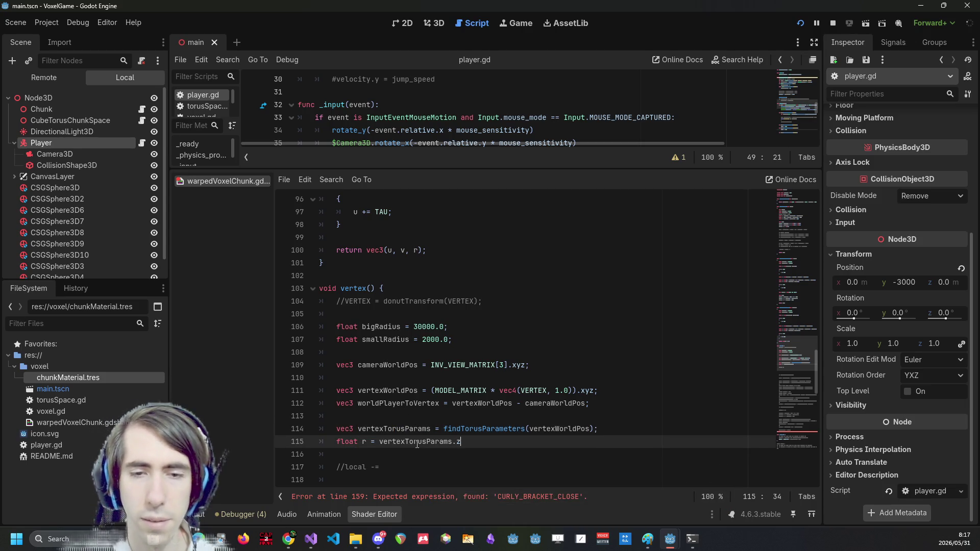
Duplicate the r line into float u = vertexTorusParams.x and float v = vertexTorusParams.y, then save
{"action": "key", "text": "shift+Home"}
{"action": "key", "text": "End"}
{"action": "key", "text": "ctrl+shift+d"}
{"action": "key", "text": "ctrl+shift+d"}
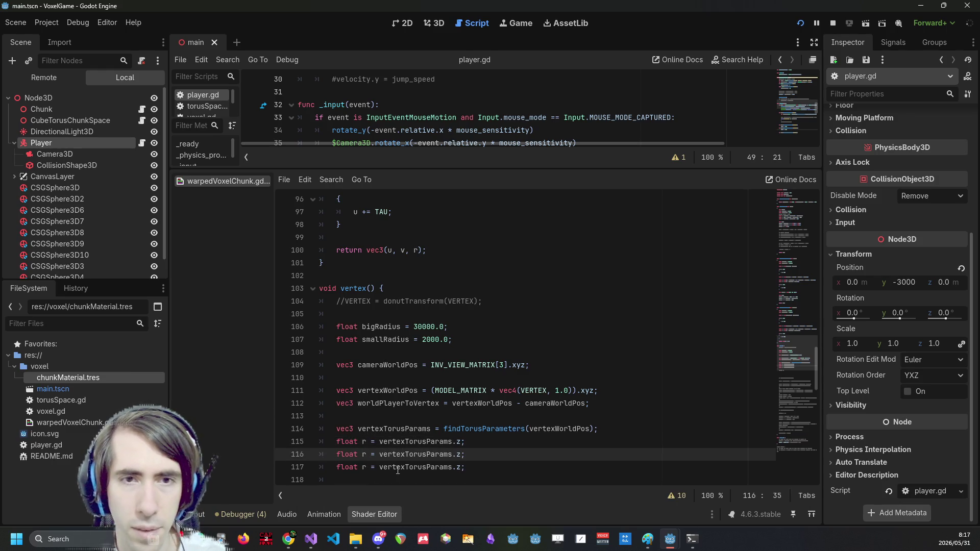
{"action": "key", "text": "Left"}
{"action": "key", "text": "BackSpace"}
{"action": "type", "text": "y"}
{"action": "key", "text": "Up"}
{"action": "key", "text": "BackSpace"}
{"action": "type", "text": "x"}
{"action": "key", "text": "Down"}
{"action": "key", "text": "Up"}
{"action": "key", "text": "ctrl+Left"}
{"action": "key", "text": "ctrl+Left"}
{"action": "key", "text": "ctrl+Left"}
{"action": "key", "text": "Delete"}
{"action": "type", "text": "u"}
{"action": "key", "text": "Down"}
{"action": "key", "text": "BackSpace"}
{"action": "type", "text": "v"}
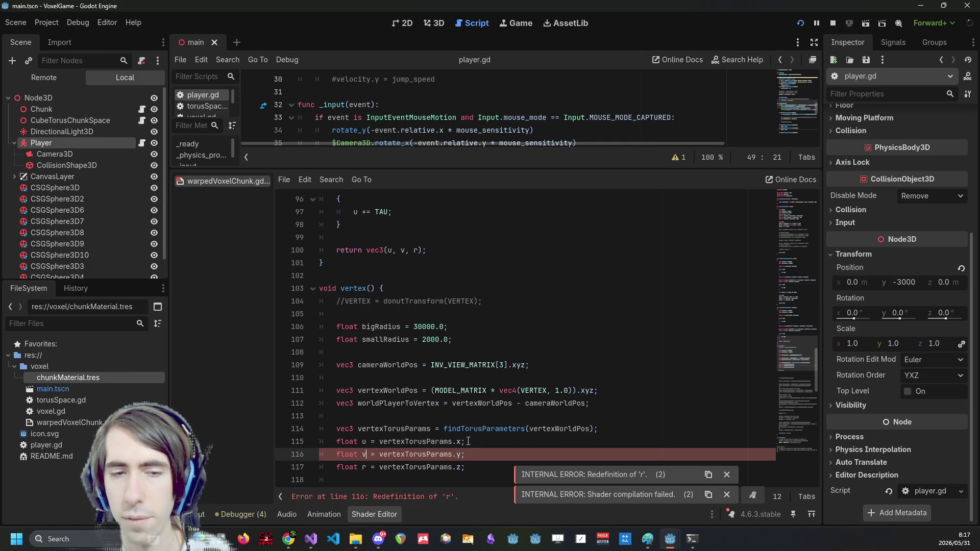
{"action": "key", "text": "ctrl+s"}
Delete the leftover //local -= line, leaving blank lines for the next statement
{"action": "scroll", "coordinate": [468, 441], "scroll_direction": "down", "scroll_amount": 2}
{"action": "left_click", "coordinate": [483, 394]}
{"action": "key", "text": "Return"}
{"action": "key", "text": "Return"}
{"action": "key", "text": "Down"}
{"action": "key", "text": "Down"}
{"action": "key", "text": "Down"}
{"action": "key", "text": "Up"}
{"action": "key", "text": "End"}
{"action": "key", "text": "ctrl+shift+Left"}
{"action": "key", "text": "ctrl+shift+Left"}
{"action": "key", "text": "shift+Home"}
{"action": "key", "text": "BackSpace"}
{"action": "key", "text": "Up"}
Begin vec3 ev = normalize(vec3(...)) with first component -(bigRadius + r * sin(u)) * sin(v)
{"action": "type", "text": "vec3 "}
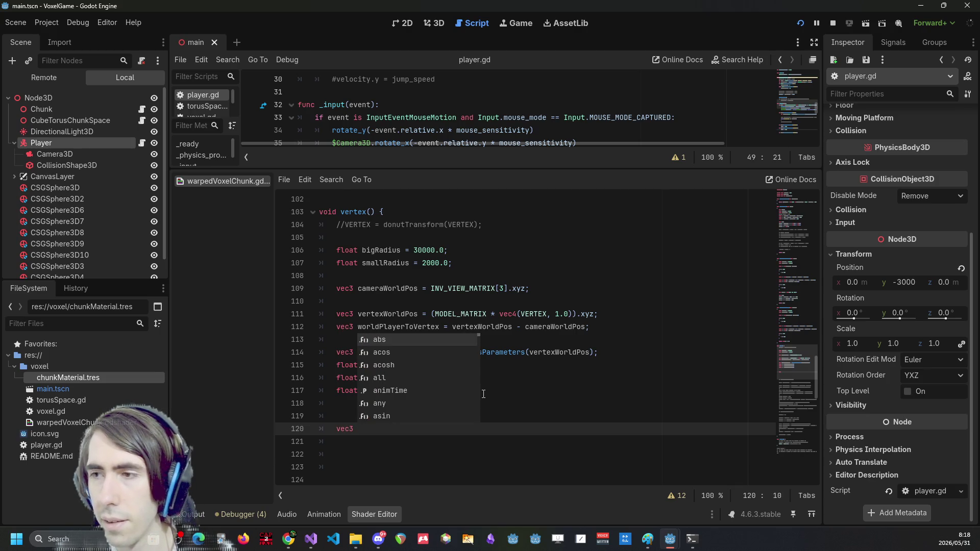
{"action": "type", "text": "ev = "}
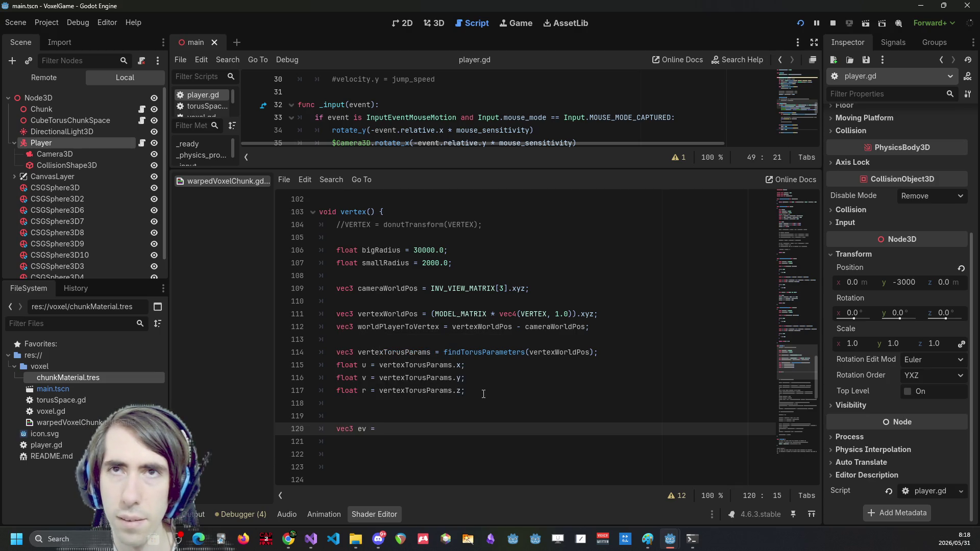
{"action": "type", "text": "normalize("}
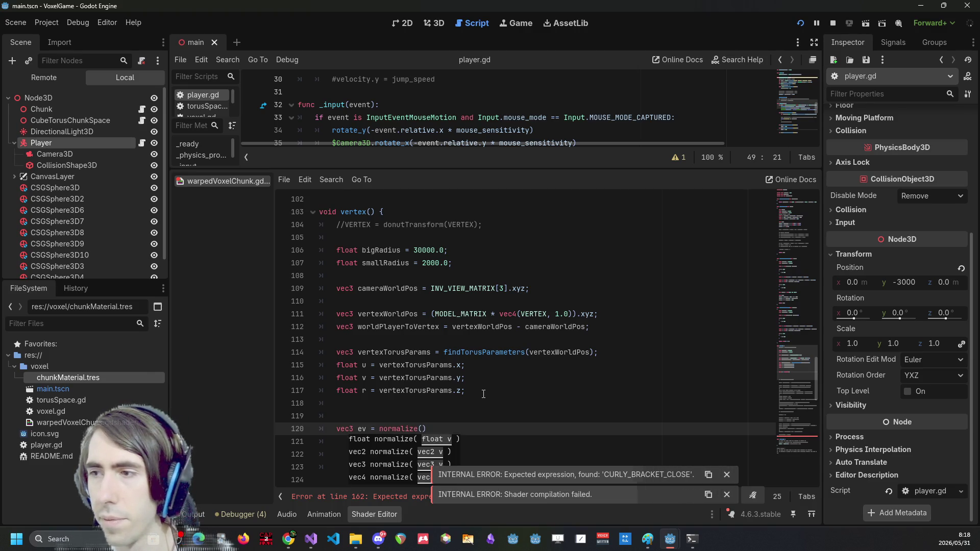
{"action": "type", "text": "vec("}
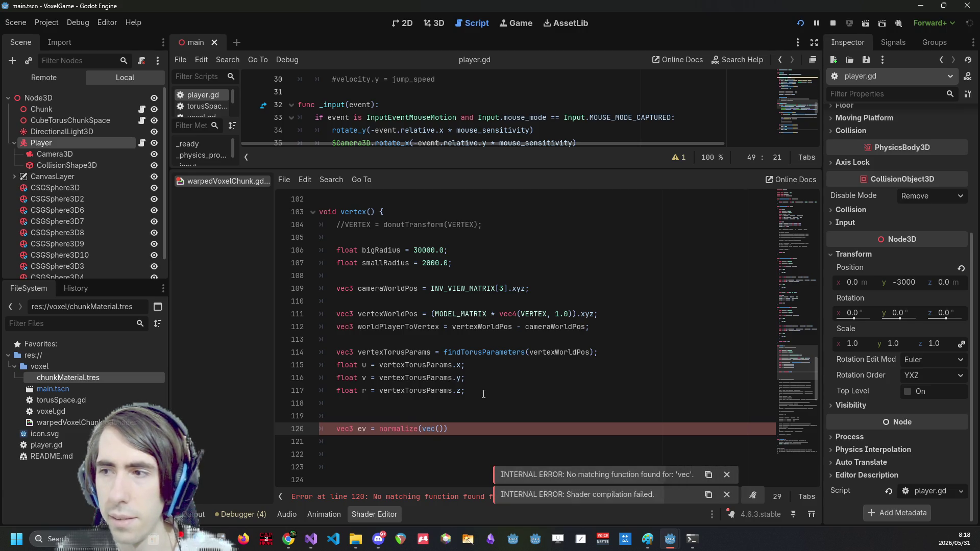
{"action": "key", "text": "BackSpace"}
{"action": "type", "text": "3("}
{"action": "key", "text": "Return"}
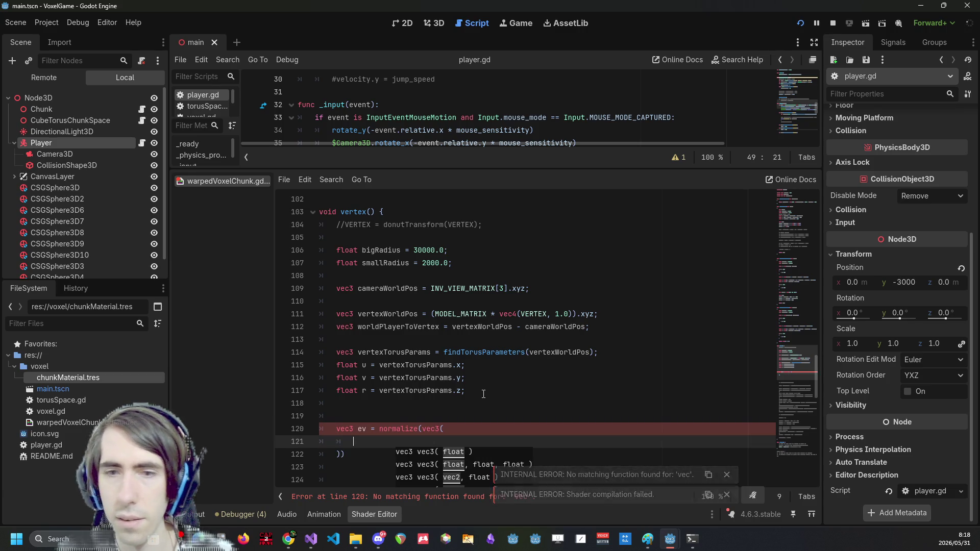
{"action": "type", "text": "-"}
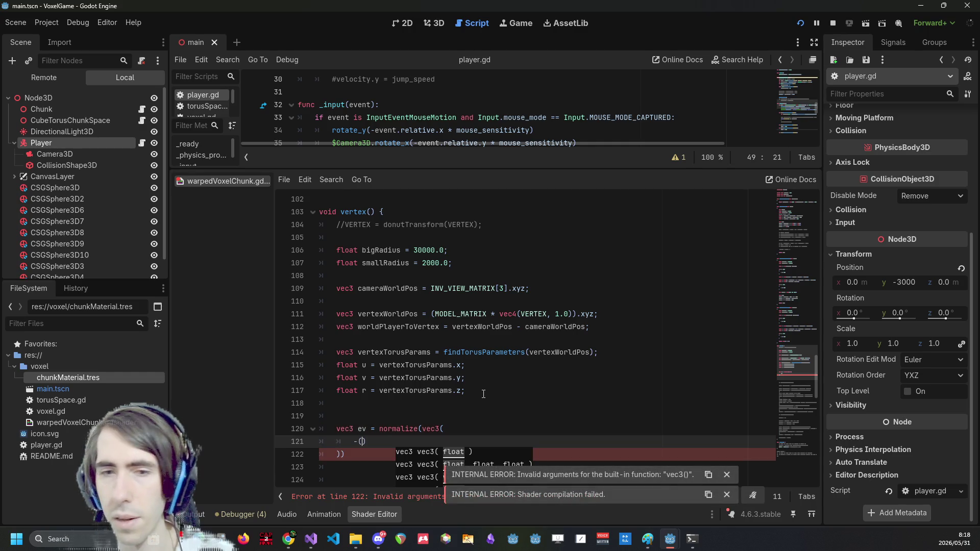
{"action": "type", "text": "(big"}
{"action": "key", "text": "Return"}
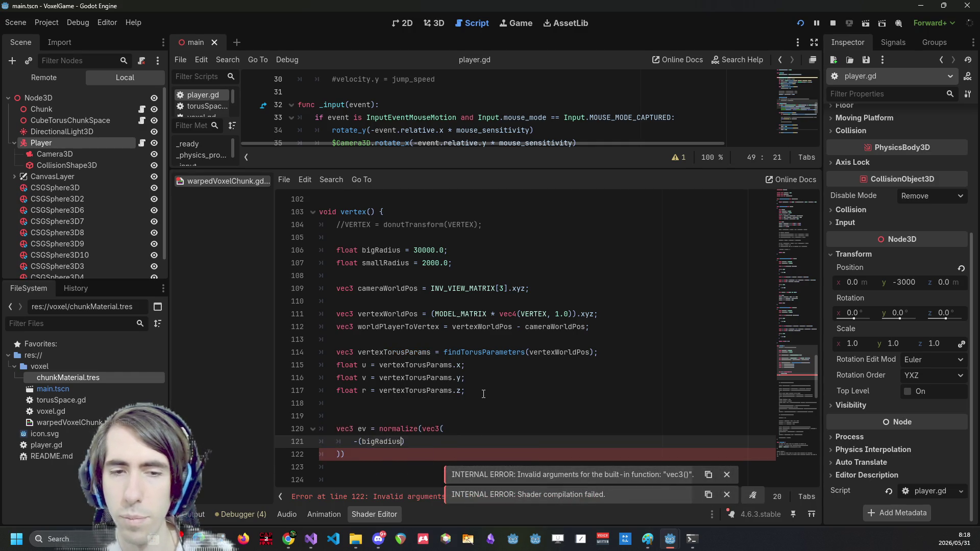
{"action": "type", "text": "+ "}
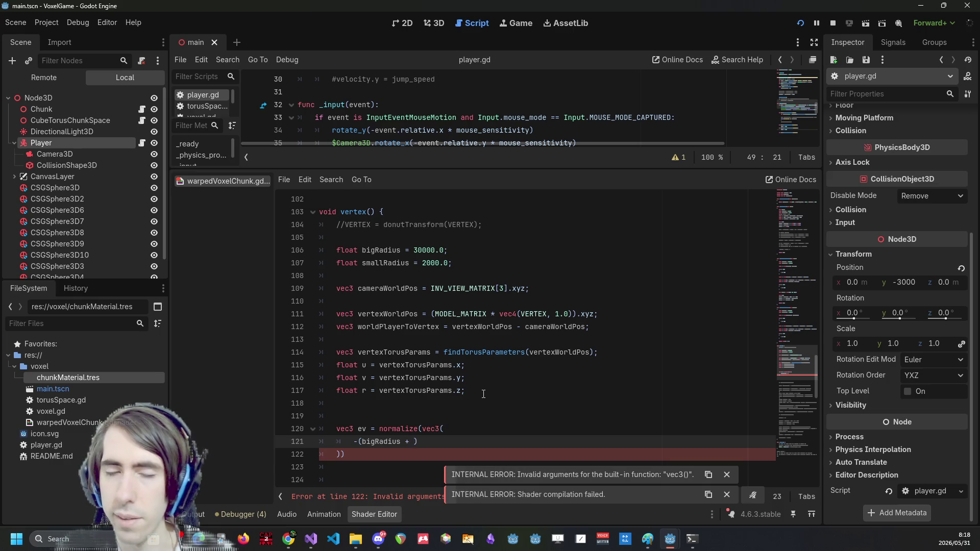
{"action": "type", "text": "sm"}
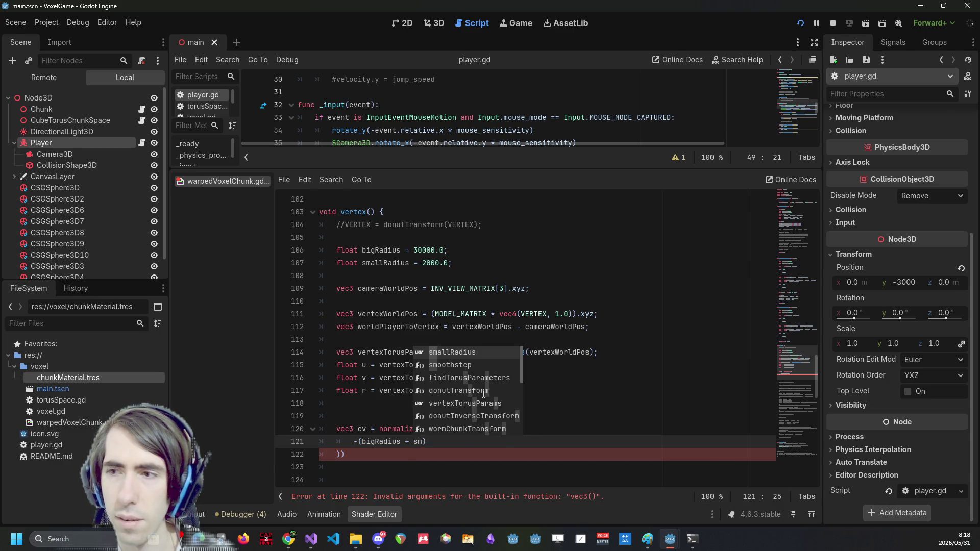
{"action": "key", "text": "BackSpace"}
{"action": "key", "text": "BackSpace"}
{"action": "type", "text": "r"}
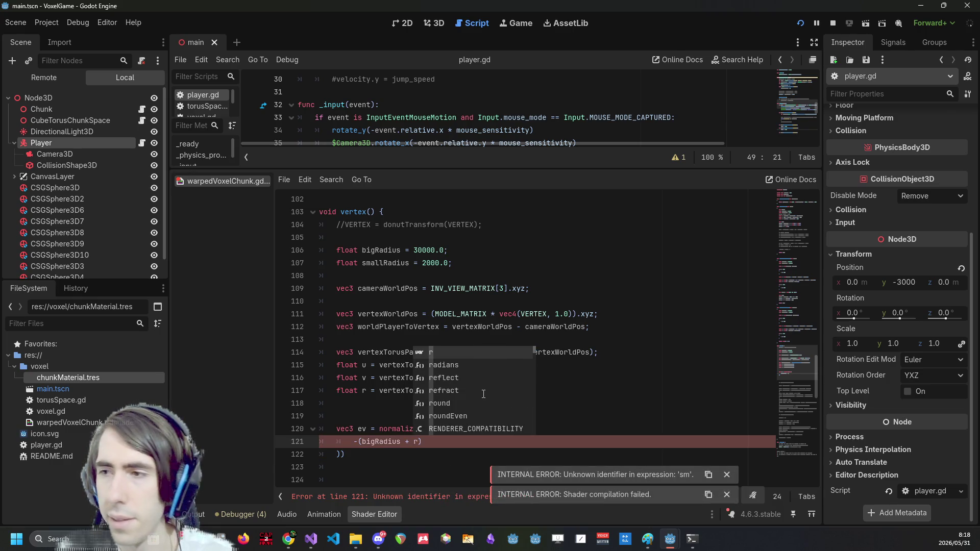
{"action": "type", "text": " * sin("}
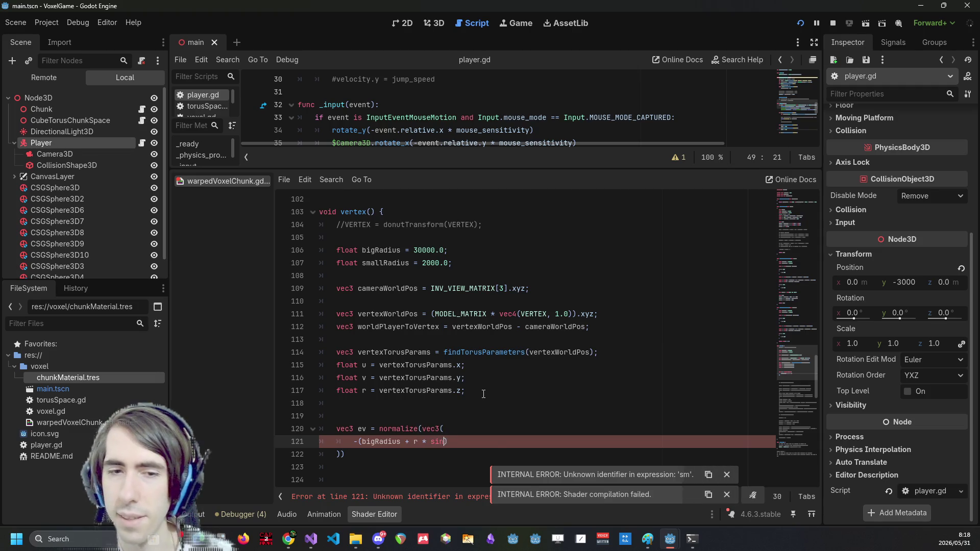
{"action": "type", "text": "u))"}
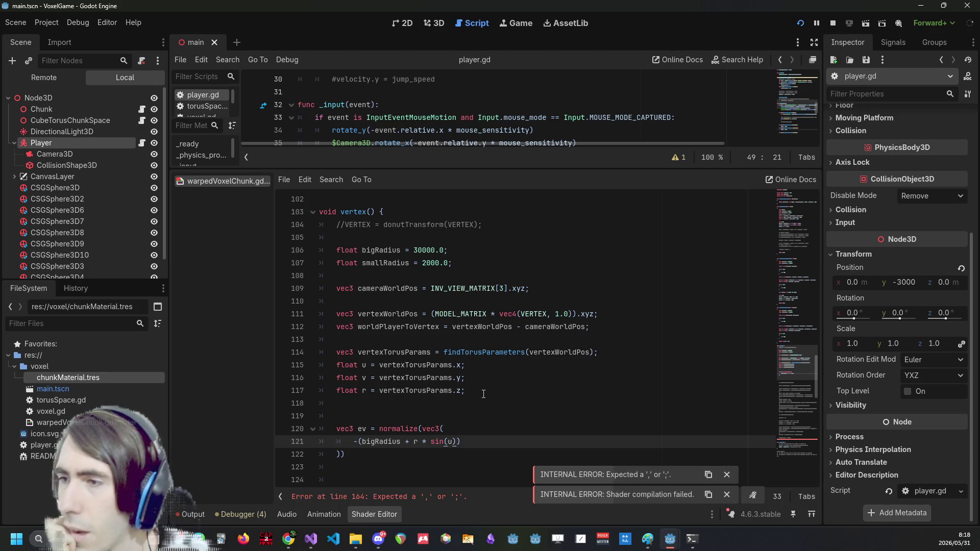
{"action": "type", "text": ") *"}
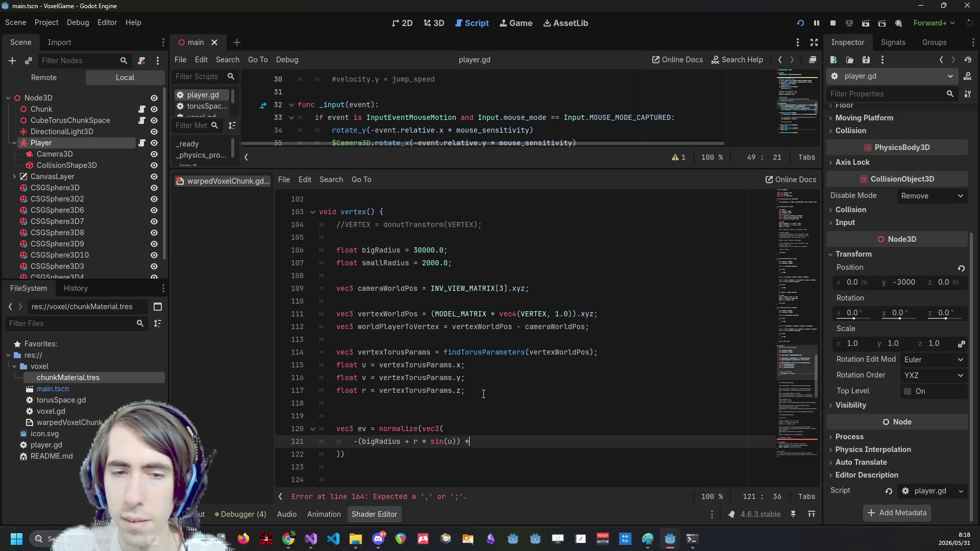
{"action": "type", "text": " sin(v)"}
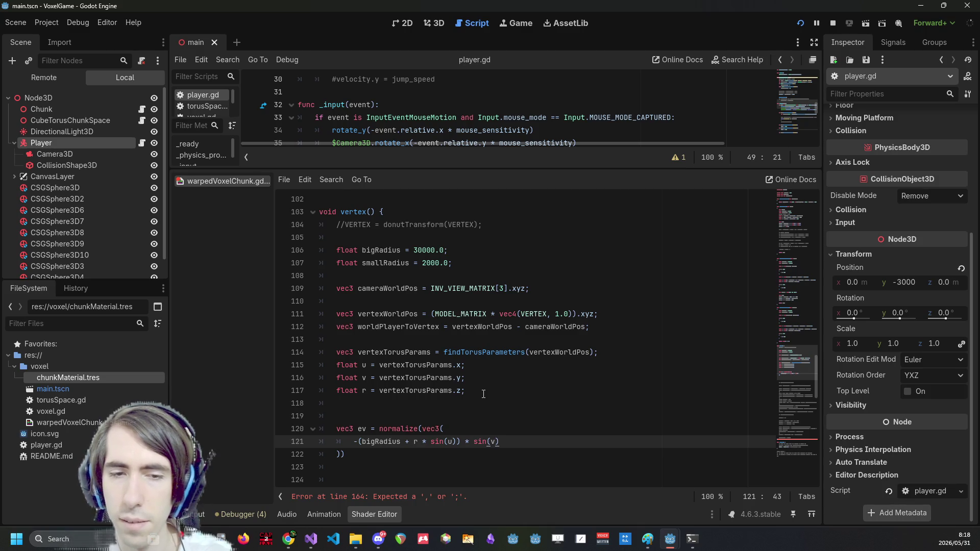
{"action": "type", "text": ","}
{"action": "key", "text": "Return"}
Add the (bigRadius + r + sin(u)) * cos(v) and 0.0 components, closing the ev statement
{"action": "type", "text": "(biRadi"}
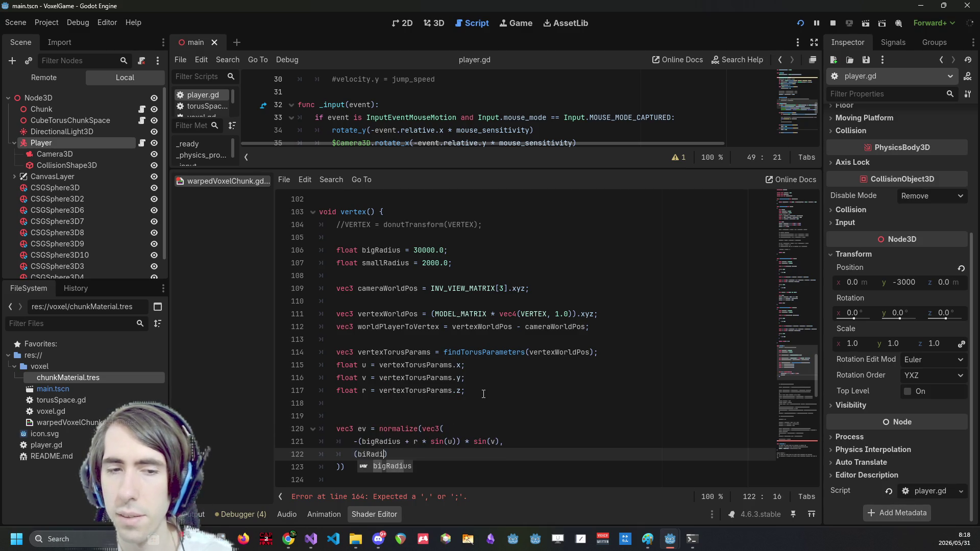
{"action": "key", "text": "Return"}
{"action": "type", "text": "+ r + si"}
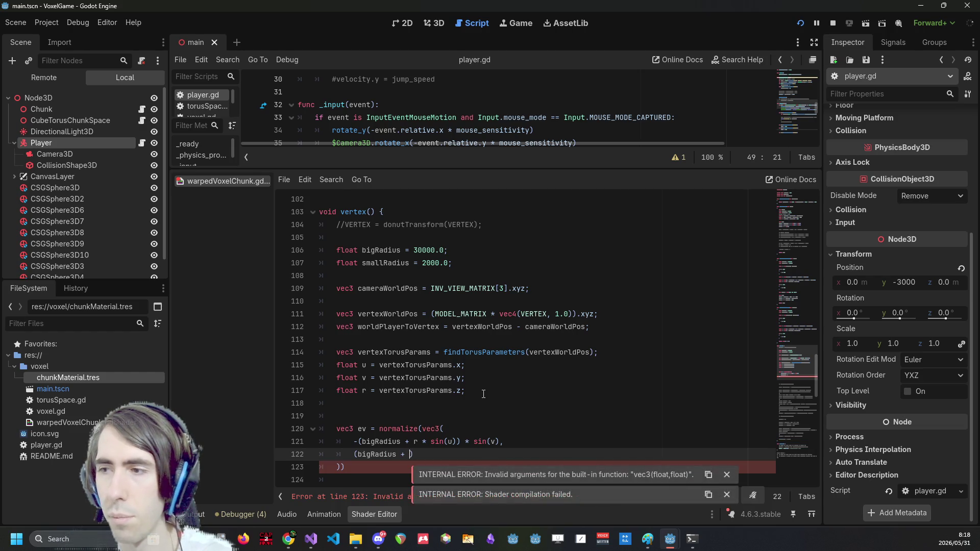
{"action": "type", "text": "n(u)) *"}
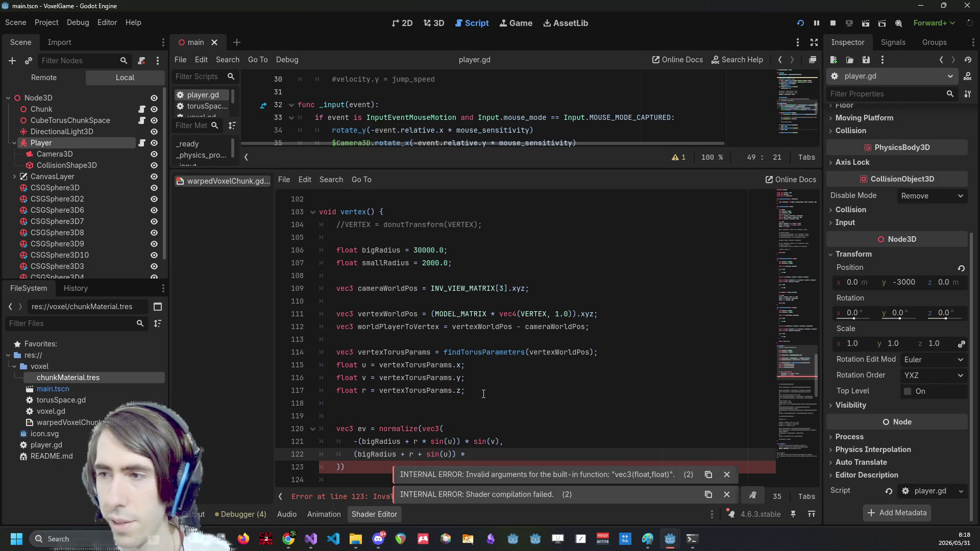
{"action": "type", "text": "cos(v"}
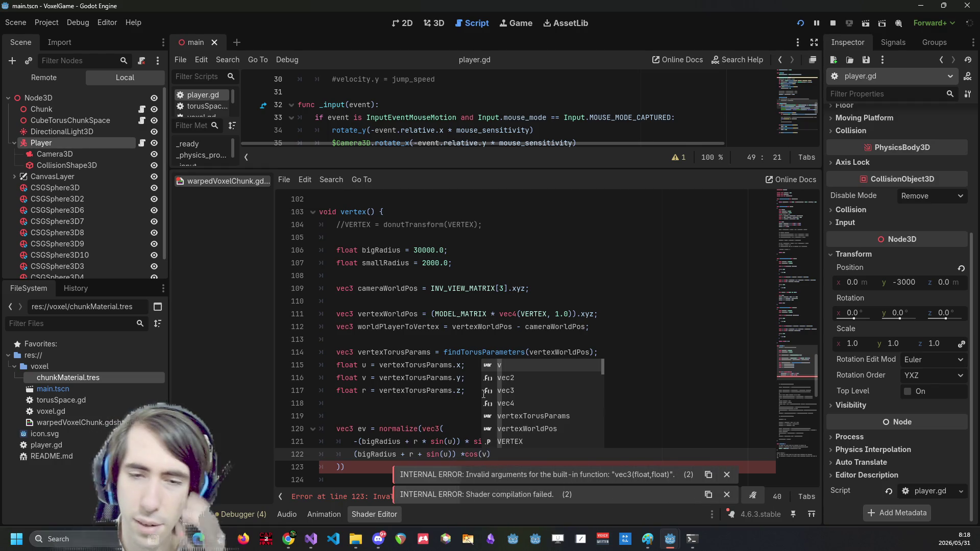
{"action": "type", "text": ")"}
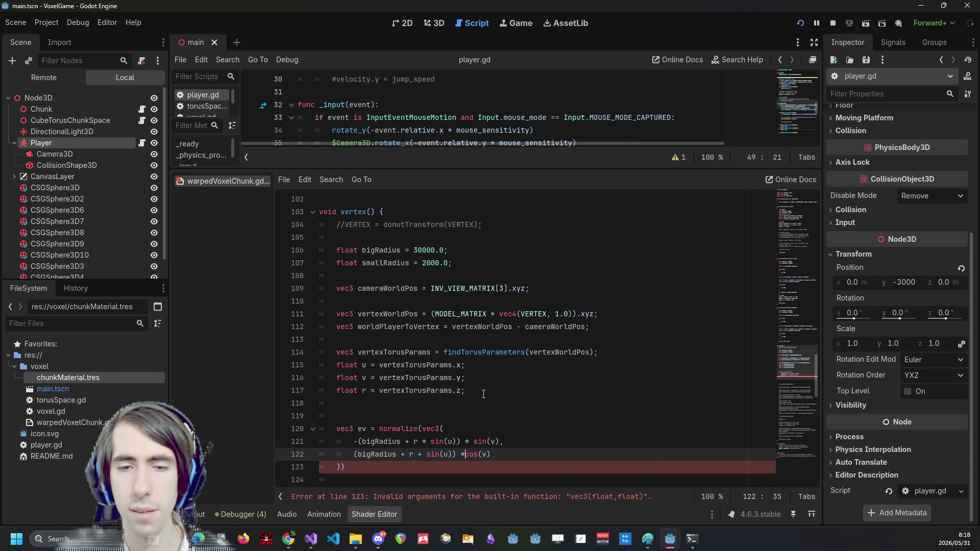
{"action": "key", "text": "ctrl+z"}
{"action": "type", "text": ","}
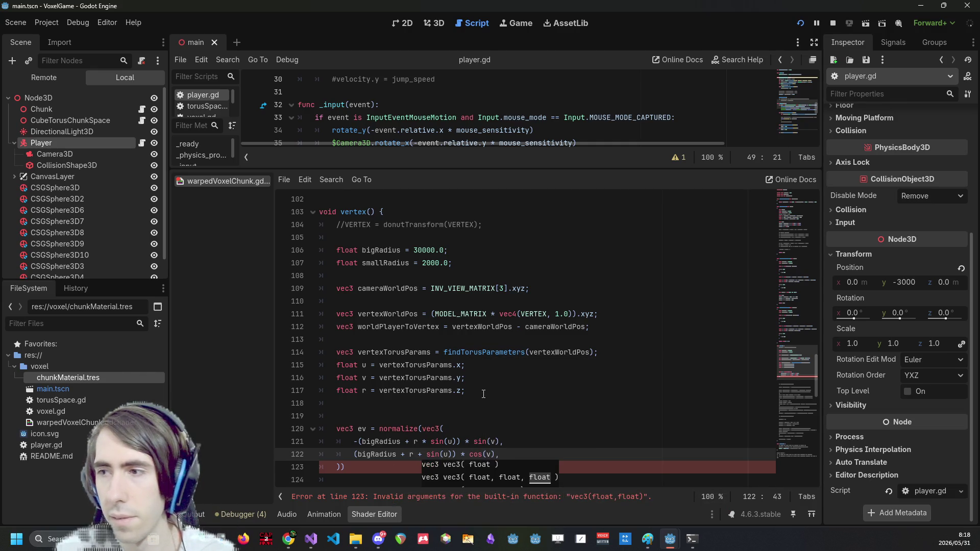
{"action": "key", "text": "Return"}
{"action": "type", "text": "0.0"}
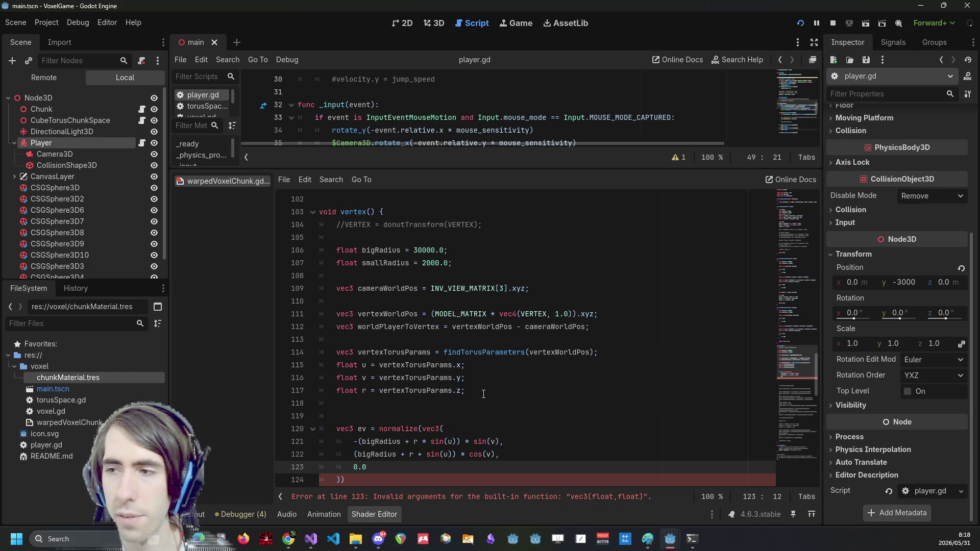
{"action": "scroll", "coordinate": [474, 381], "scroll_direction": "down", "scroll_amount": 2}
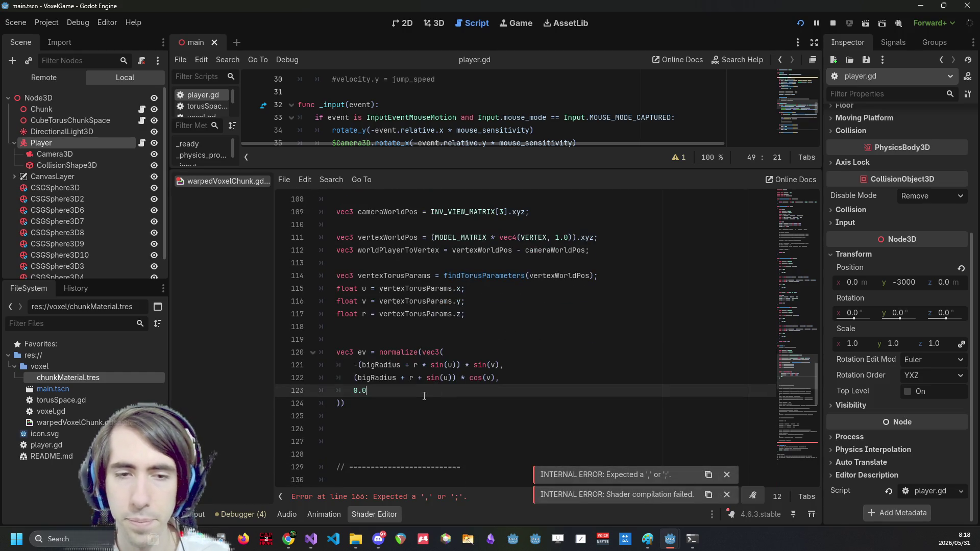
{"action": "key", "text": "Down"}
{"action": "type", "text": ";"}
{"action": "key", "text": "Return"}
{"action": "key", "text": "Return"}
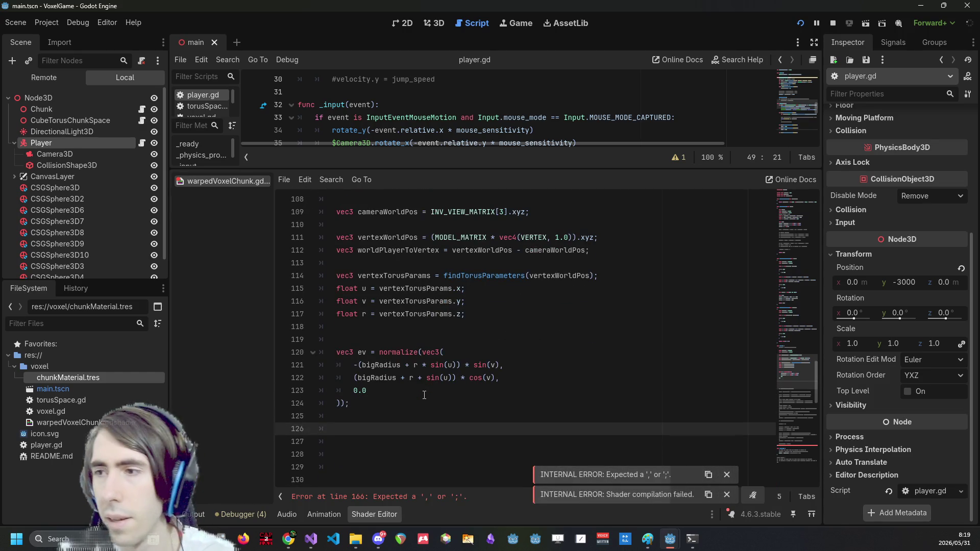
{"action": "key", "text": "ctrl+space"}
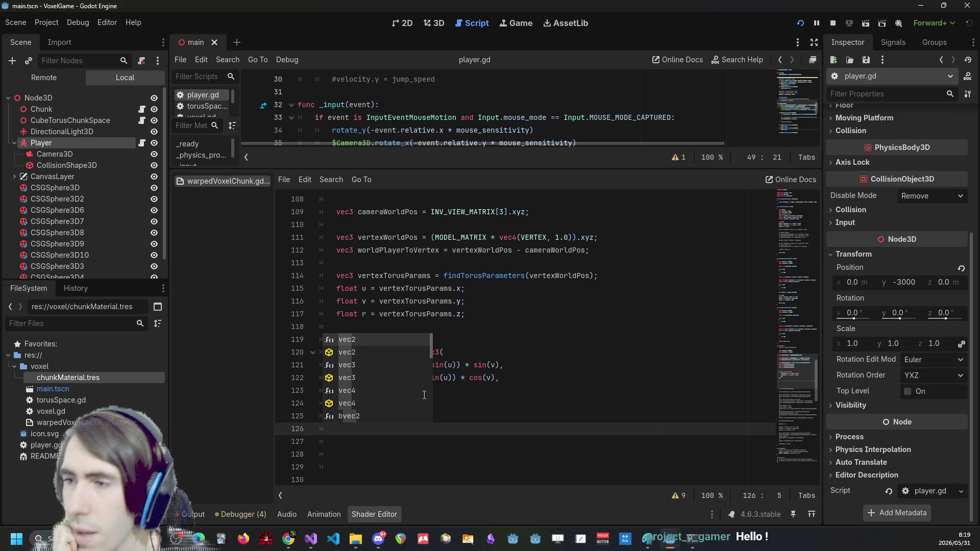
Move the worldPlayerToVertex declaration down, replacing the half-written playerToVertexWorld line
{"action": "type", "text": "vec"}
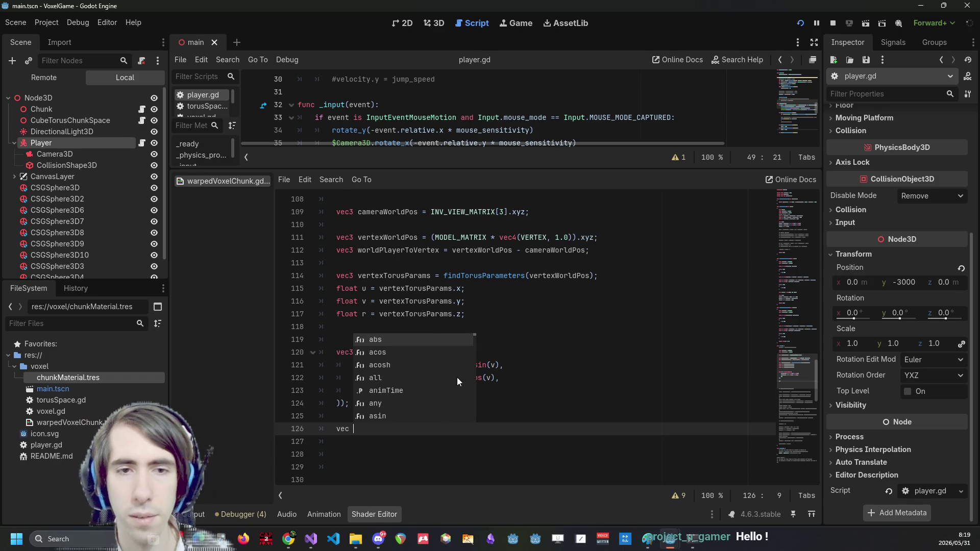
{"action": "type", "text": "3 playerTo"}
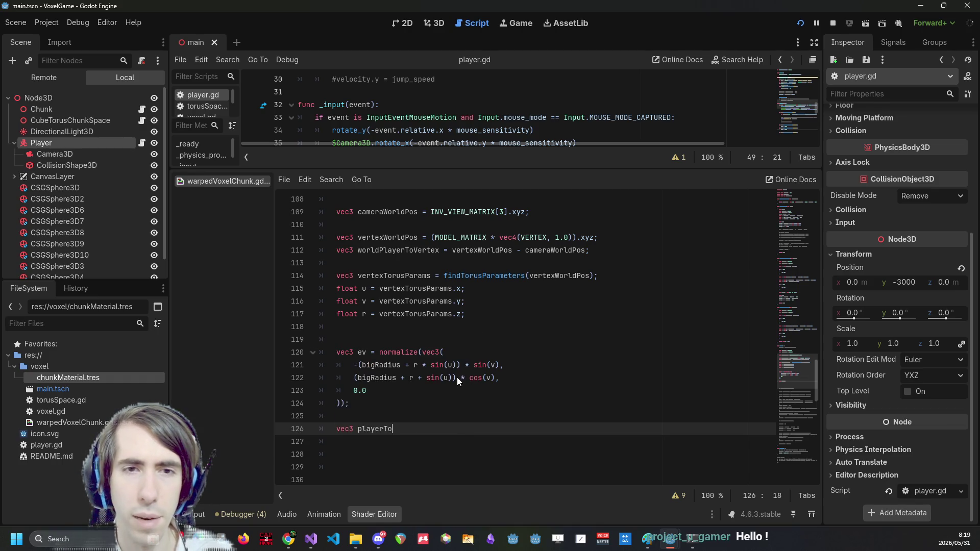
{"action": "type", "text": "VertexWorld"}
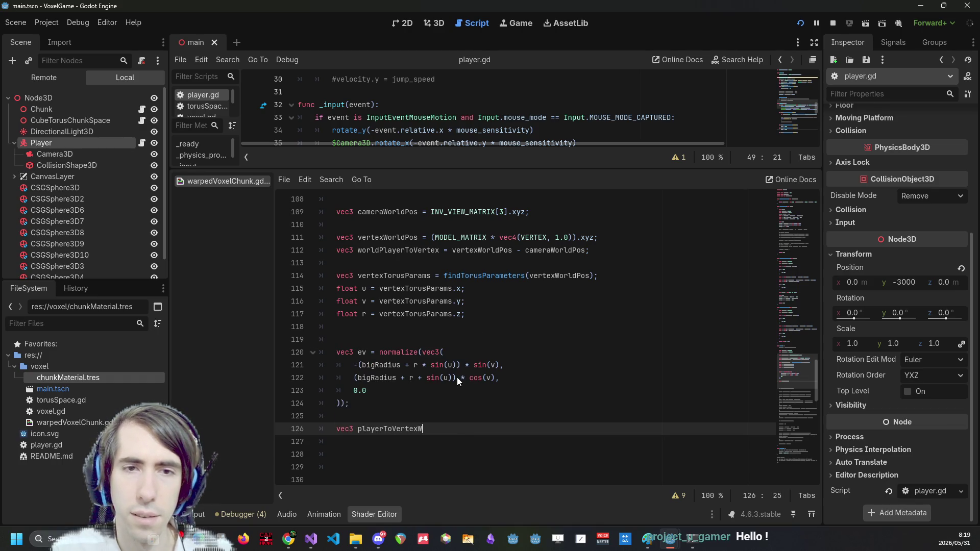
{"action": "double_click", "coordinate": [404, 249]}
{"action": "left_click_drag", "start_coordinate": [589, 251], "coordinate": [297, 250]}
{"action": "key", "text": "ctrl+c"}
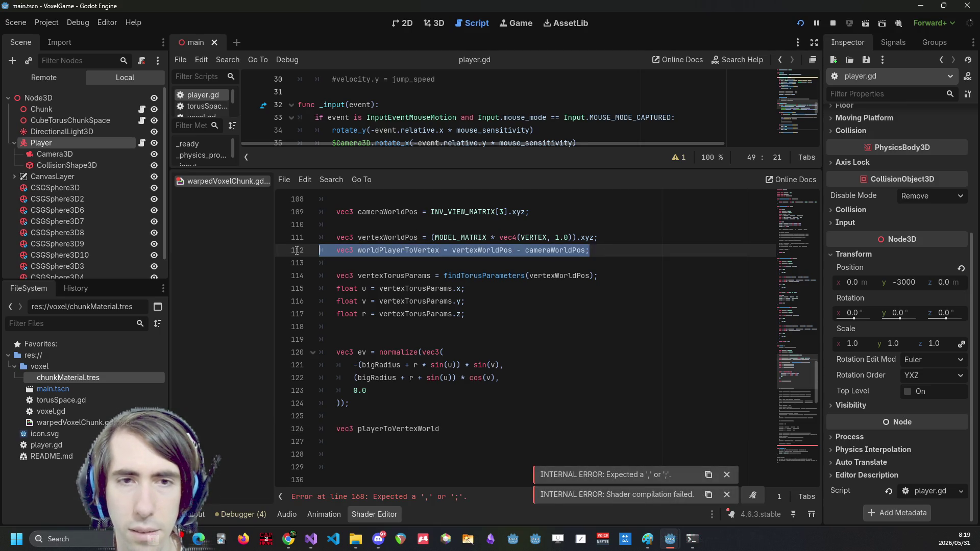
{"action": "key", "text": "BackSpace"}
{"action": "key", "text": "BackSpace"}
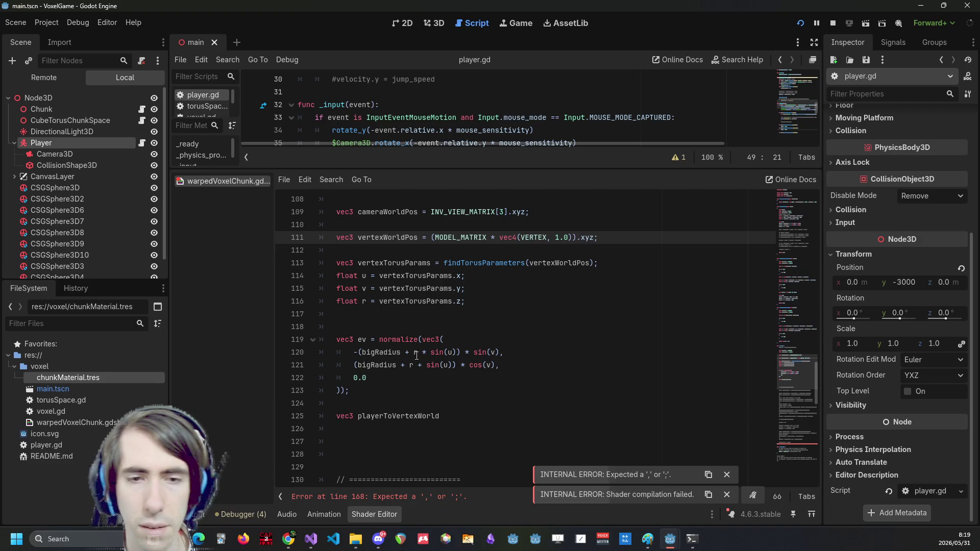
{"action": "left_click_drag", "start_coordinate": [468, 413], "coordinate": [284, 408]}
{"action": "key", "text": "ctrl+v"}
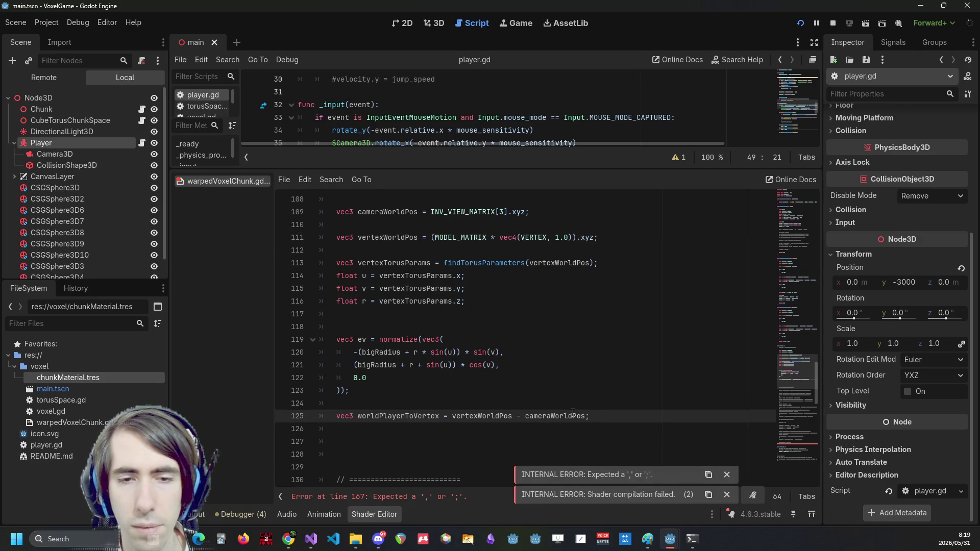
{"action": "key", "text": "Return"}
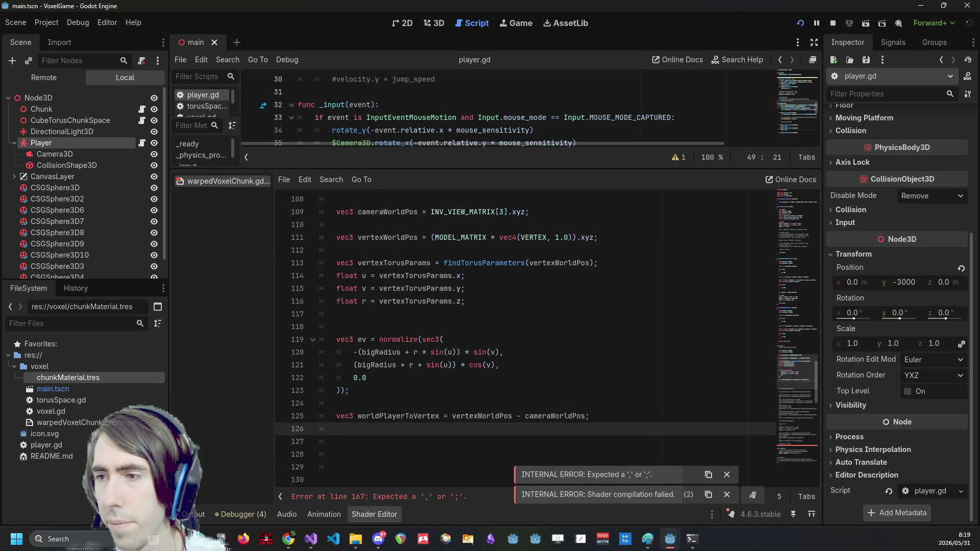
Add float ringAmount = dot(worldPlayerToVertex, ev); and begin a vec3 otherComponent line
{"action": "left_click", "coordinate": [538, 403]}
{"action": "scroll", "coordinate": [538, 393], "scroll_direction": "down", "scroll_amount": 1}
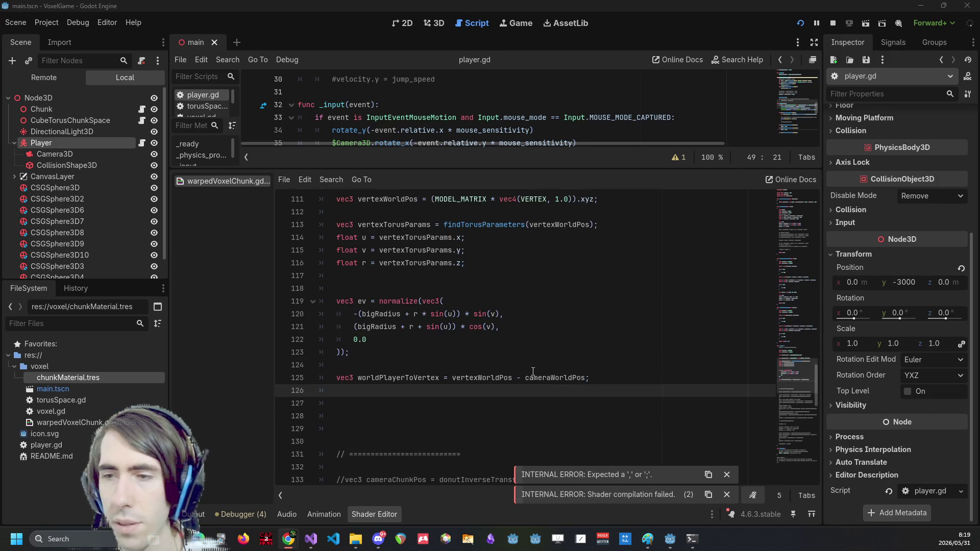
{"action": "left_click", "coordinate": [538, 393]}
{"action": "key", "text": "Return"}
{"action": "type", "text": "float ringAmount = "}
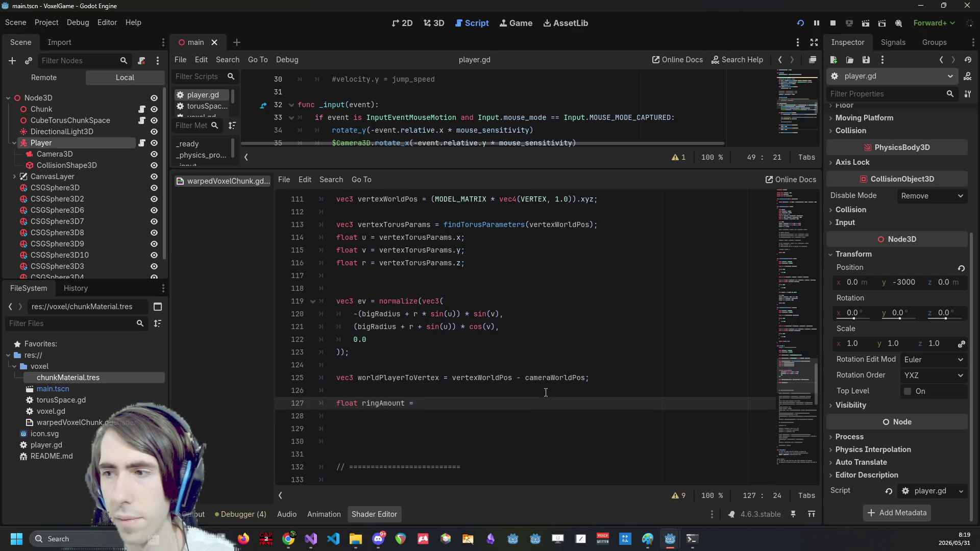
{"action": "type", "text": "dot("}
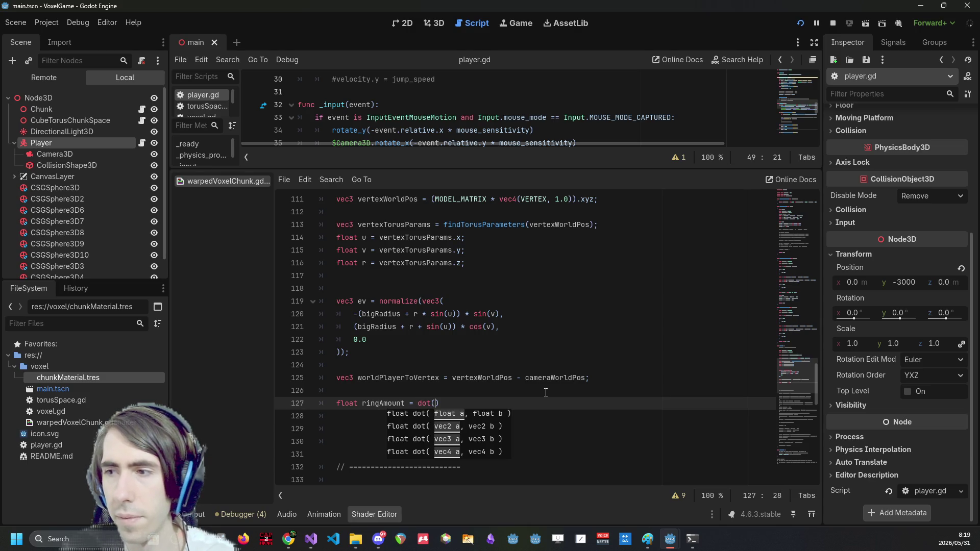
{"action": "type", "text": "local"}
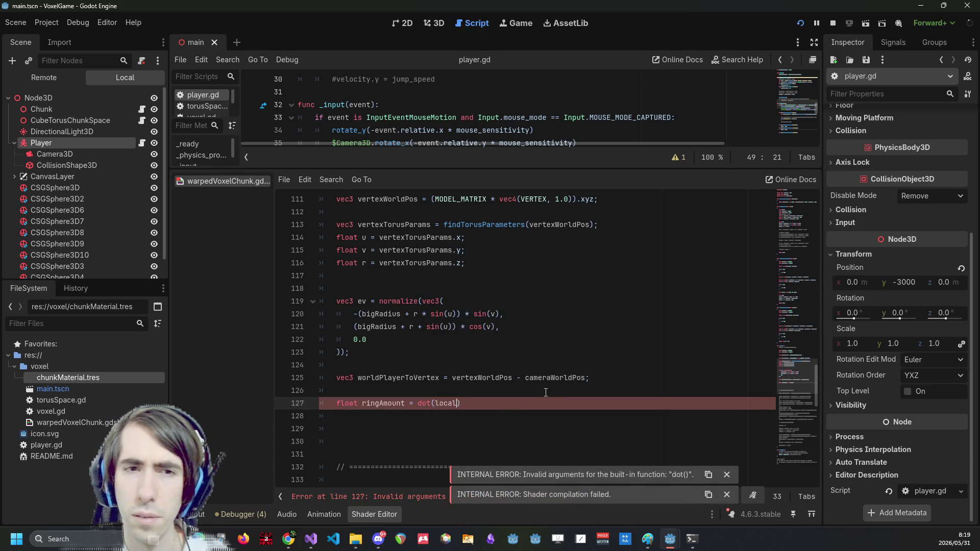
{"action": "key", "text": "BackSpace"}
{"action": "key", "text": "BackSpace"}
{"action": "key", "text": "BackSpace"}
{"action": "key", "text": "Up"}
{"action": "key", "text": "Up"}
{"action": "key", "text": "ctrl+shift+Left"}
{"action": "key", "text": "ctrl+c"}
{"action": "key", "text": "Down"}
{"action": "key", "text": "Down"}
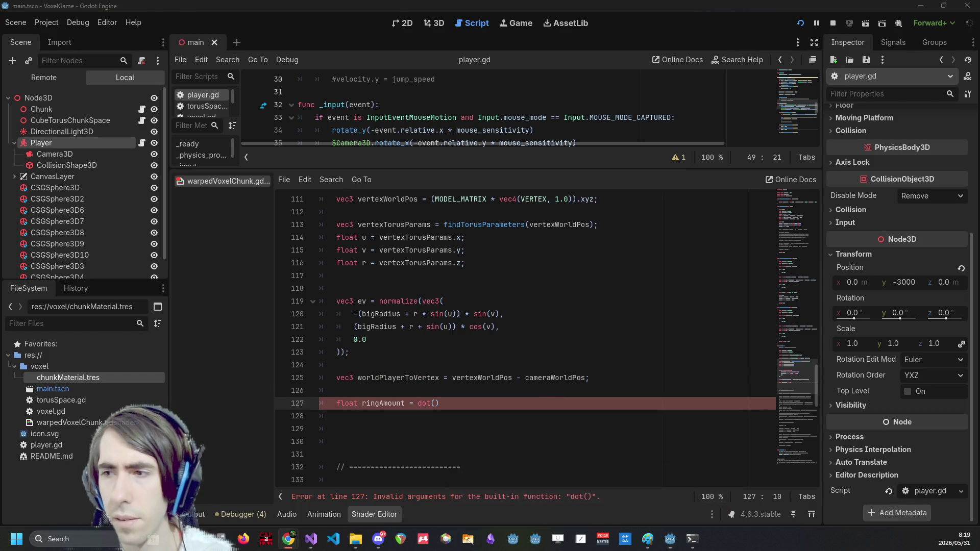
{"action": "left_click", "coordinate": [451, 401]}
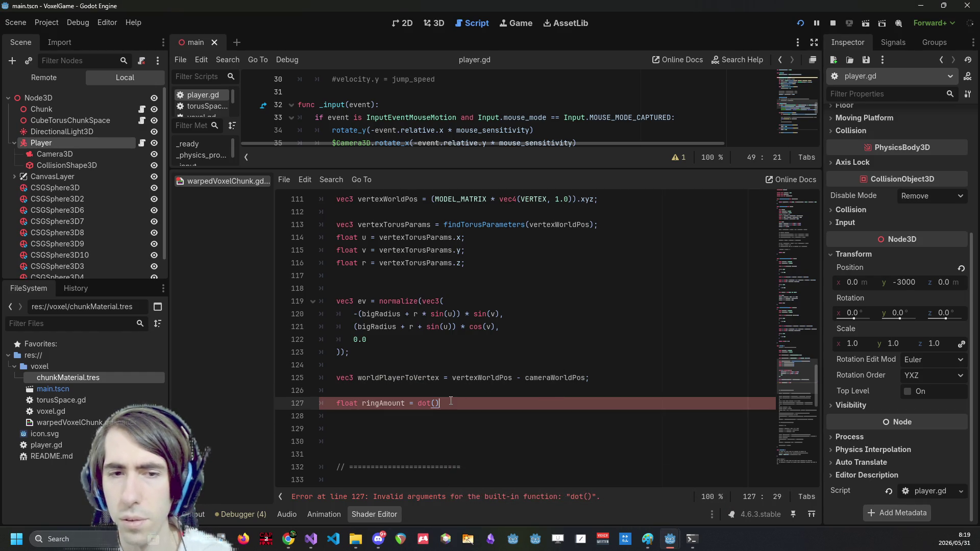
{"action": "key", "text": "ctrl+v"}
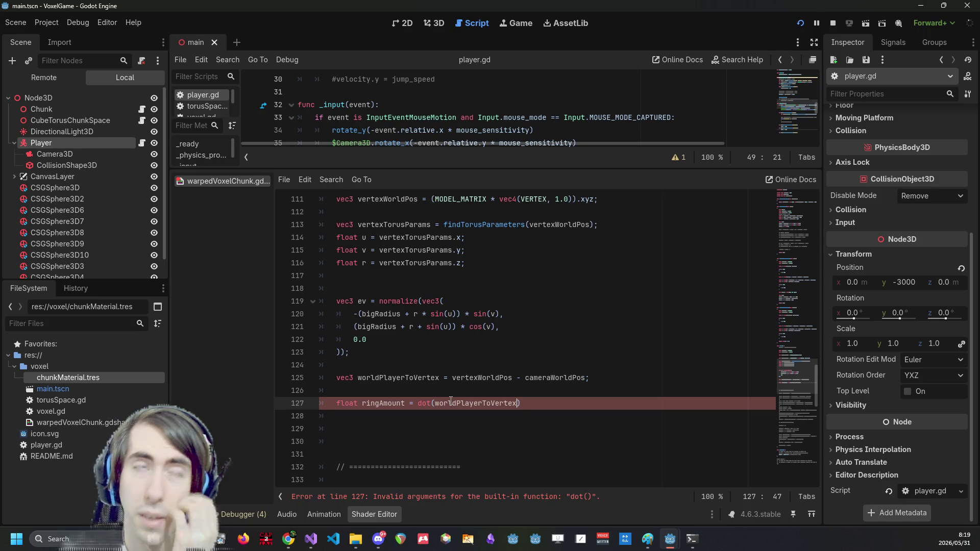
{"action": "type", "text": ","}
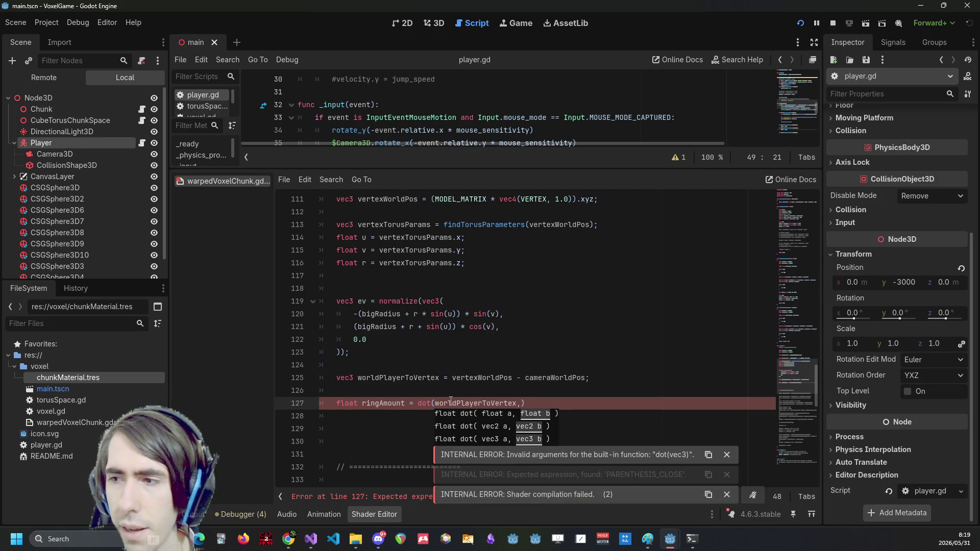
{"action": "type", "text": " ev)"}
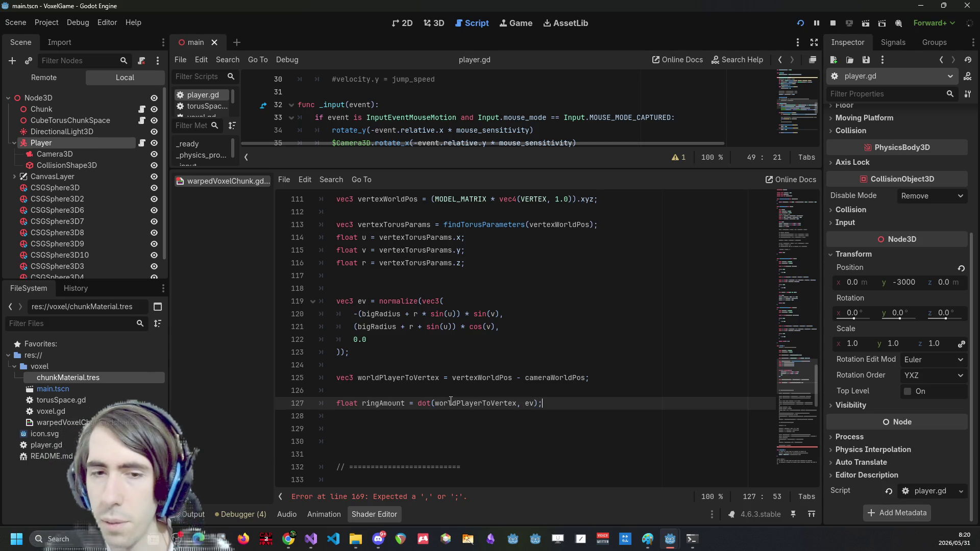
{"action": "key", "text": "Return"}
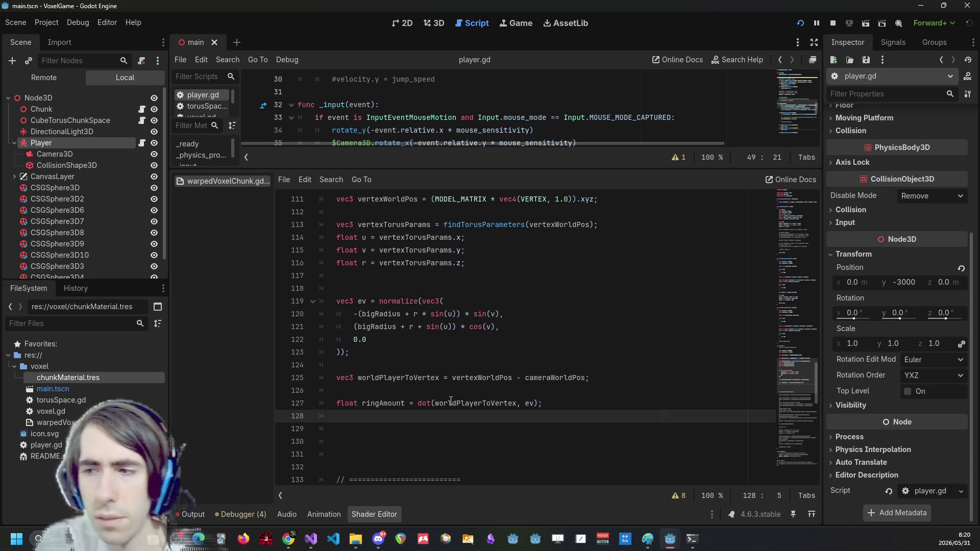
{"action": "type", "text": "vec3 otherComponent ="}
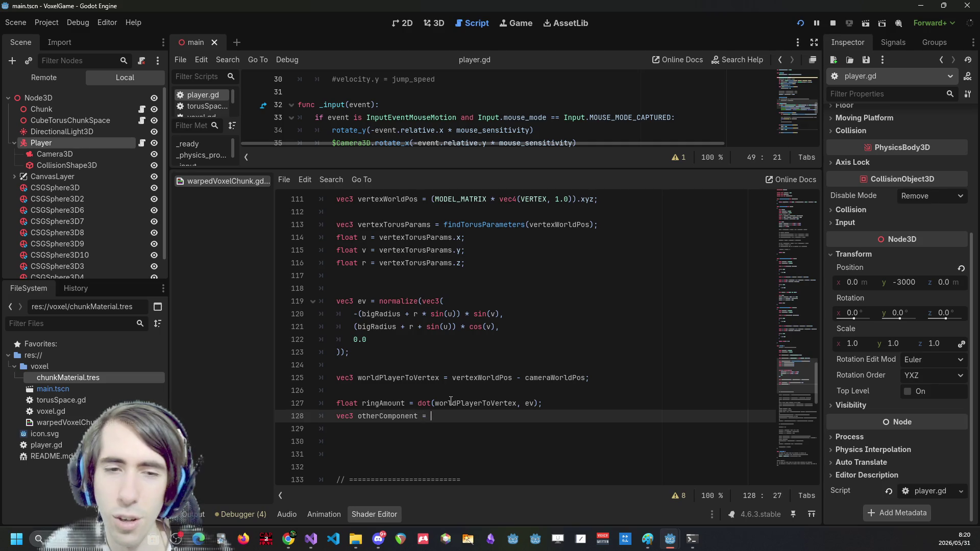
Write otherComponent as worldPlayerToVertex minus ringAmount
{"action": "double_click", "coordinate": [451, 403]}
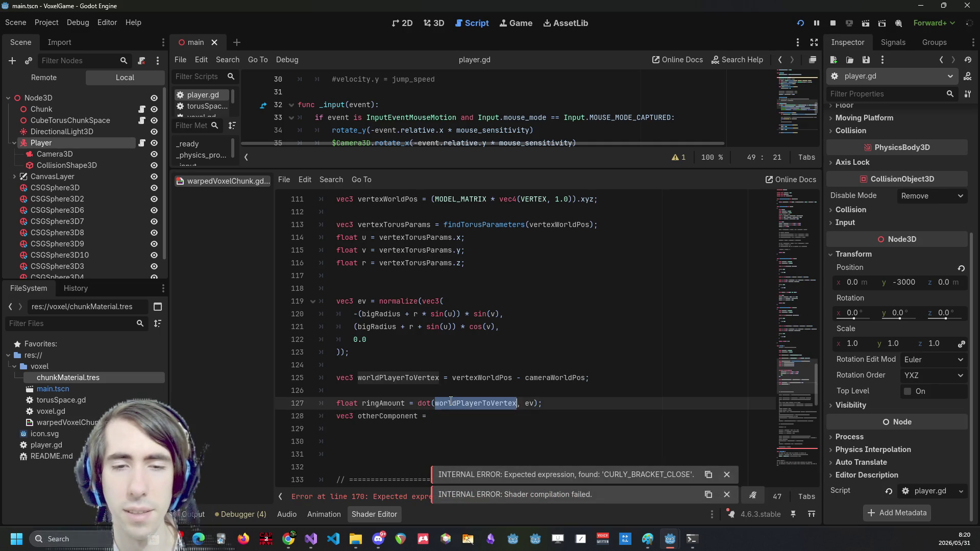
{"action": "key", "text": "ctrl+c"}
{"action": "key", "text": "Down"}
{"action": "key", "text": "ctrl+v"}
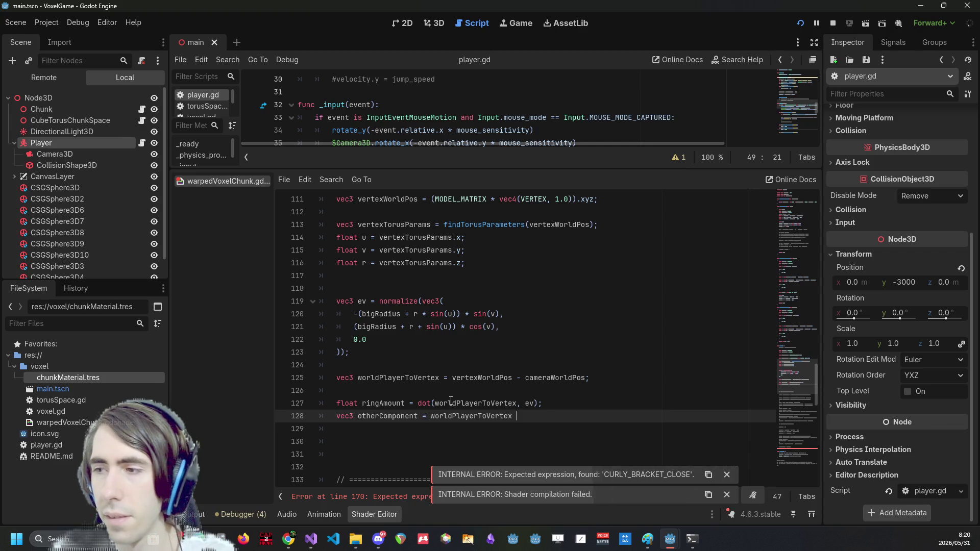
{"action": "type", "text": "- ring"}
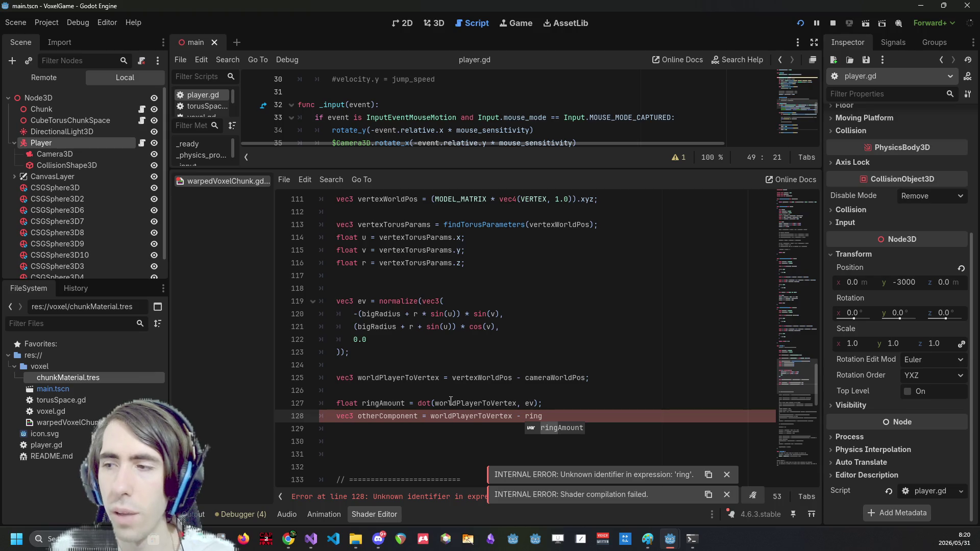
{"action": "key", "text": "Return"}
Insert vec3 ringComponent = ev * ringAmount above the otherComponent line
{"action": "key", "text": "Up"}
{"action": "key", "text": "Return"}
{"action": "key", "text": "Return"}
{"action": "key", "text": "Up"}
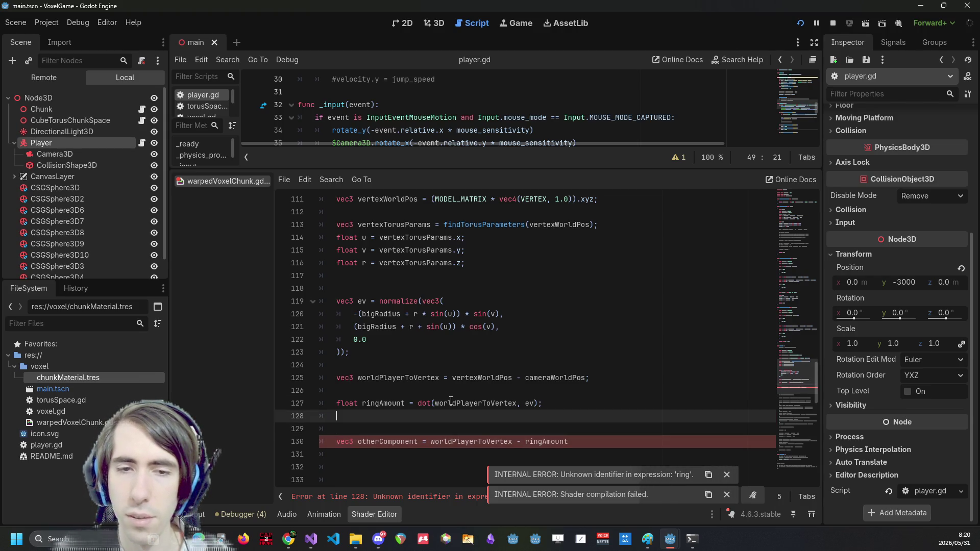
{"action": "type", "text": "v"}
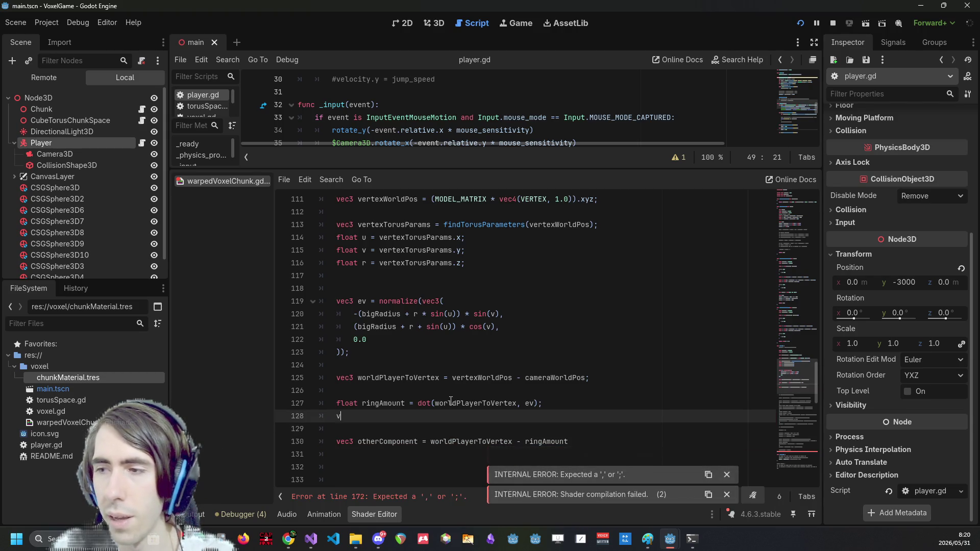
{"action": "type", "text": "ec3 ringCompn"}
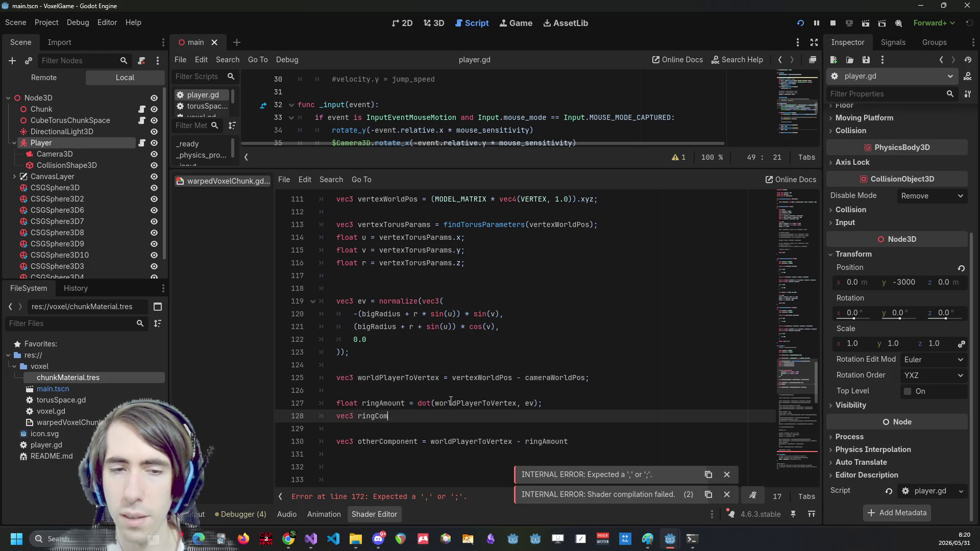
{"action": "key", "text": "BackSpace"}
{"action": "type", "text": "onent "}
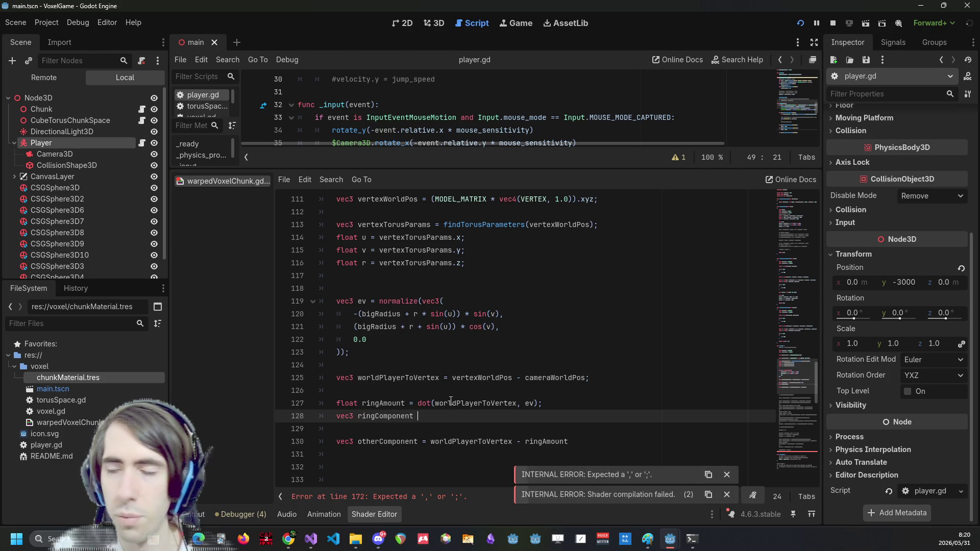
{"action": "type", "text": "= ev * ringA"}
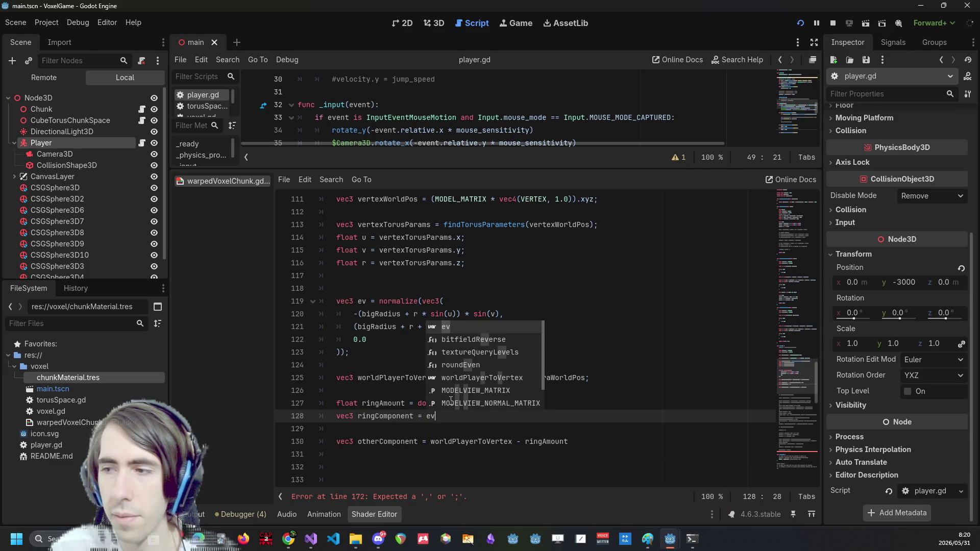
{"action": "type", "text": "mount;"}
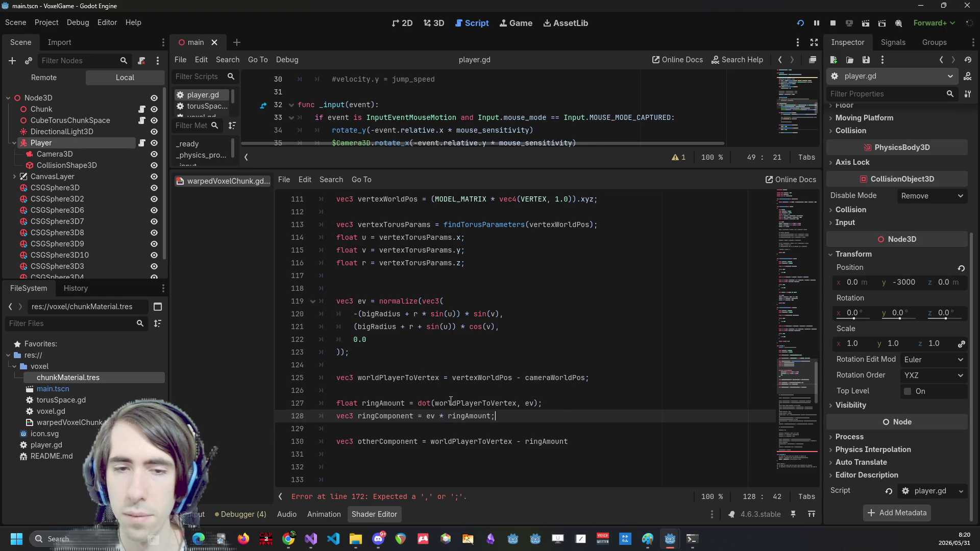
Make otherComponent subtract ringComponent instead, remove the extra blank line, and save
{"action": "key", "text": "Down"}
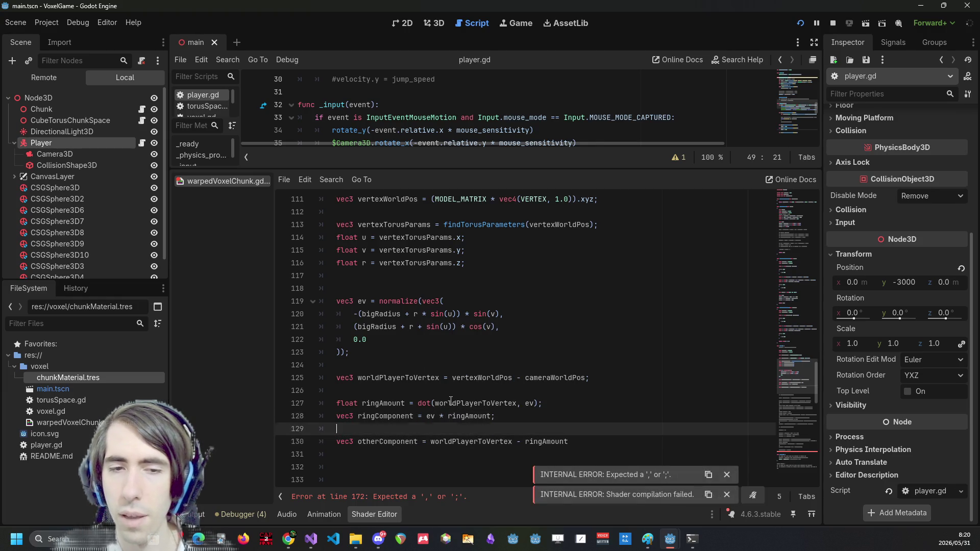
{"action": "key", "text": "ctrl+shift+k"}
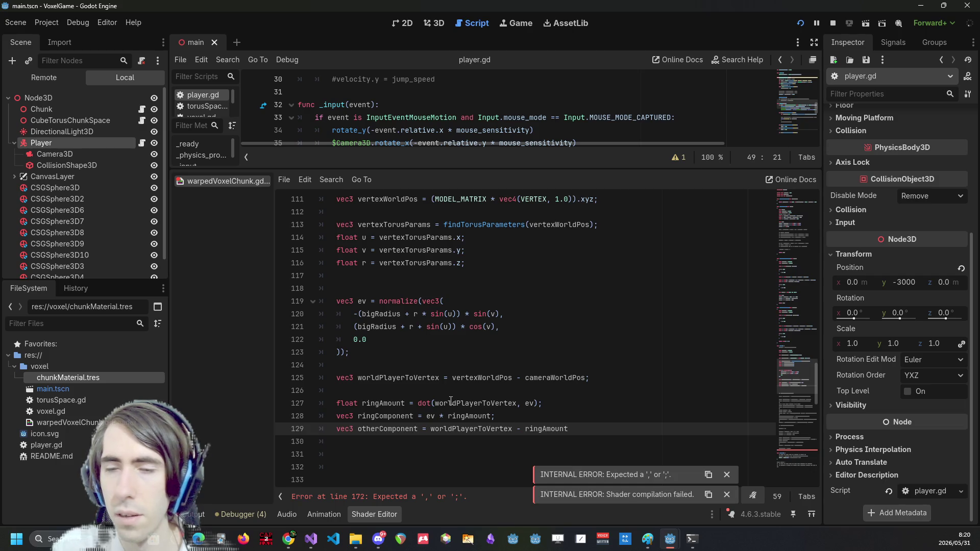
{"action": "key", "text": "ctrl+BackSpace"}
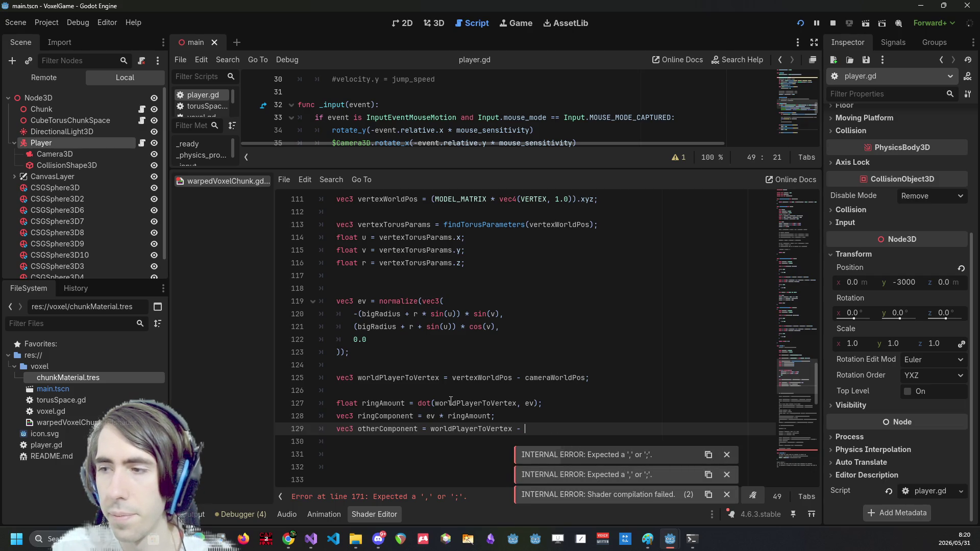
{"action": "type", "text": "ring"}
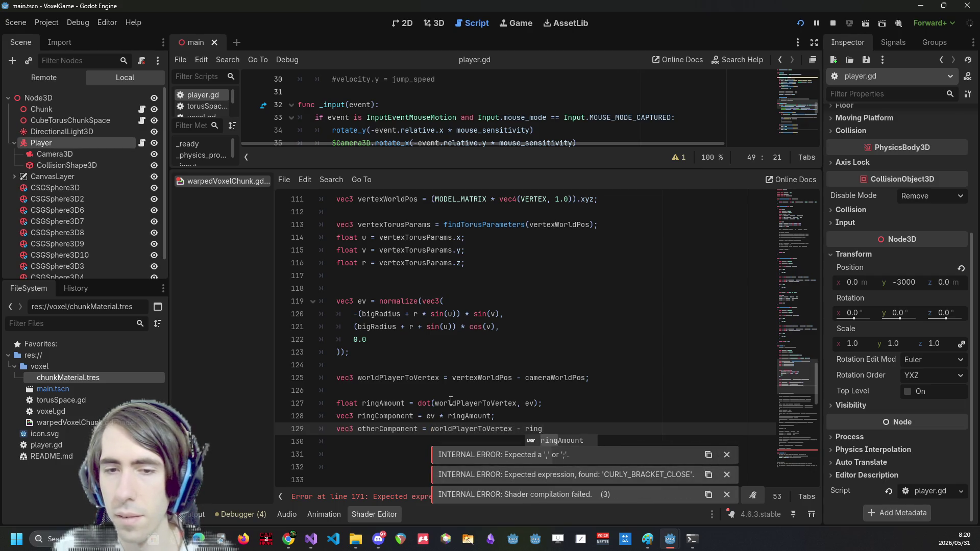
{"action": "type", "text": "Compo"}
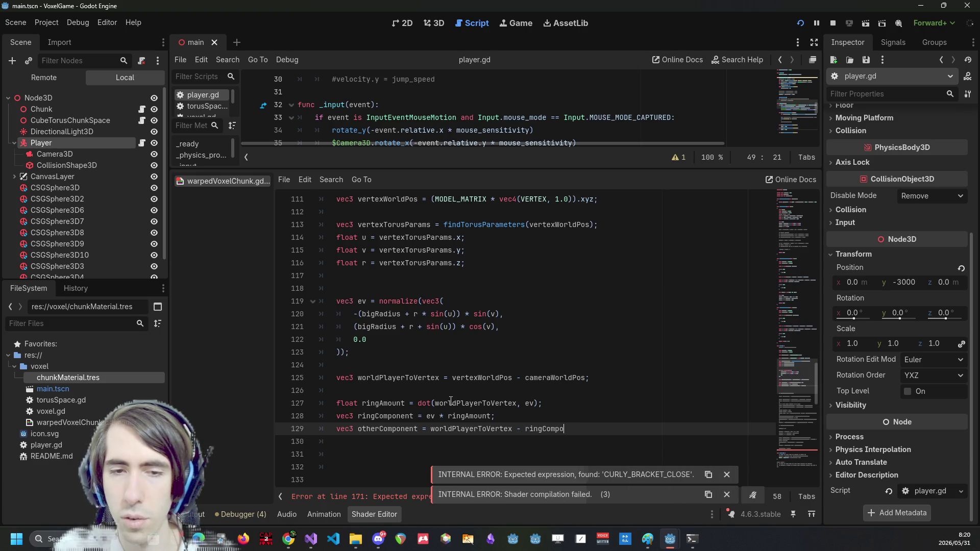
{"action": "type", "text": "nent;"}
{"action": "key", "text": "ctrl+s"}
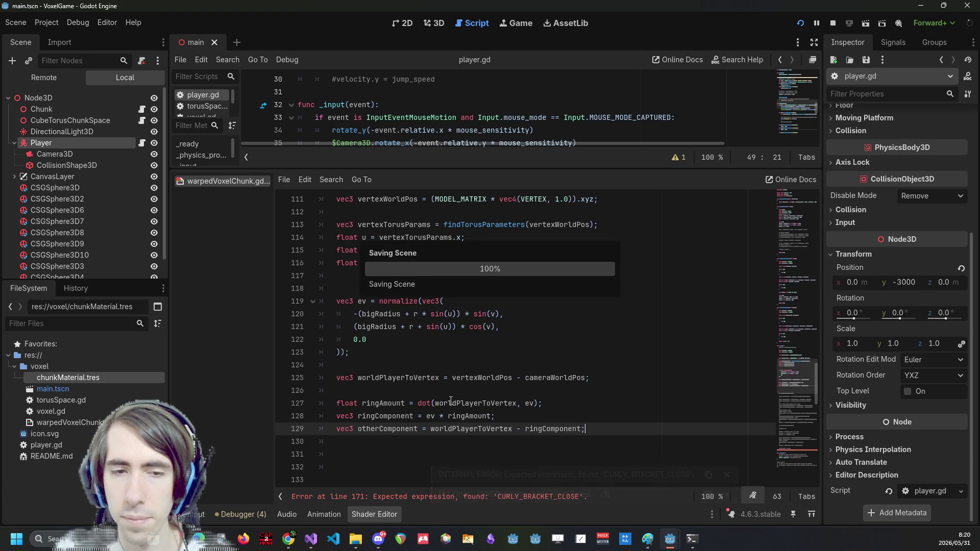
{"action": "key", "text": "Return"}
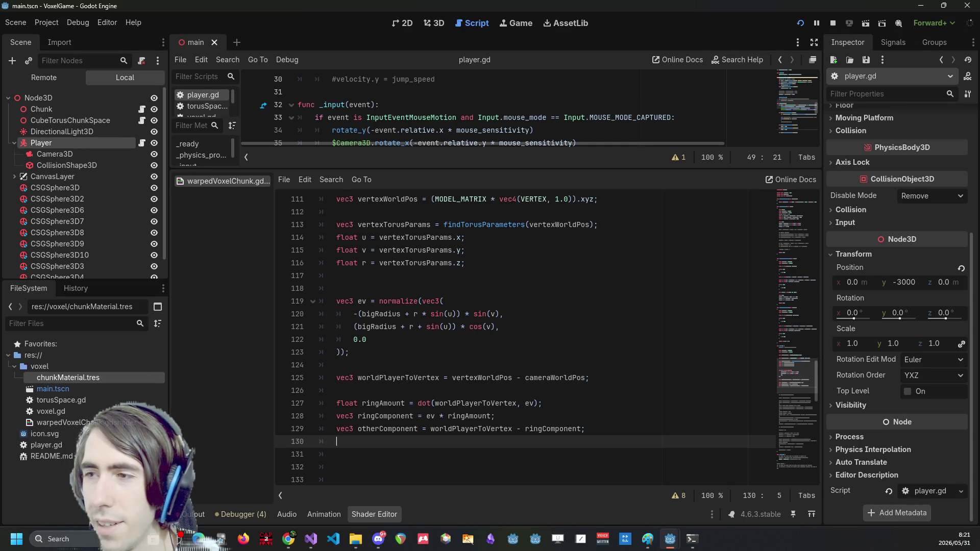
{"action": "key", "text": "Return"}
Define float scale = bigRadius + smallRadius * sin(u);
{"action": "type", "text": "float scale ="}
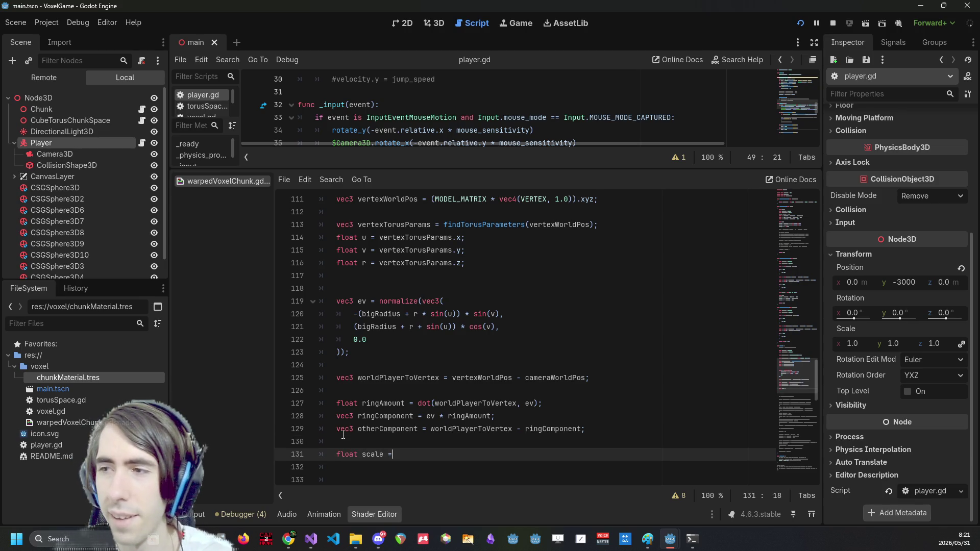
{"action": "type", "text": "big"}
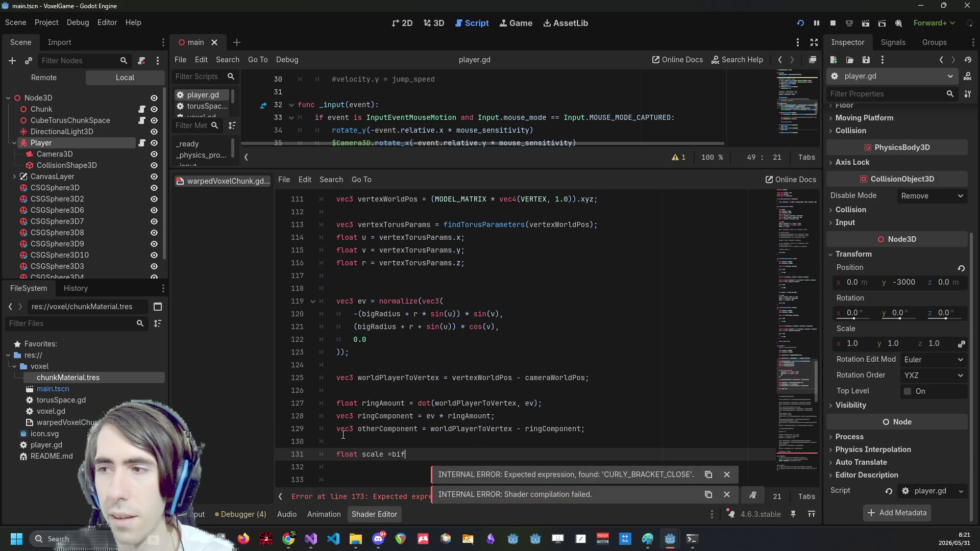
{"action": "key", "text": "Return"}
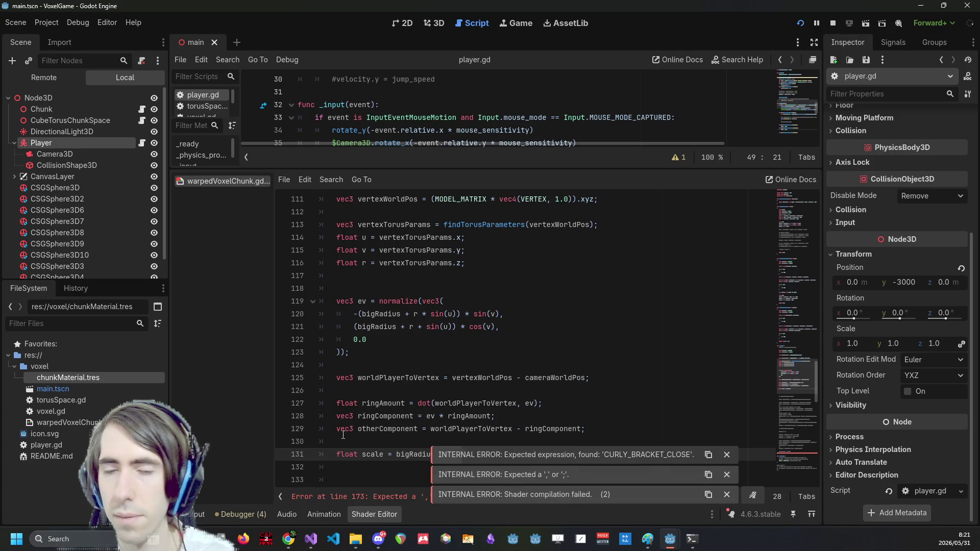
{"action": "type", "text": " + r"}
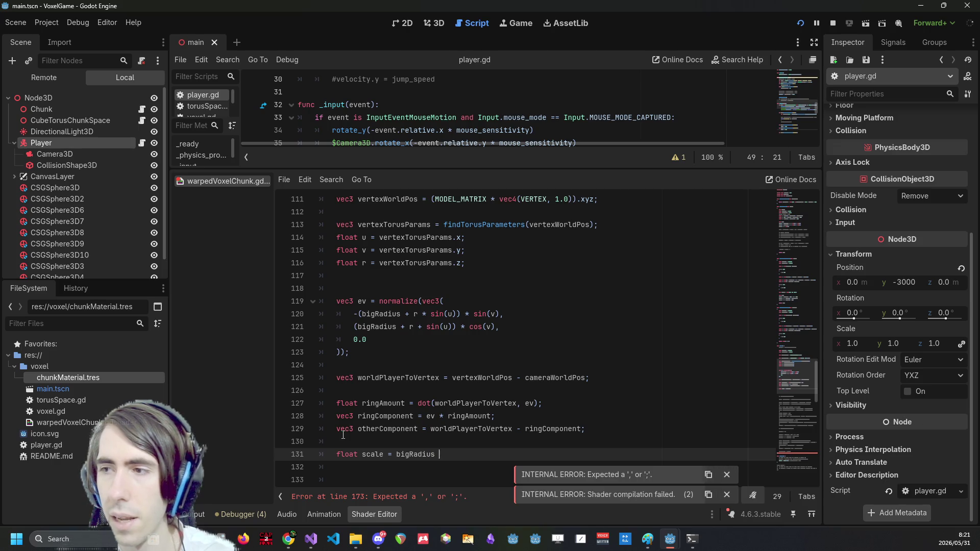
{"action": "key", "text": "BackSpace"}
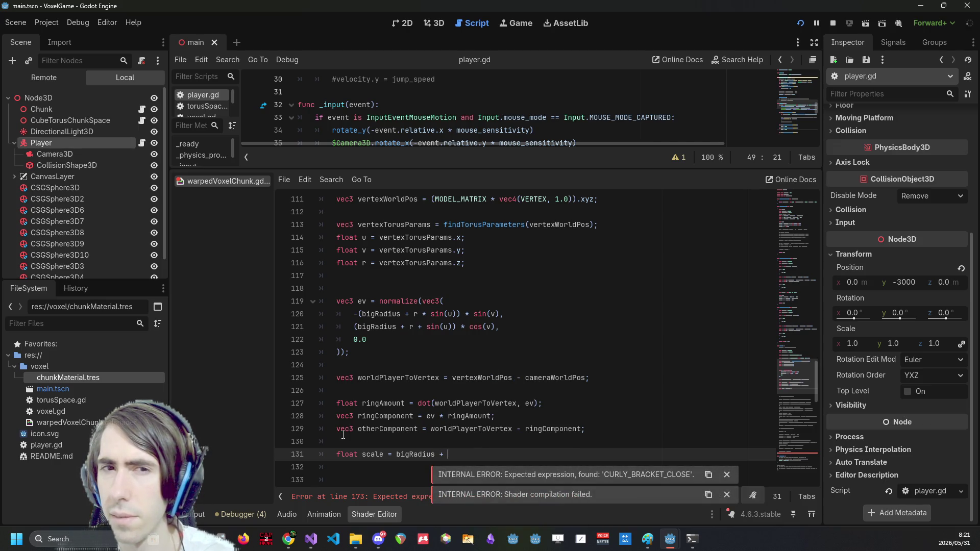
{"action": "type", "text": "smallRadius"}
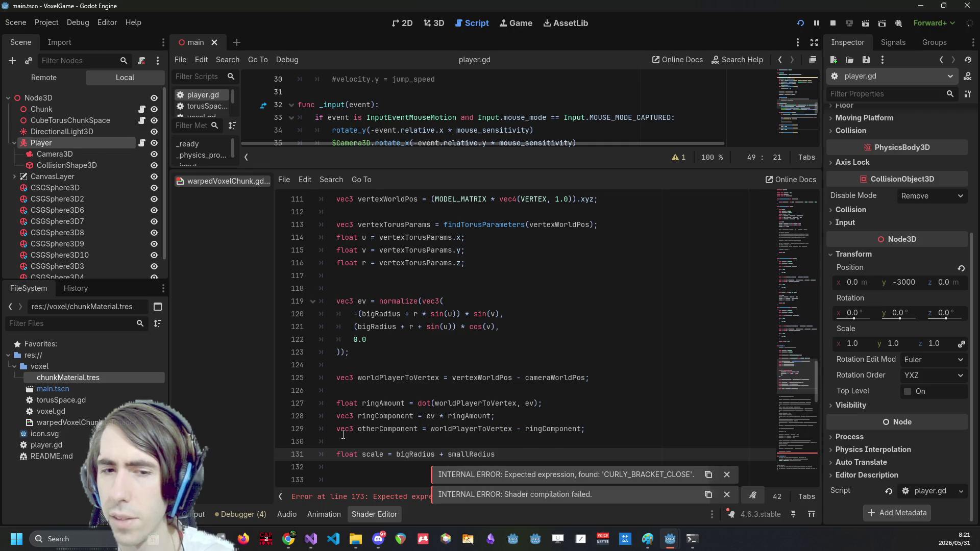
{"action": "type", "text": " * "}
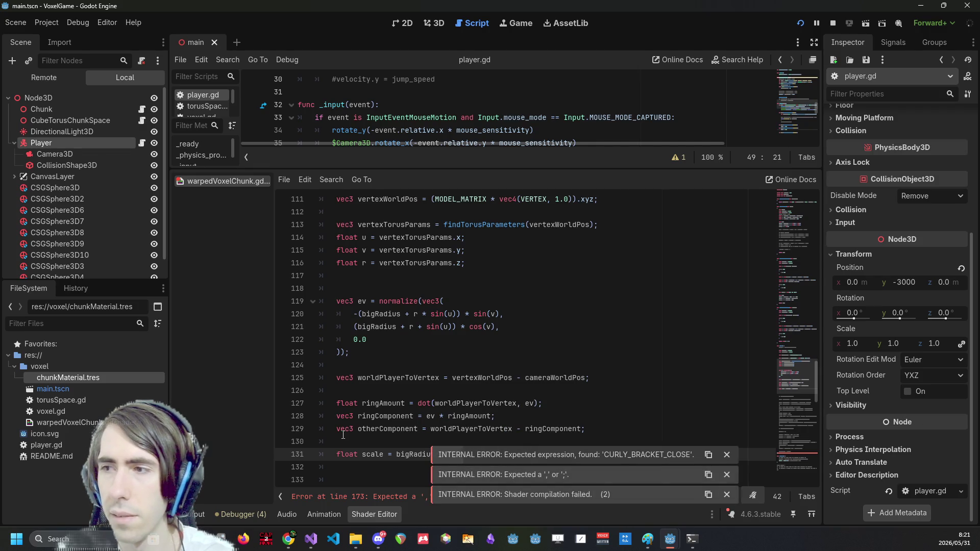
{"action": "type", "text": "sin(u);"}
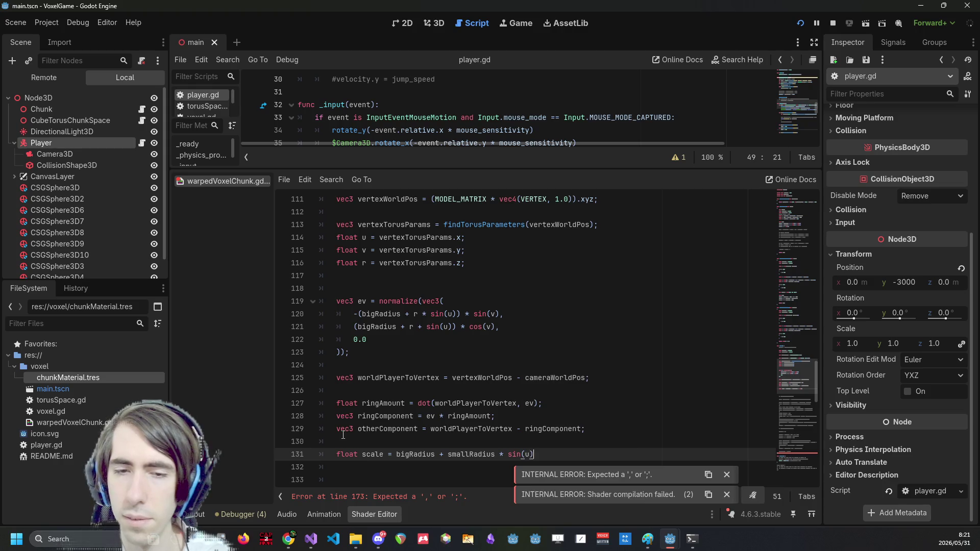
{"action": "key", "text": "Return"}
Add float correction = bigRadius / max(scale, 0.0001); and save the shader
{"action": "type", "text": "float "}
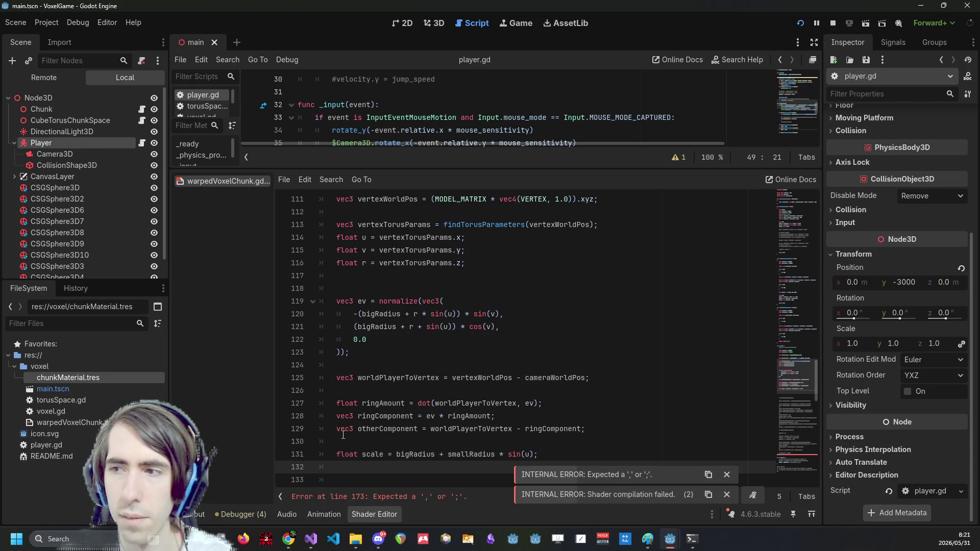
{"action": "type", "text": "correction = "}
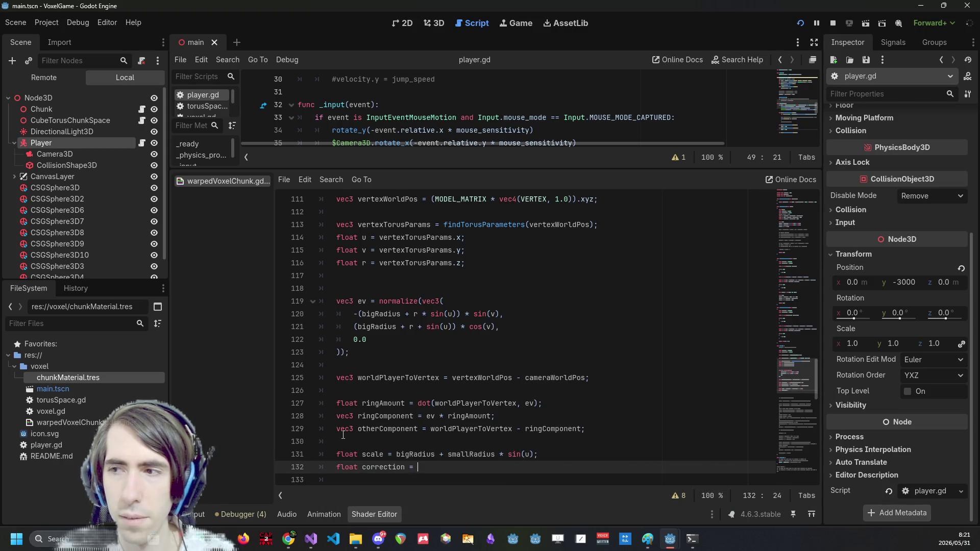
{"action": "type", "text": "bigRadius"}
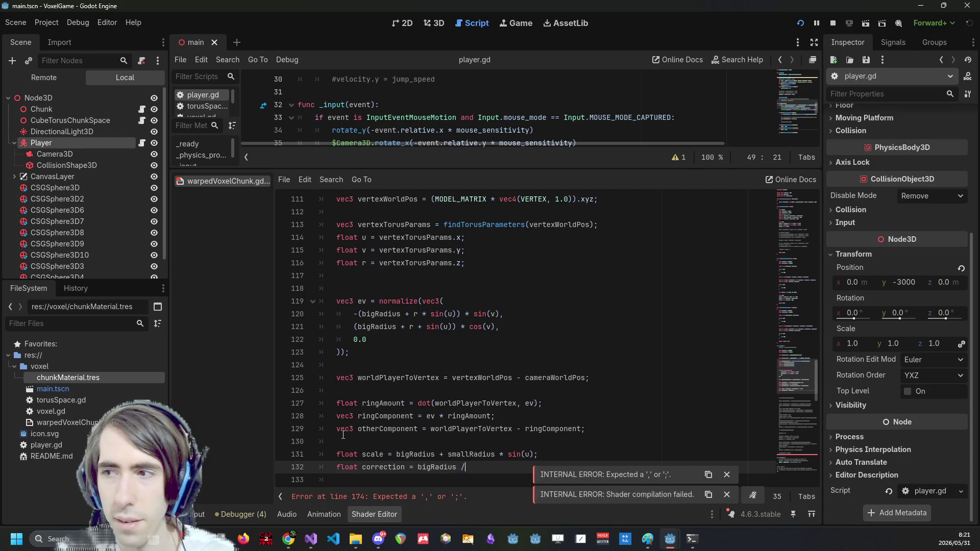
{"action": "type", "text": "/ max("}
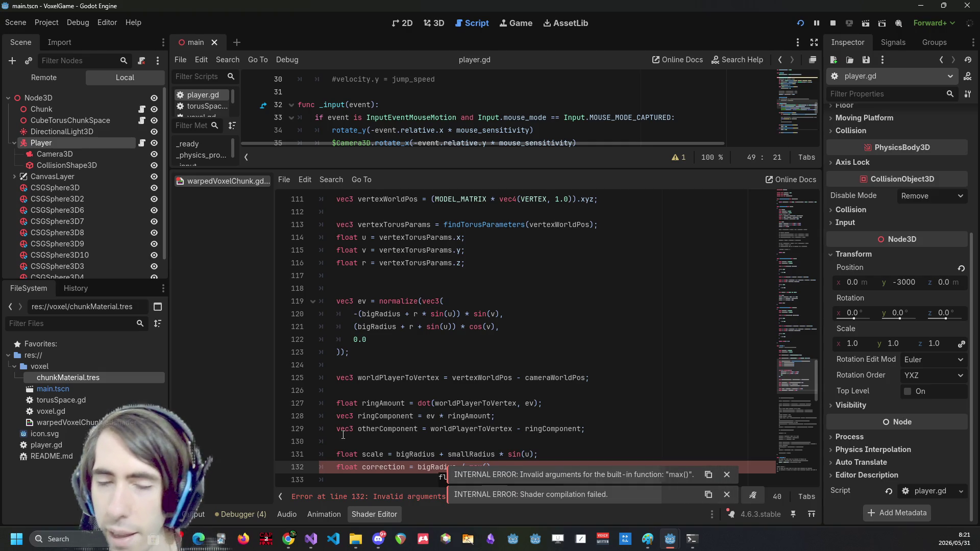
{"action": "scroll", "coordinate": [398, 424], "scroll_direction": "down", "scroll_amount": 1}
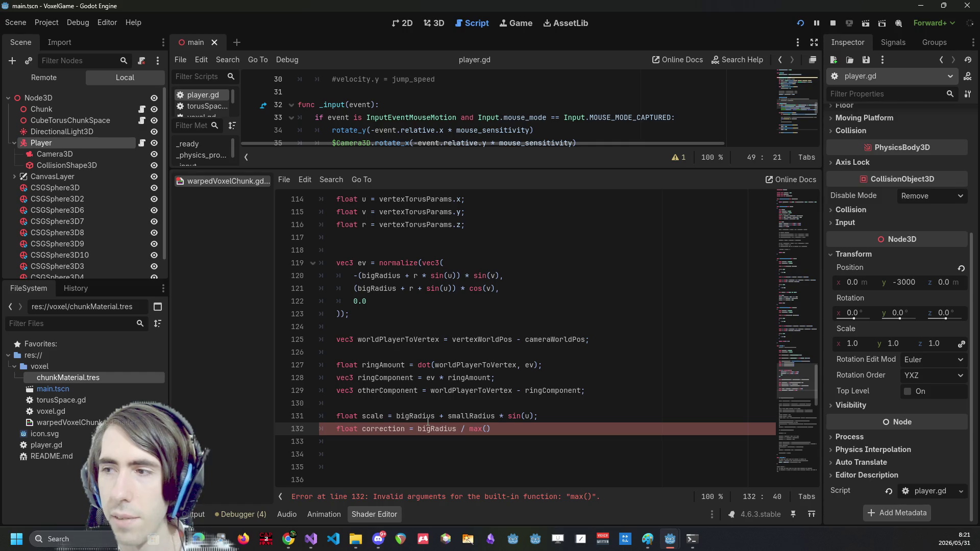
{"action": "type", "text": "scale, 00"}
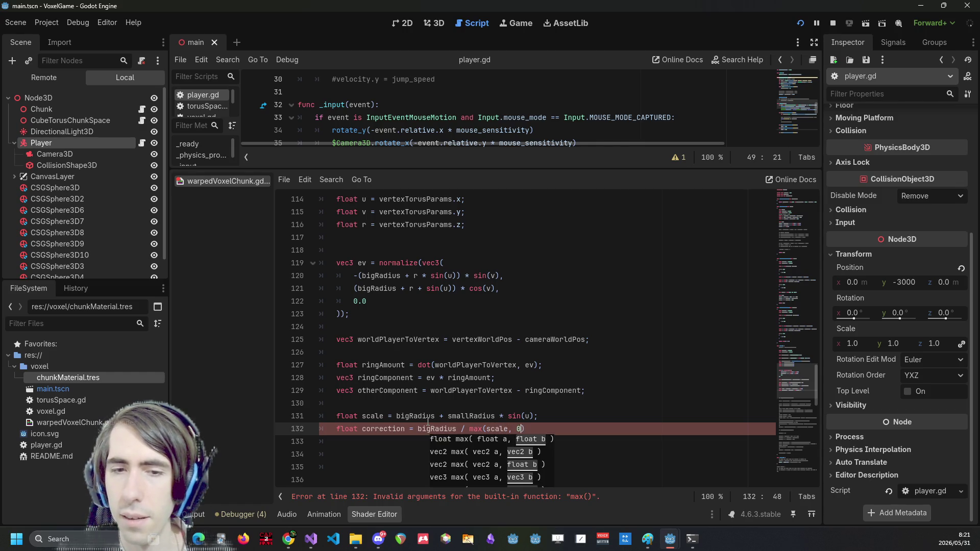
{"action": "type", "text": "0001"}
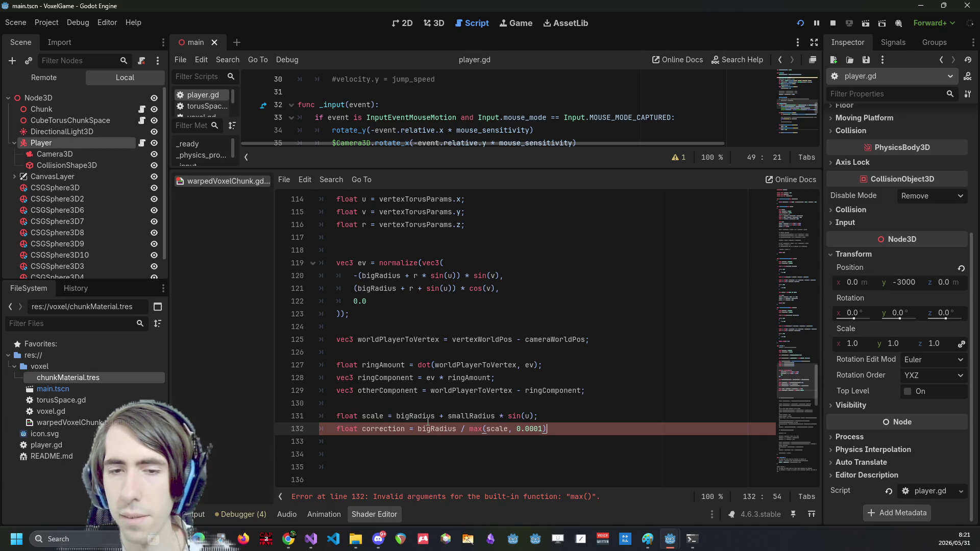
{"action": "type", "text": ";"}
{"action": "key", "text": "Return"}
{"action": "key", "text": "ctrl+s"}
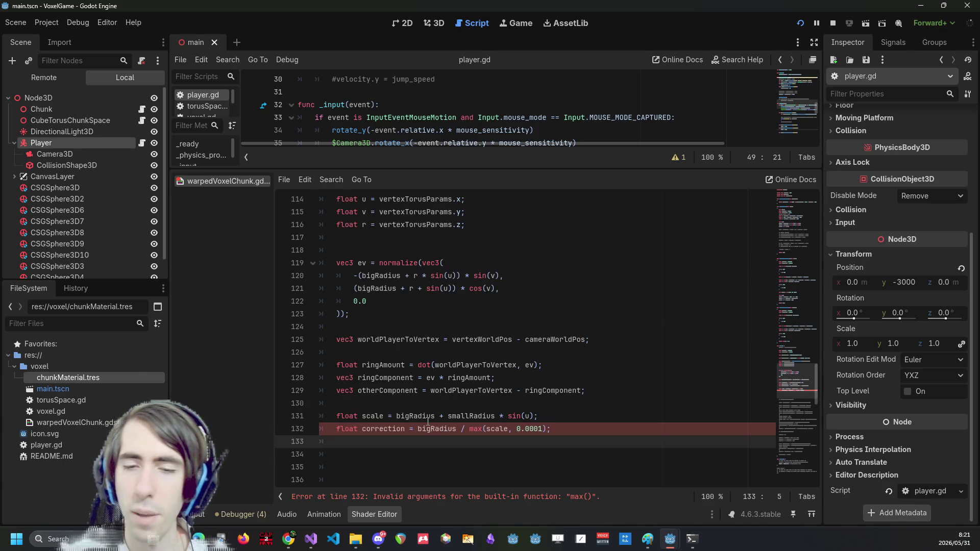
Scale ringComponent by correction with ringComponent *= correction
{"action": "key", "text": "Return"}
{"action": "type", "text": "ringCo"}
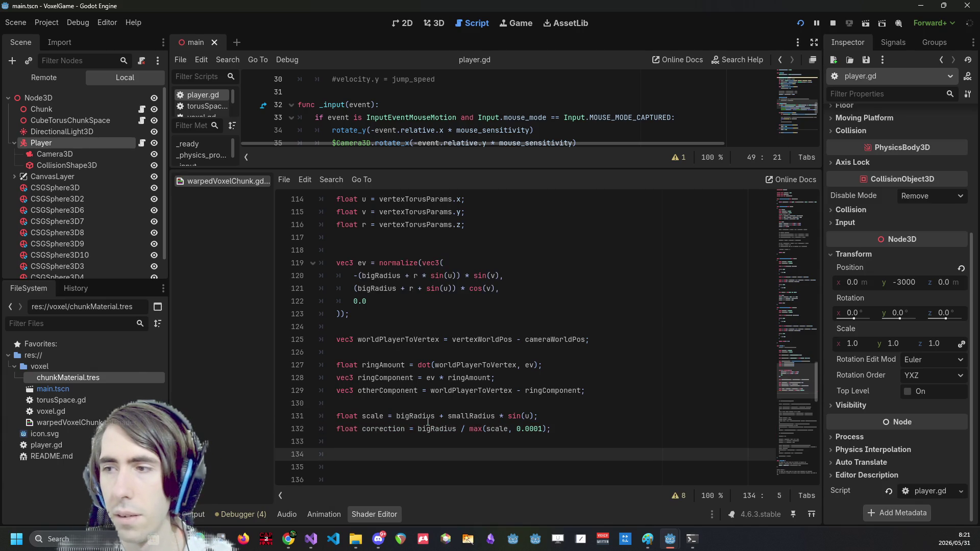
{"action": "key", "text": "Return"}
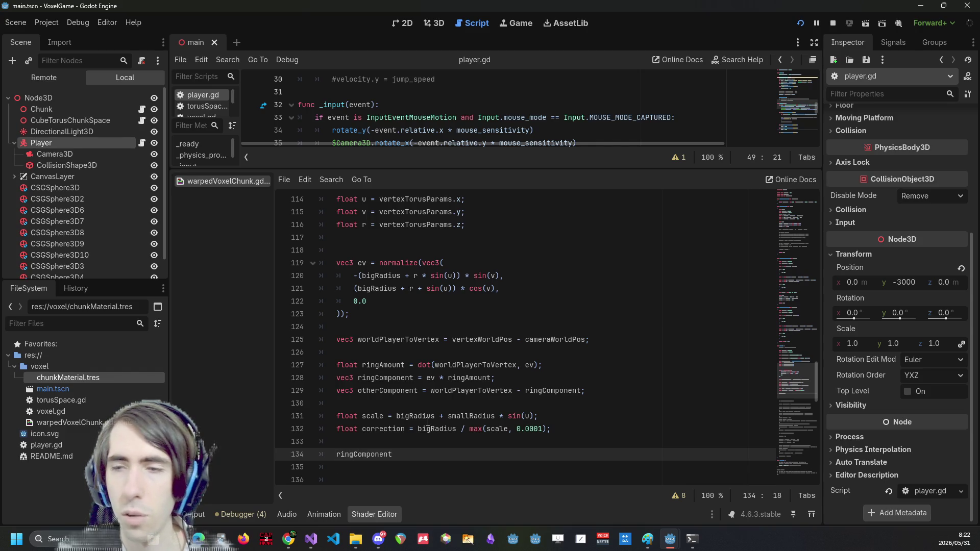
{"action": "type", "text": " *= correction;"}
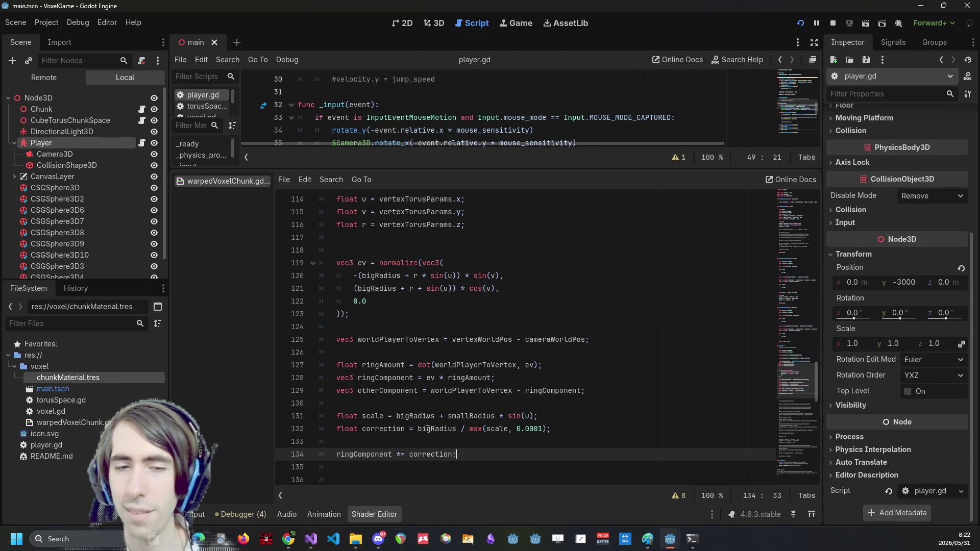
{"action": "key", "text": "Return"}
Add vec3 correctedLocal = otherComponent + ringComponent;
{"action": "type", "text": "vec3 corrected"}
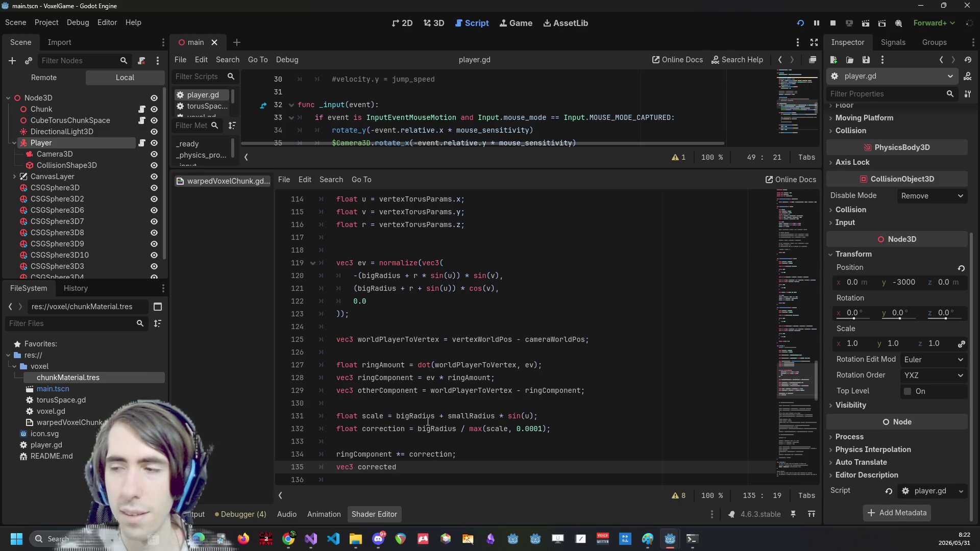
{"action": "type", "text": "Local = "}
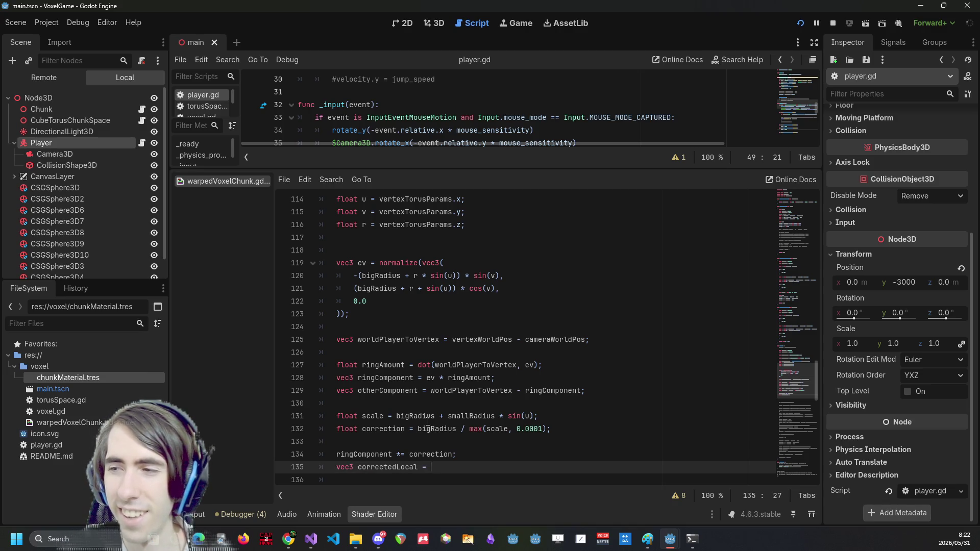
{"action": "type", "text": "otherCo"}
{"action": "key", "text": "Return"}
{"action": "type", "text": "+ ringC"}
{"action": "key", "text": "Return"}
{"action": "type", "text": ";"}
{"action": "key", "text": "Return"}
{"action": "key", "text": "Return"}
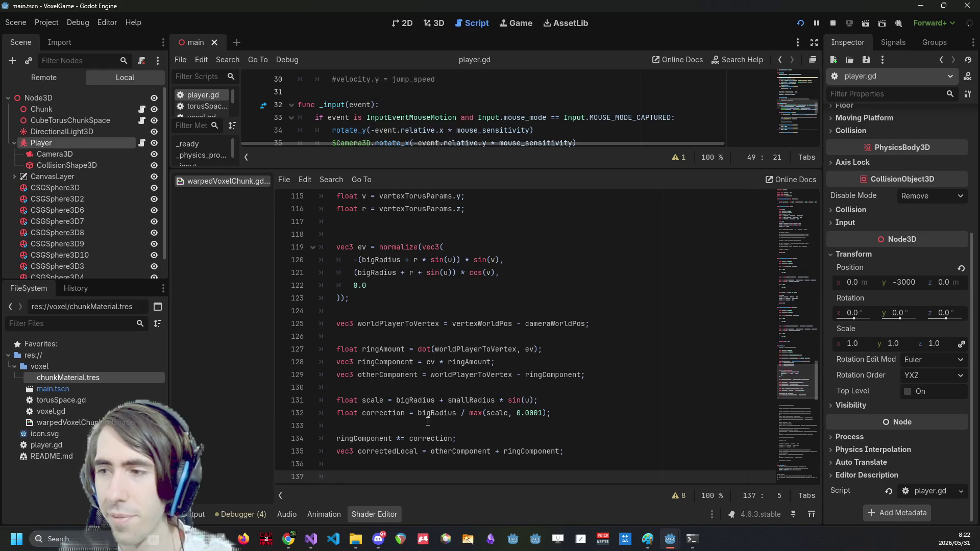
Add float dist = length(worldPlayerToVertex); using the copied variable name
{"action": "scroll", "coordinate": [651, 366], "scroll_direction": "down", "scroll_amount": 2}
{"action": "type", "text": "float dist = "}
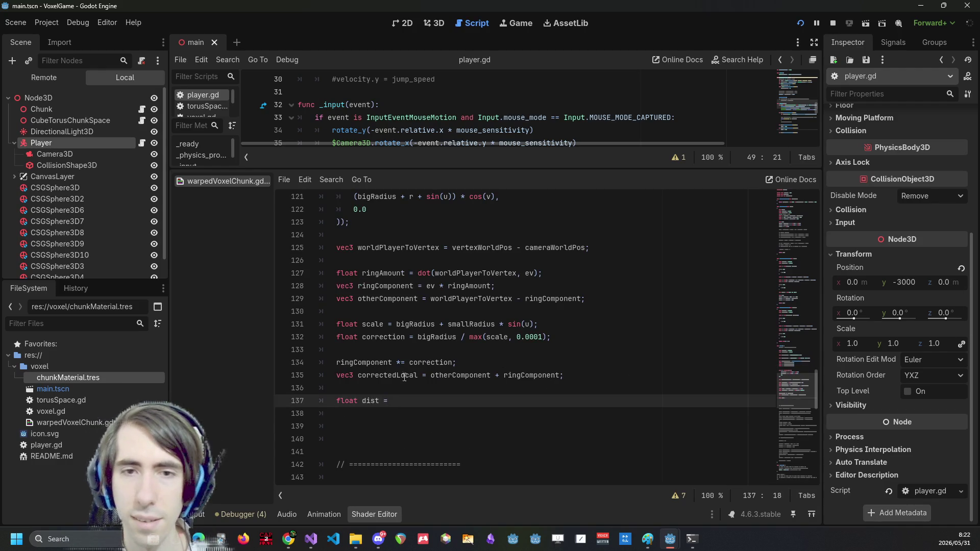
{"action": "type", "text": "length();"}
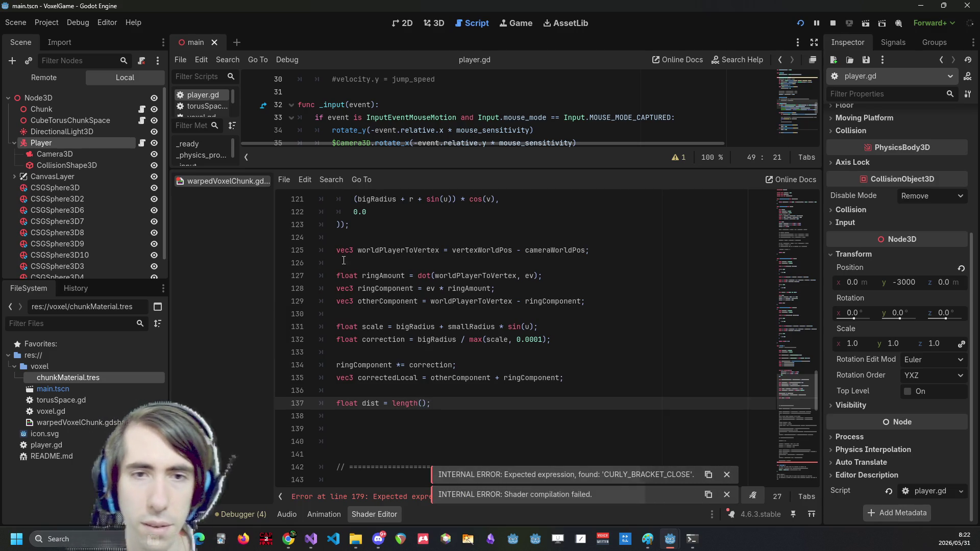
{"action": "double_click", "coordinate": [398, 250]}
{"action": "key", "text": "ctrl+c"}
{"action": "left_click", "coordinate": [423, 403]}
{"action": "key", "text": "ctrl+v"}
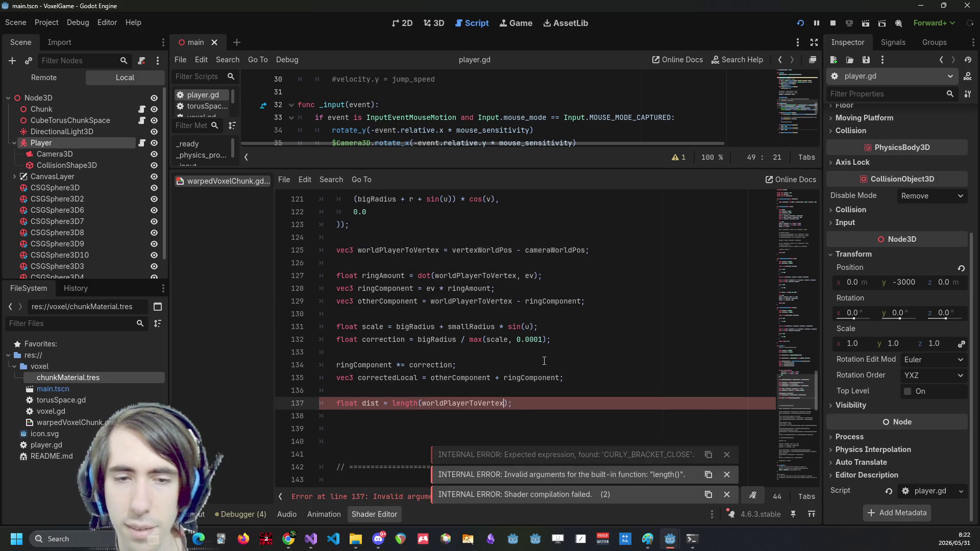
{"action": "key", "text": "End"}
{"action": "key", "text": "Return"}
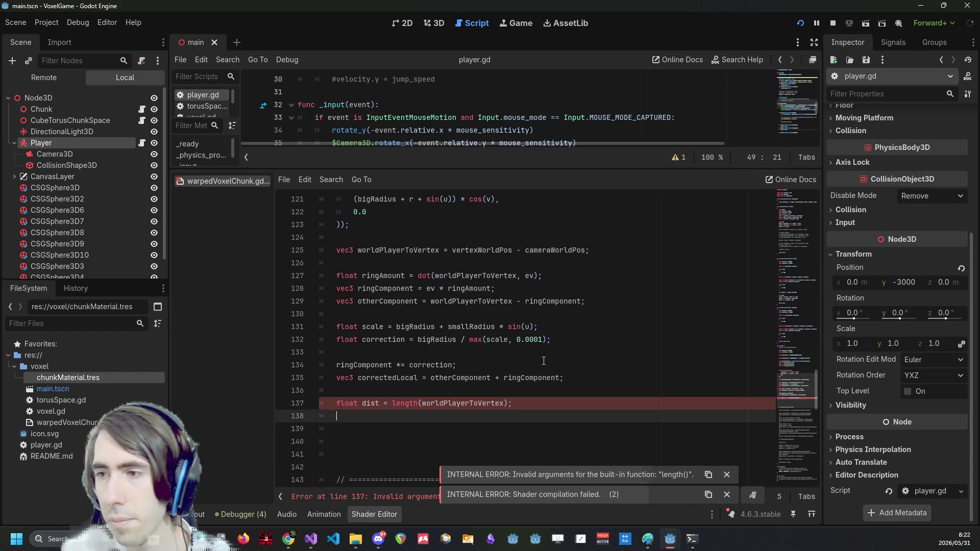
Add float blend = 1.0 - smoothstep(10.0, 30.0, dist)
{"action": "key", "text": "Return"}
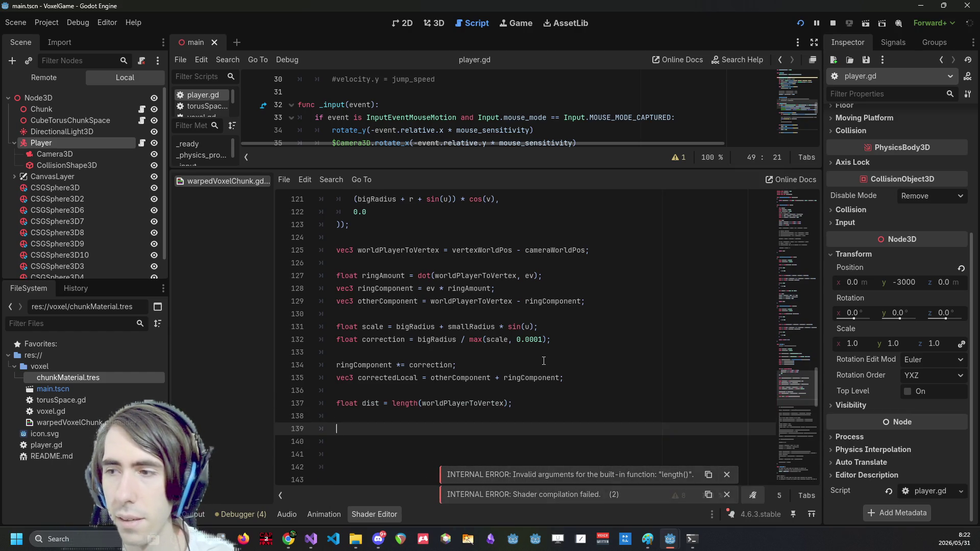
{"action": "type", "text": "float blend = 1.0 - sm"}
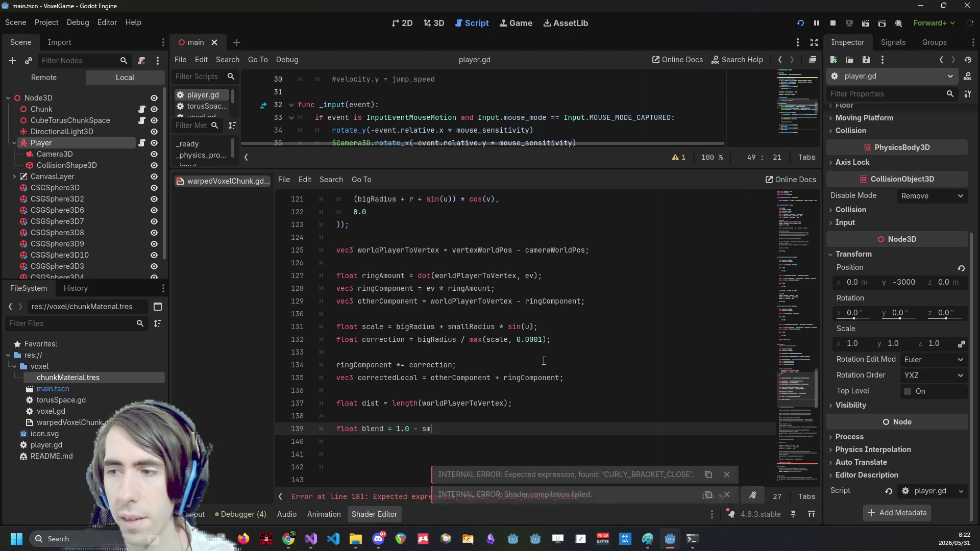
{"action": "type", "text": "oothstep("}
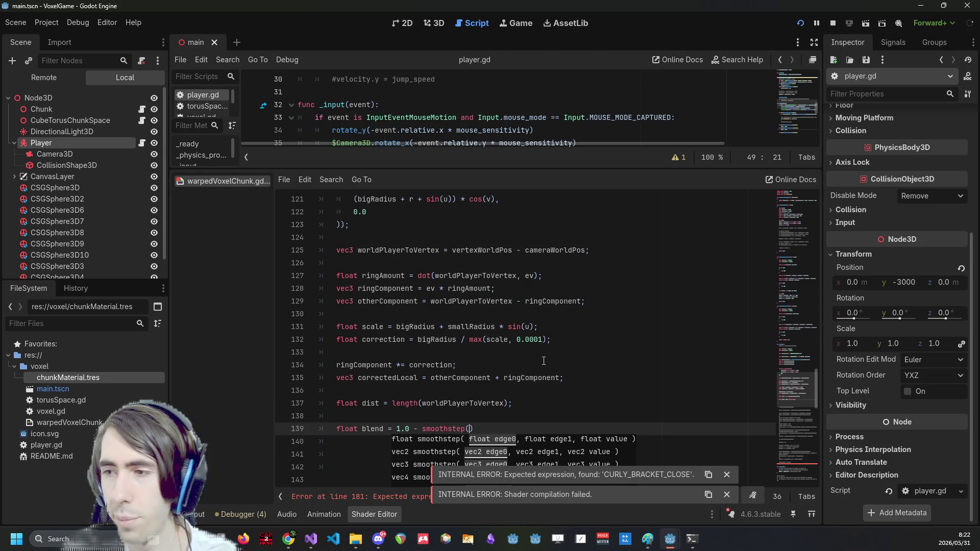
{"action": "type", "text": "10.0, 30.0, "}
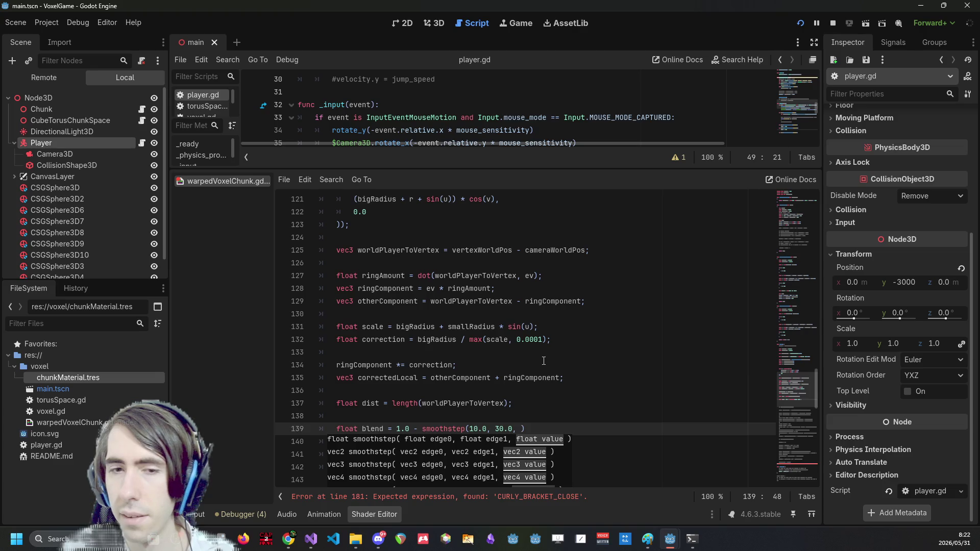
{"action": "type", "text": "dist"}
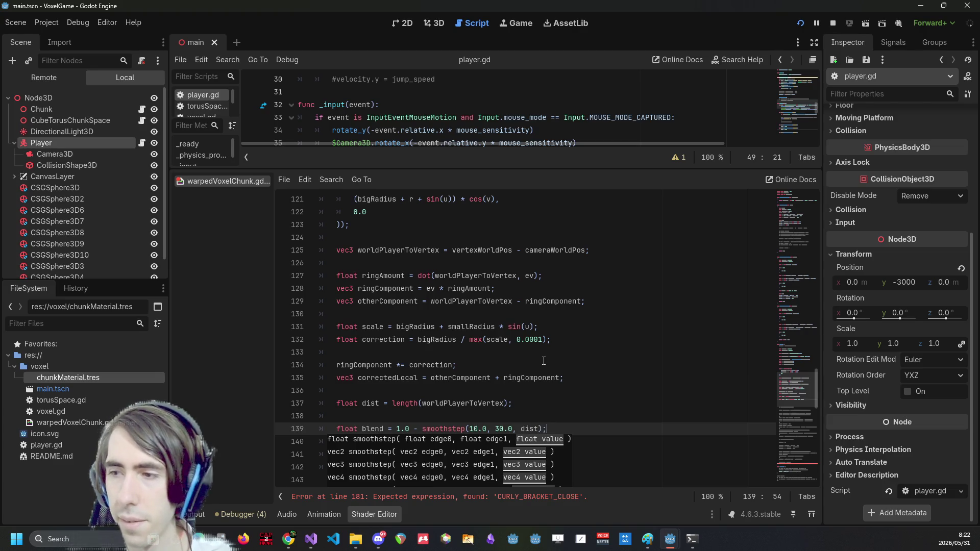
{"action": "left_click", "coordinate": [516, 377]}
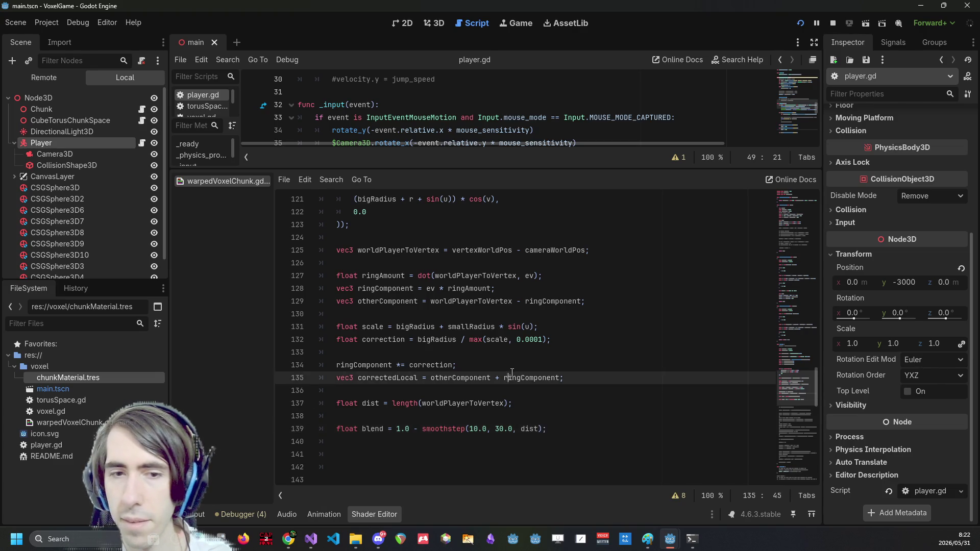
{"action": "scroll", "coordinate": [513, 356], "scroll_direction": "down", "scroll_amount": 5}
Write vec3 finalWorld = vertexWorldPos + (correctedLocal - worldPlayerToVertex) * blend on line 140
{"action": "scroll", "coordinate": [512, 356], "scroll_direction": "up", "scroll_amount": 2}
{"action": "left_click", "coordinate": [571, 329]}
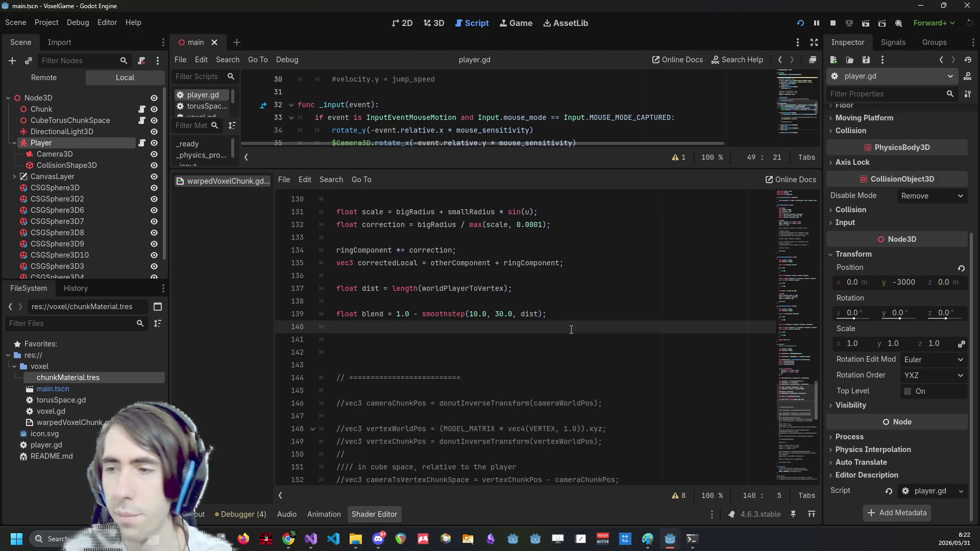
{"action": "type", "text": "vec3 fin"}
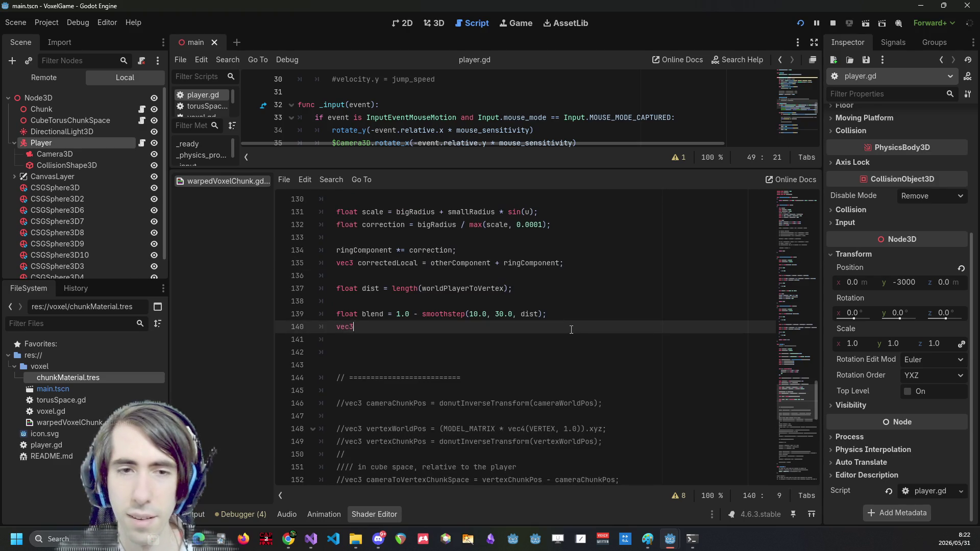
{"action": "type", "text": "alWorld = "}
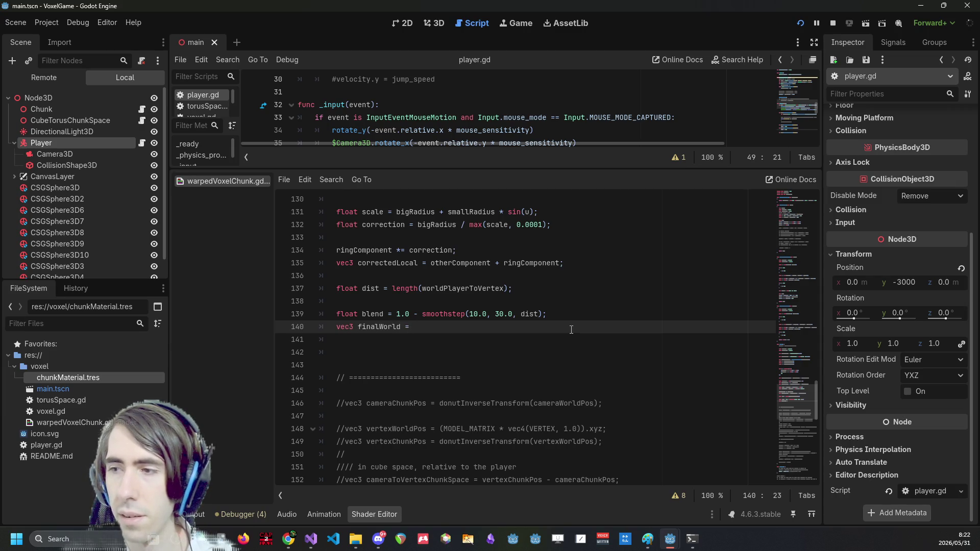
{"action": "type", "text": "world"}
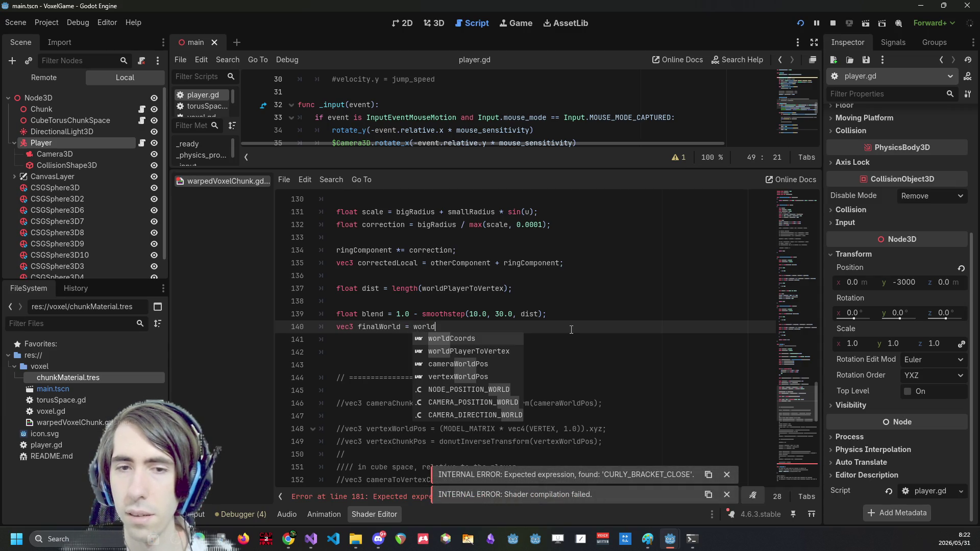
{"action": "key", "text": "Down"}
{"action": "key", "text": "Down"}
{"action": "key", "text": "Down"}
{"action": "key", "text": "Return"}
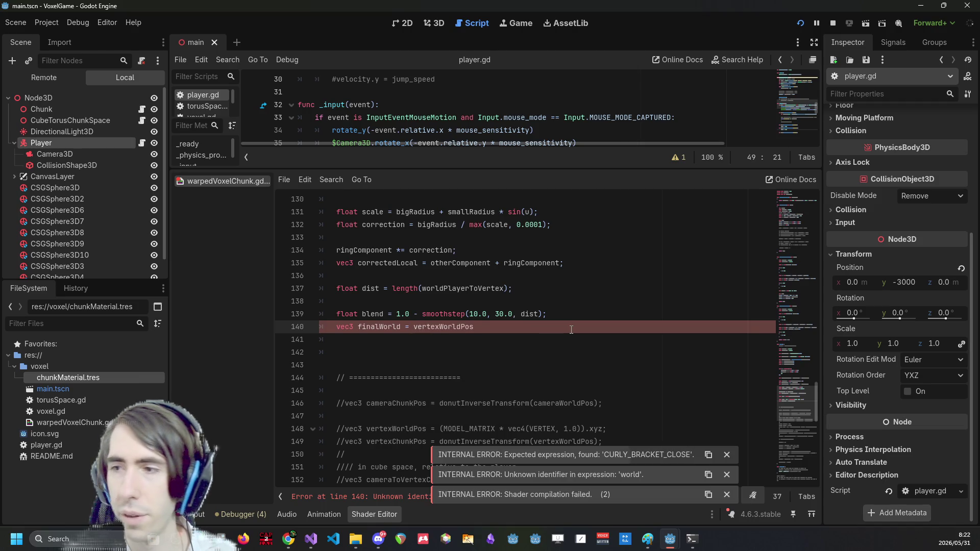
{"action": "type", "text": "+ (cor"}
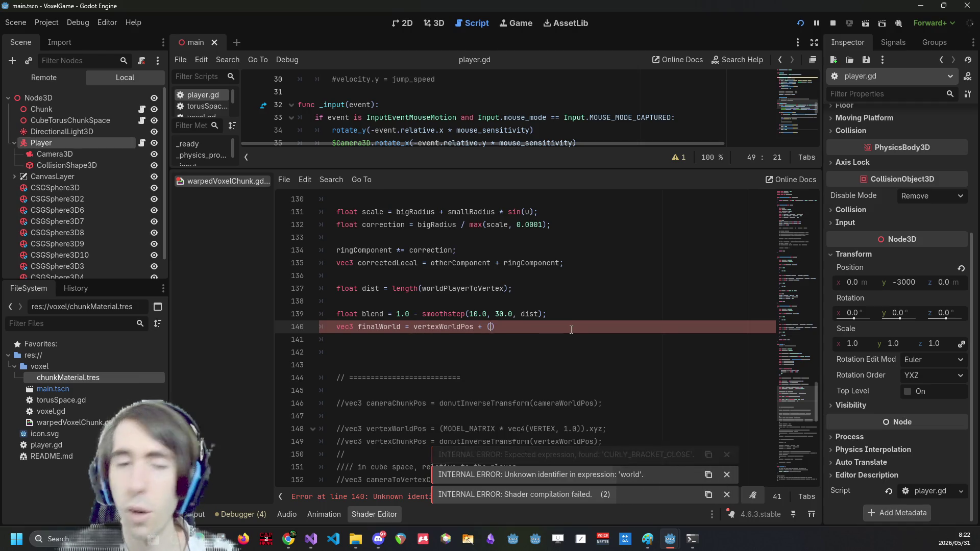
{"action": "type", "text": "r"}
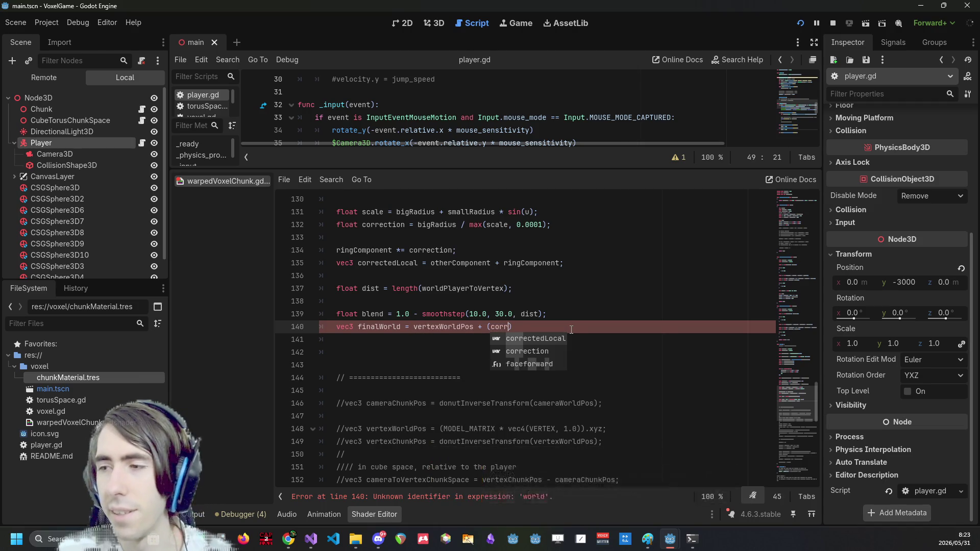
{"action": "key", "text": "Return"}
{"action": "type", "text": "-"}
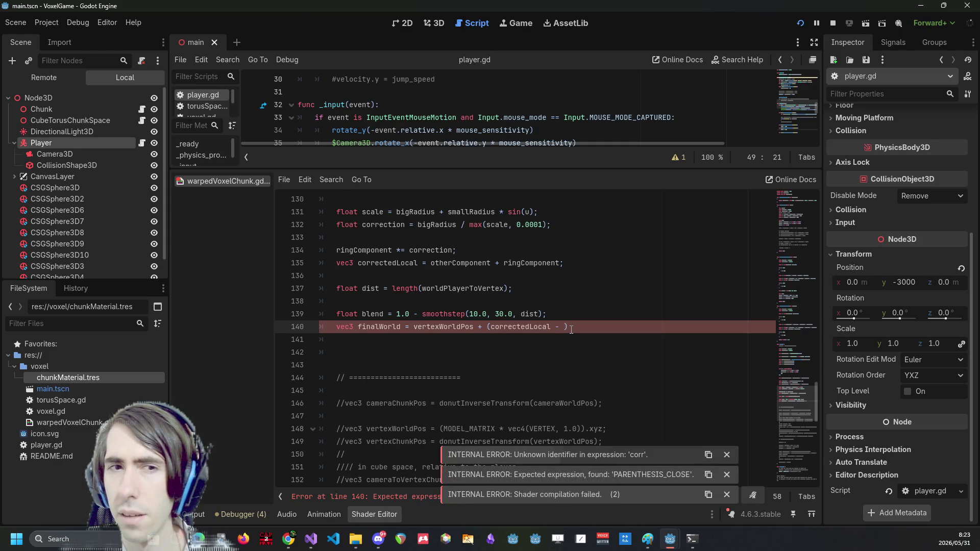
{"action": "scroll", "coordinate": [405, 309], "scroll_direction": "up", "scroll_amount": 3}
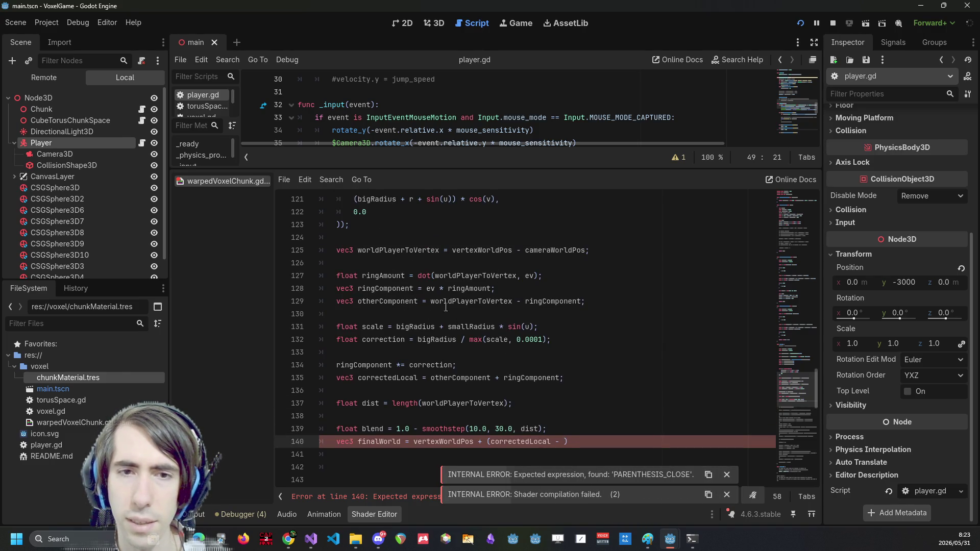
{"action": "double_click", "coordinate": [462, 303]}
{"action": "left_click", "coordinate": [563, 442]}
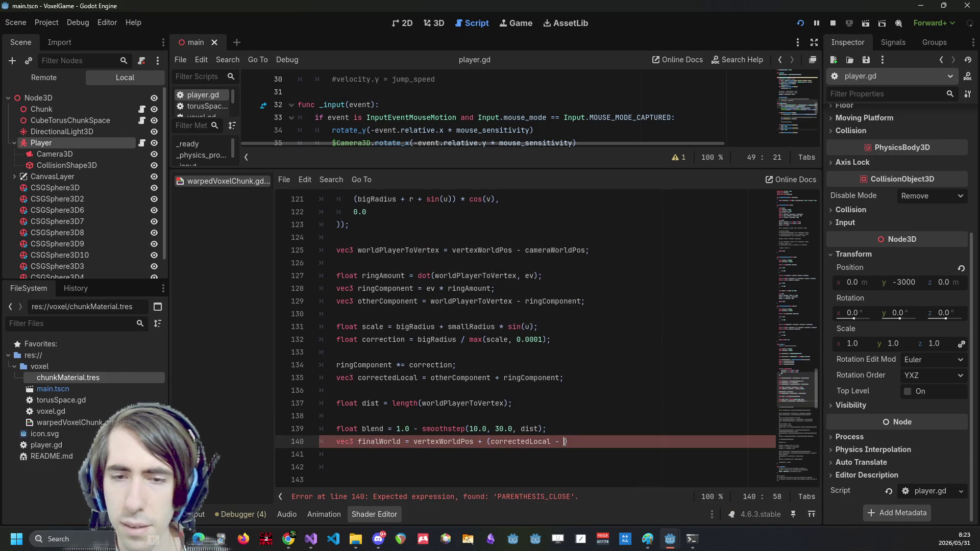
{"action": "key", "text": "ctrl+v"}
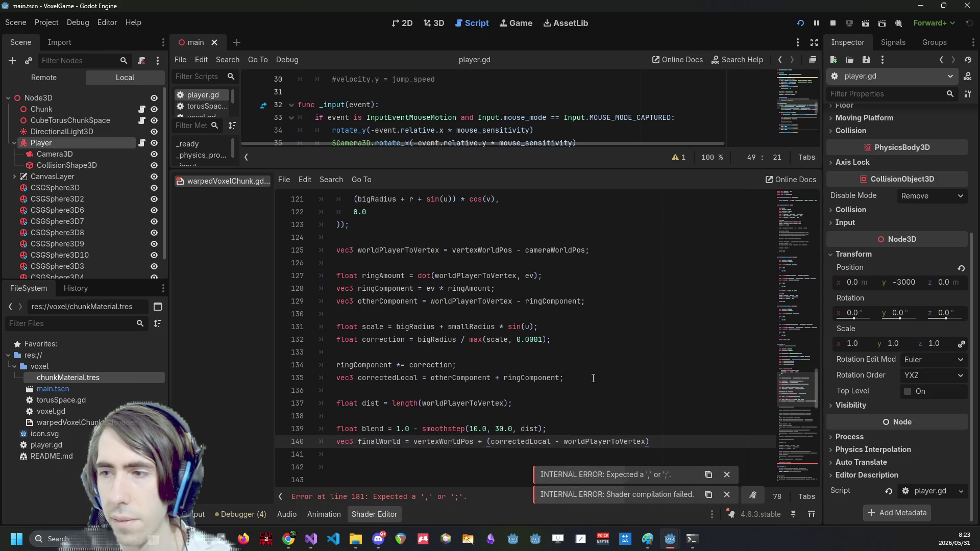
{"action": "type", "text": "* blen"}
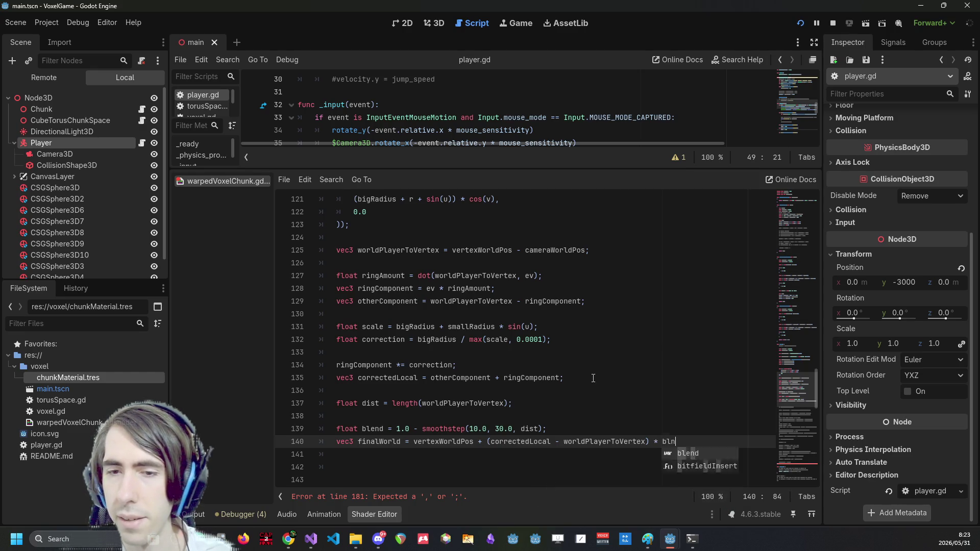
{"action": "type", "text": "d"}
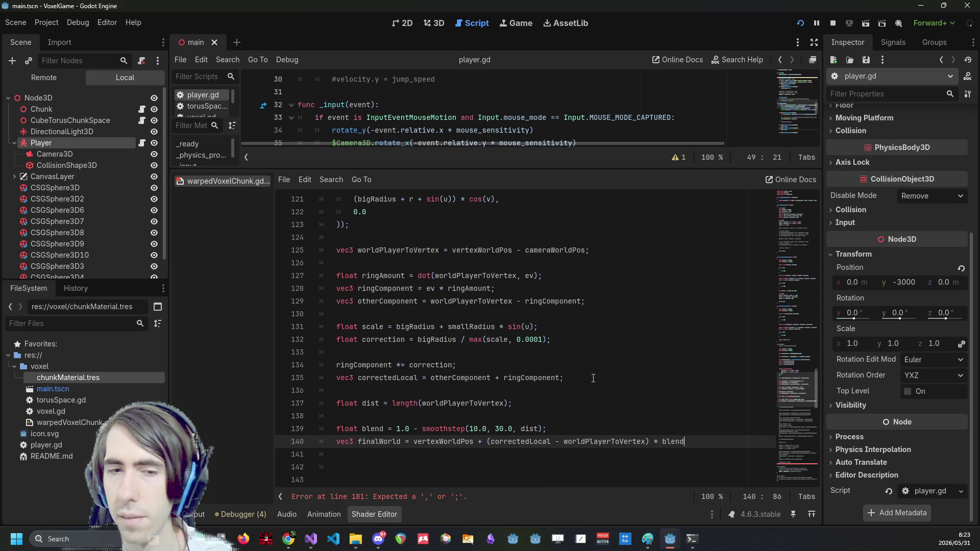
Check the blend and vertexWorldPos uses, then move to empty line 141
{"action": "key", "text": "Return"}
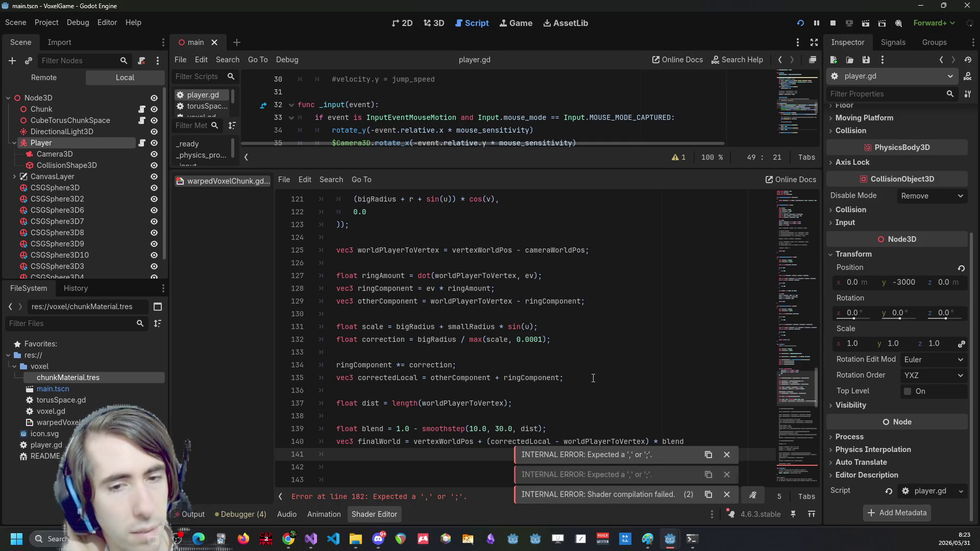
{"action": "scroll", "coordinate": [588, 376], "scroll_direction": "down", "scroll_amount": 1}
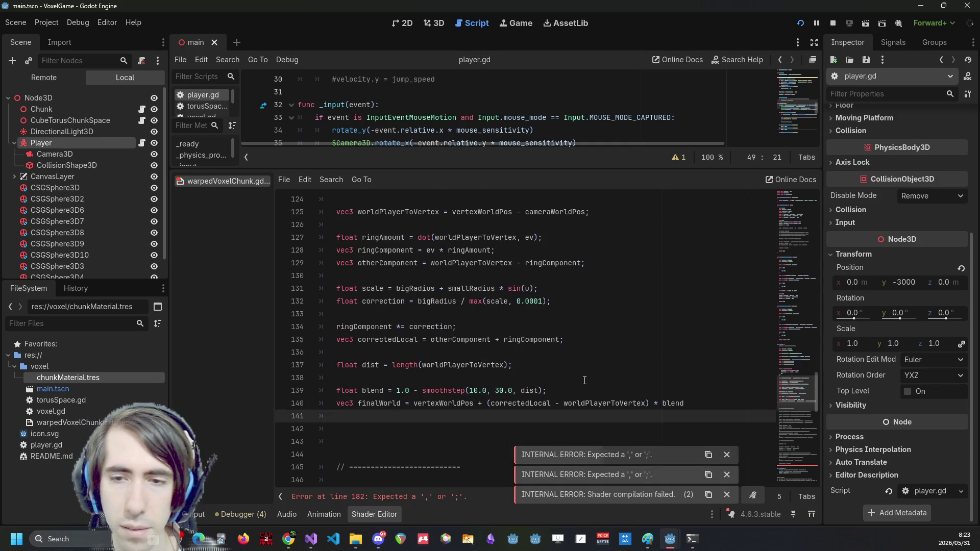
{"action": "triple_click", "coordinate": [667, 398]}
{"action": "double_click", "coordinate": [668, 398]}
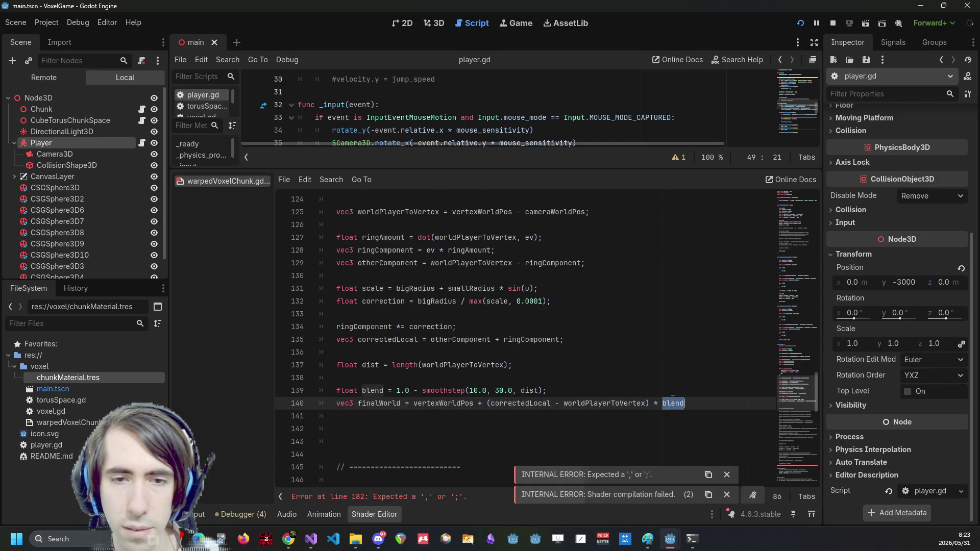
{"action": "double_click", "coordinate": [451, 404]}
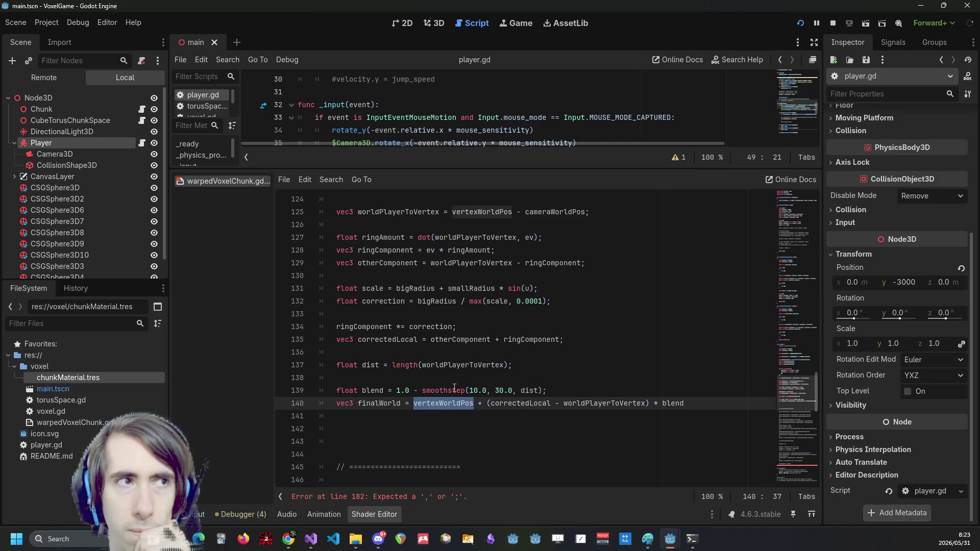
{"action": "left_click", "coordinate": [427, 417]}
{"action": "type", "text": "VERTEX ="}
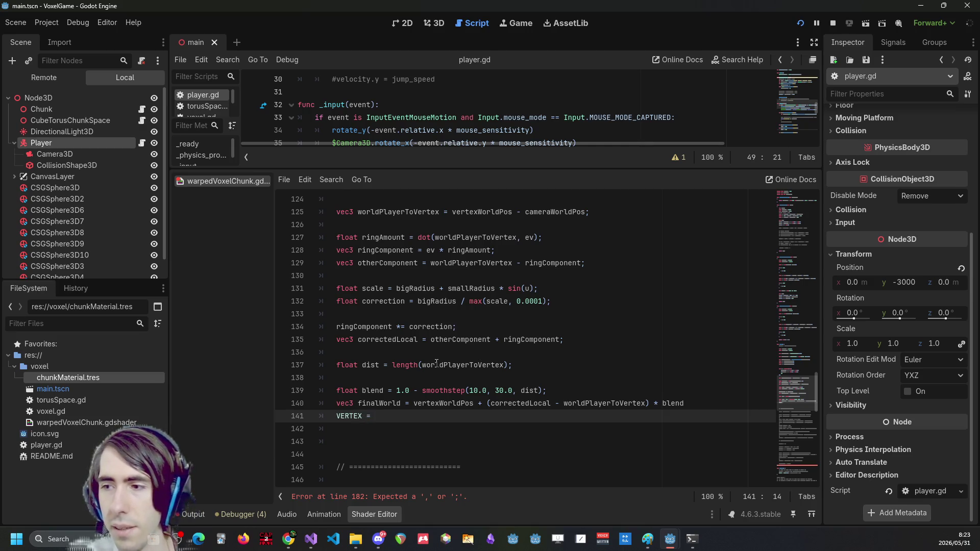
{"action": "scroll", "coordinate": [444, 357], "scroll_direction": "down", "scroll_amount": 10}
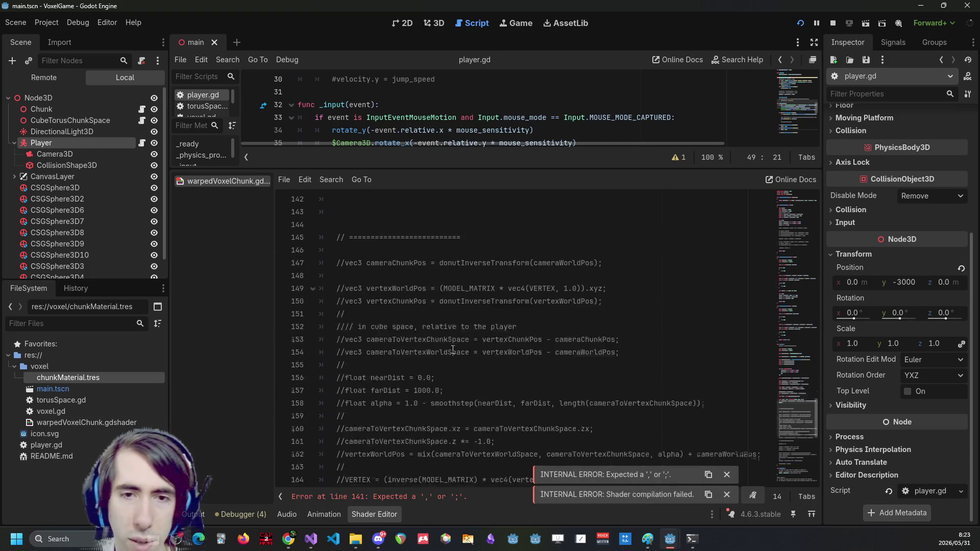
Replace line 141 with the old commented VERTEX assignment, uncomment it, and save
{"action": "left_click_drag", "start_coordinate": [630, 331], "coordinate": [243, 322]}
{"action": "key", "text": "ctrl+c"}
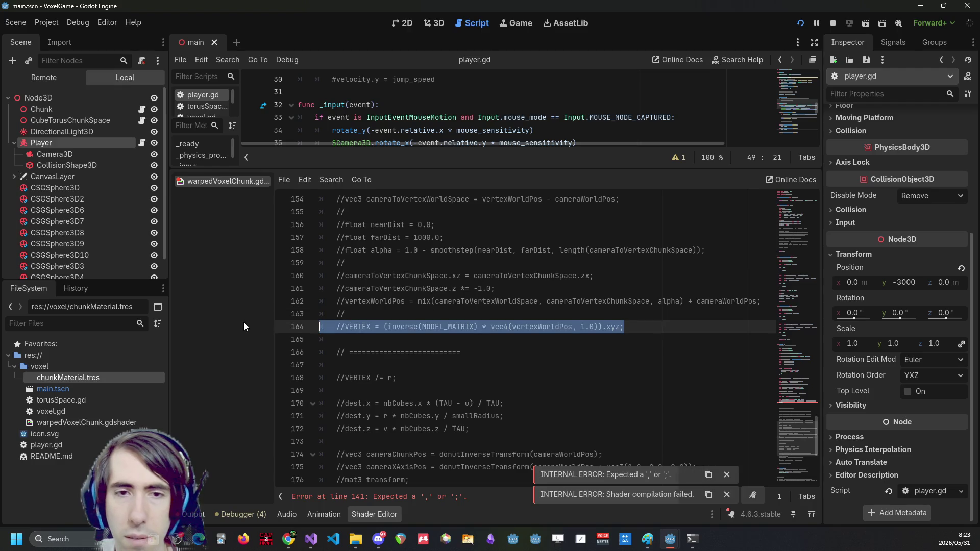
{"action": "scroll", "coordinate": [306, 331], "scroll_direction": "up", "scroll_amount": 8}
{"action": "left_click", "coordinate": [382, 340]}
{"action": "triple_click", "coordinate": [382, 339]}
{"action": "key", "text": "ctrl+v"}
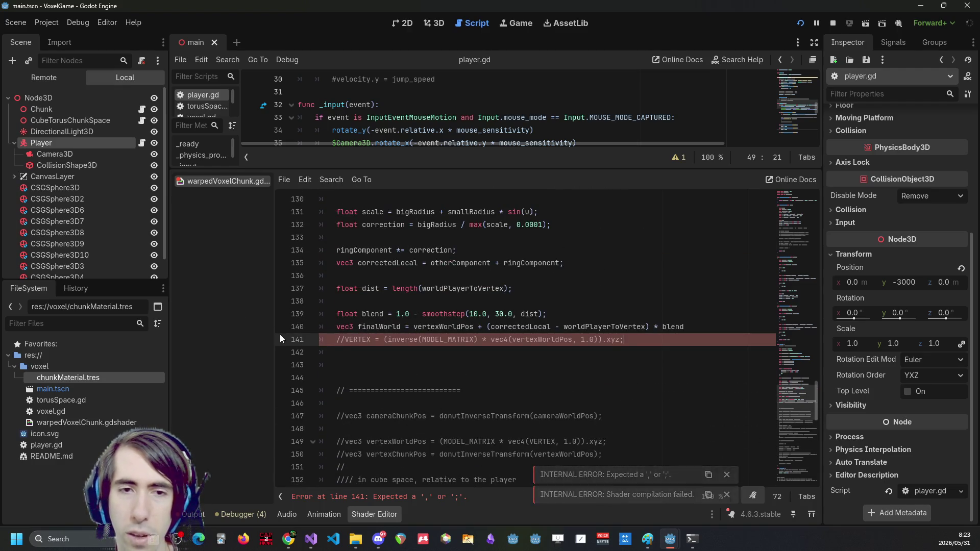
{"action": "left_click", "coordinate": [363, 339]}
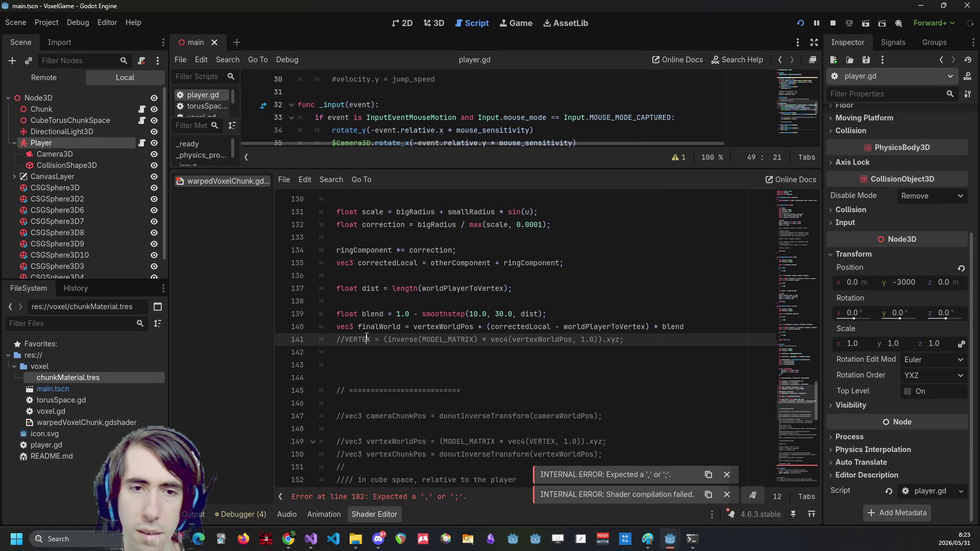
{"action": "key", "text": "ctrl+k"}
{"action": "key", "text": "ctrl+s"}
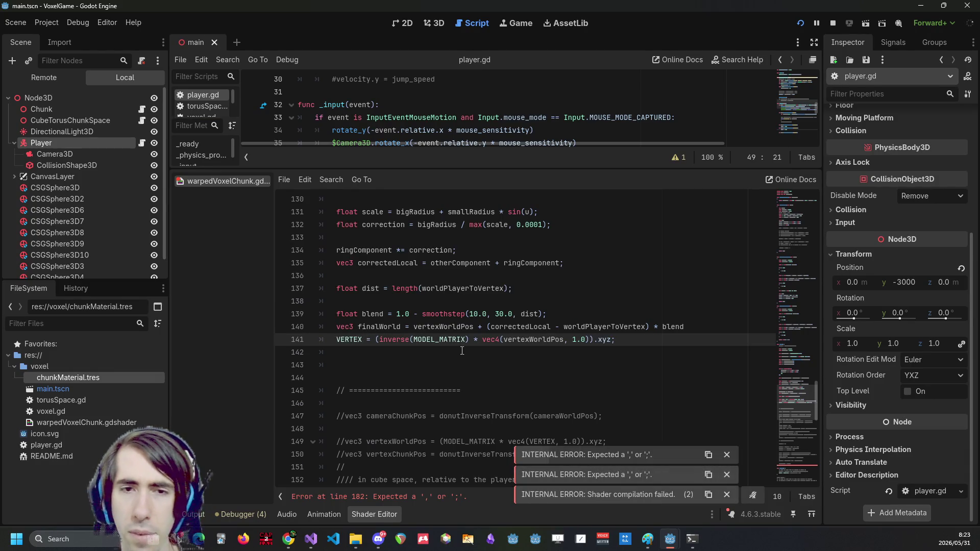
Terminate the finalWorld line with a semicolon, save, and run the project
{"action": "double_click", "coordinate": [446, 340]}
{"action": "key", "text": "Down"}
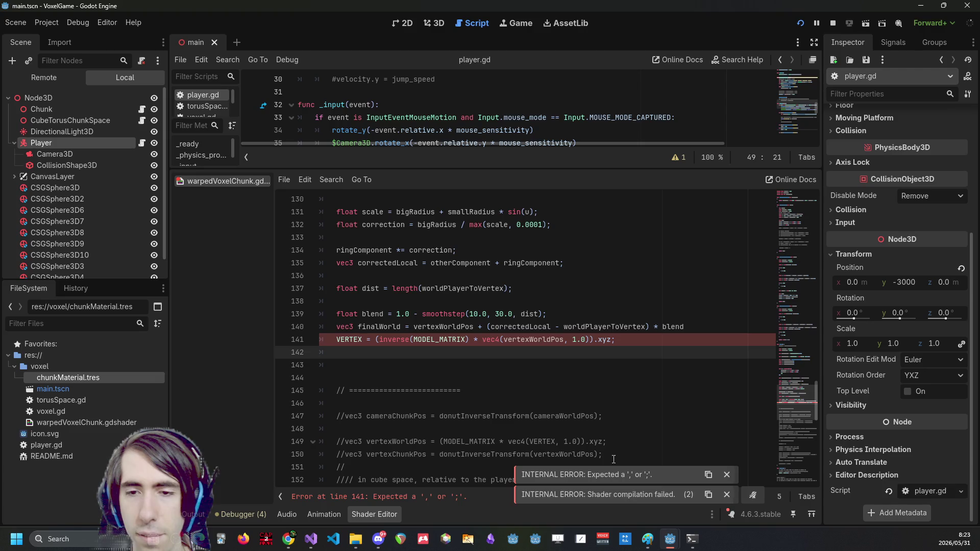
{"action": "left_click", "coordinate": [699, 329]}
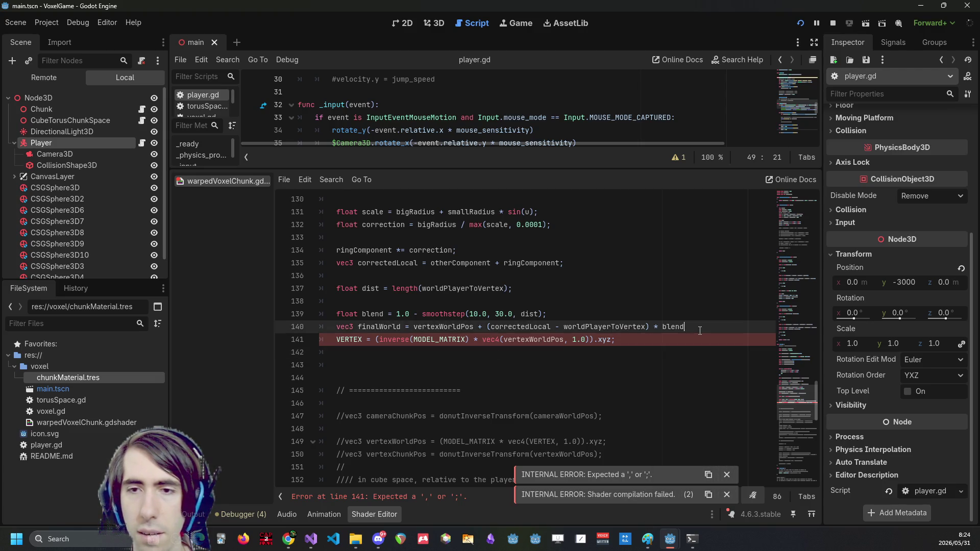
{"action": "type", "text": ";"}
{"action": "key", "text": "ctrl+s"}
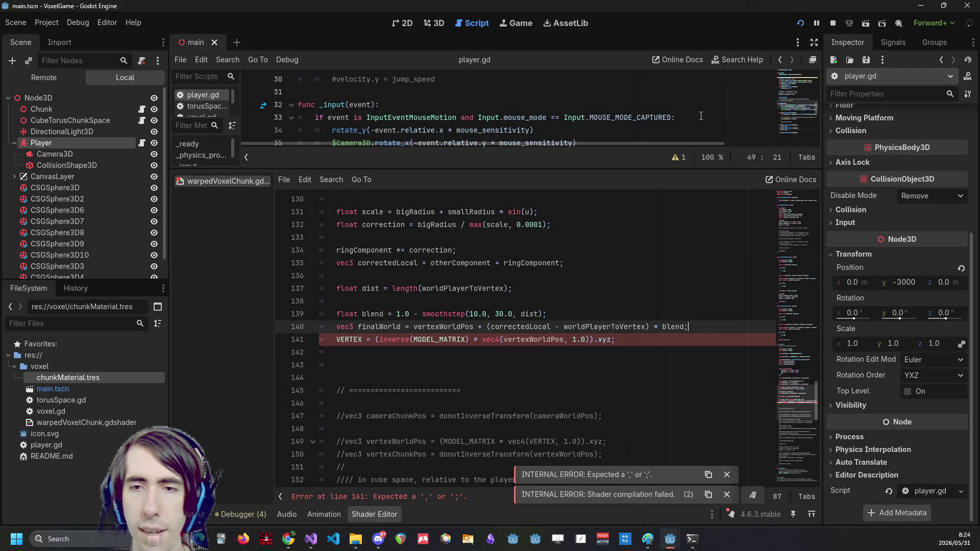
{"action": "left_click", "coordinate": [801, 24]}
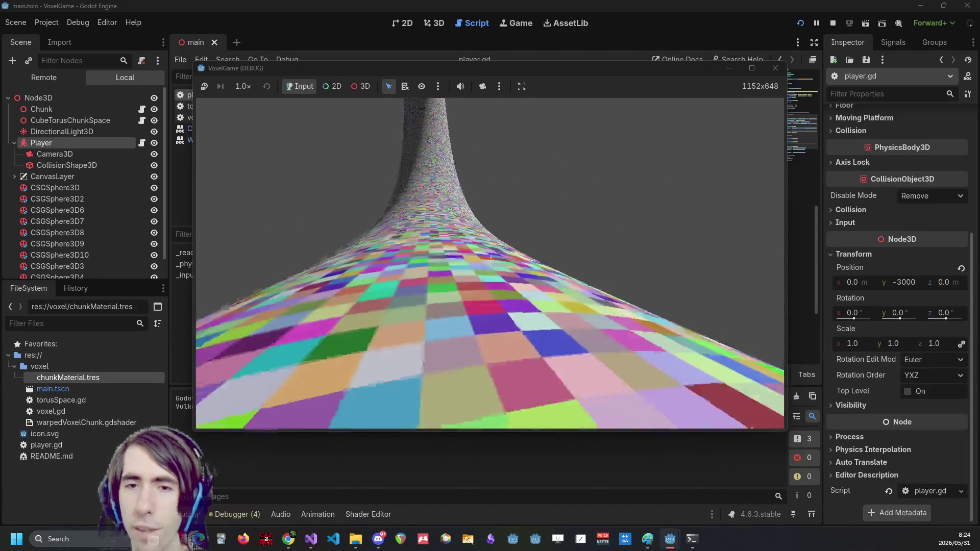
Approach the checkered surface, destroy the voxel under the crosshair, then stop the game with F8
{"action": "key", "text": "alt+F4"}
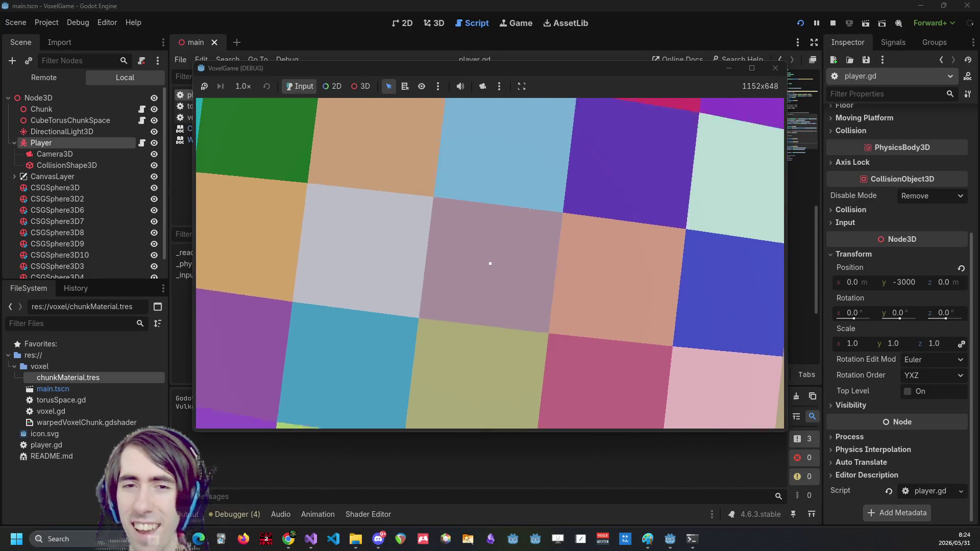
{"action": "left_click", "coordinate": [489, 264]}
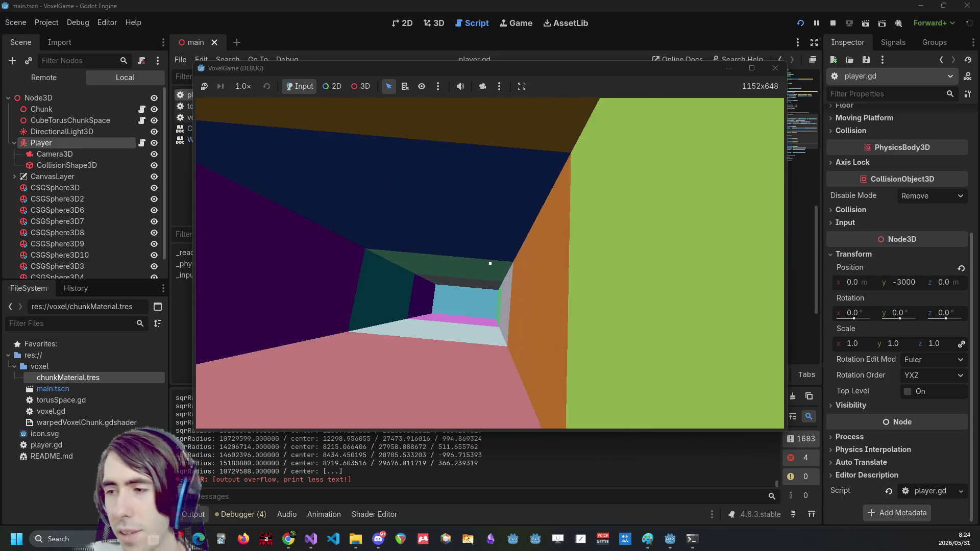
{"action": "key", "text": "F8"}
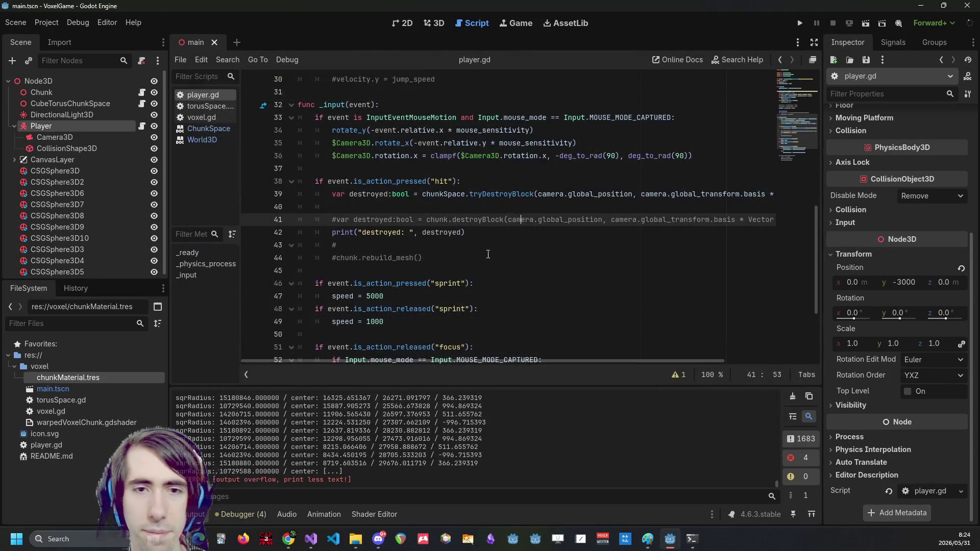
Change line 139's smoothstep bounds to 1000.0 and 3000.0, then rerun the game
{"action": "scroll", "coordinate": [396, 311], "scroll_direction": "down", "scroll_amount": 1}
{"action": "triple_click", "coordinate": [379, 263]}
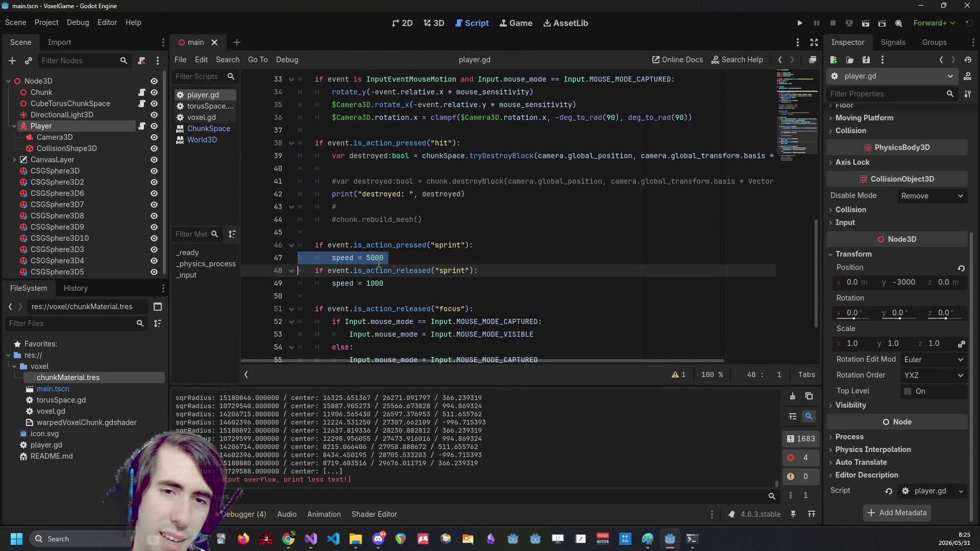
{"action": "left_click", "coordinate": [365, 515]}
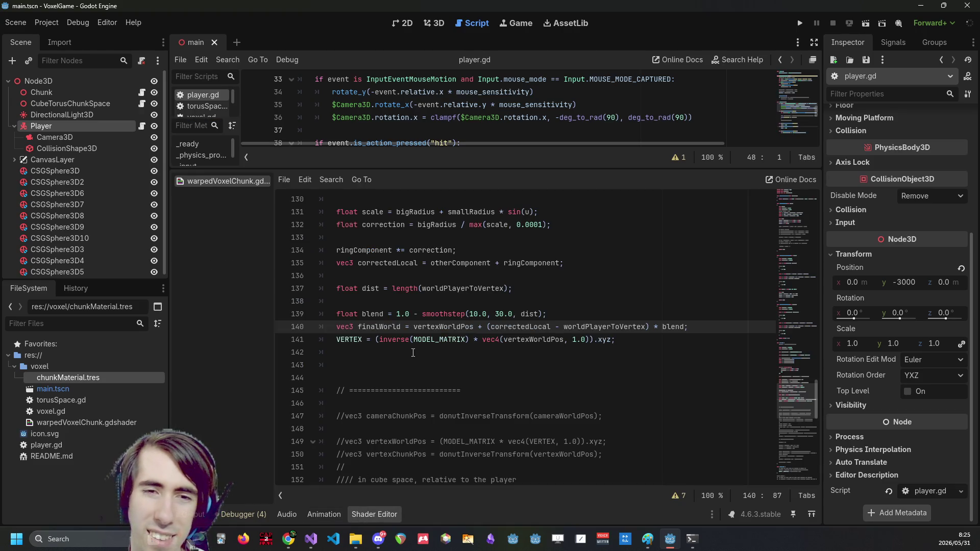
{"action": "scroll", "coordinate": [412, 352], "scroll_direction": "up", "scroll_amount": 2}
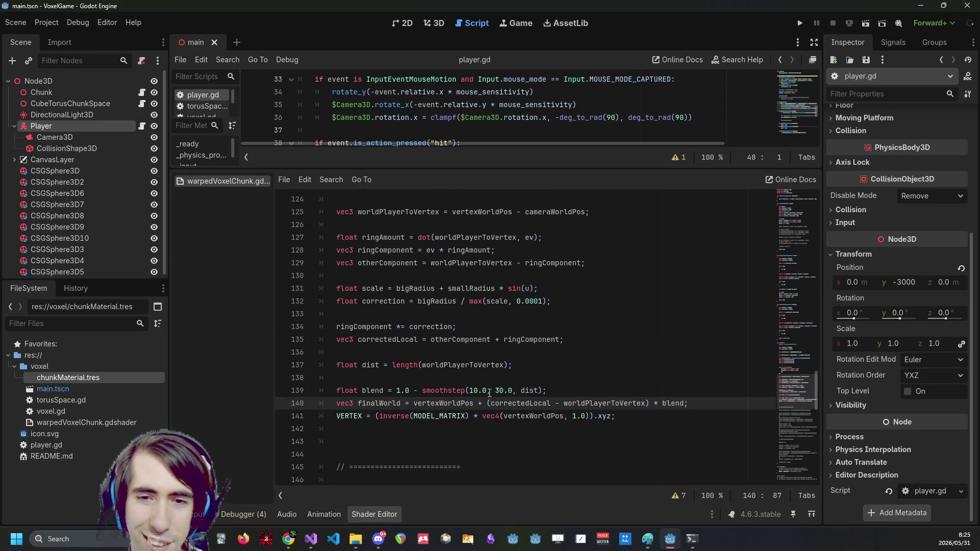
{"action": "left_click", "coordinate": [478, 391]}
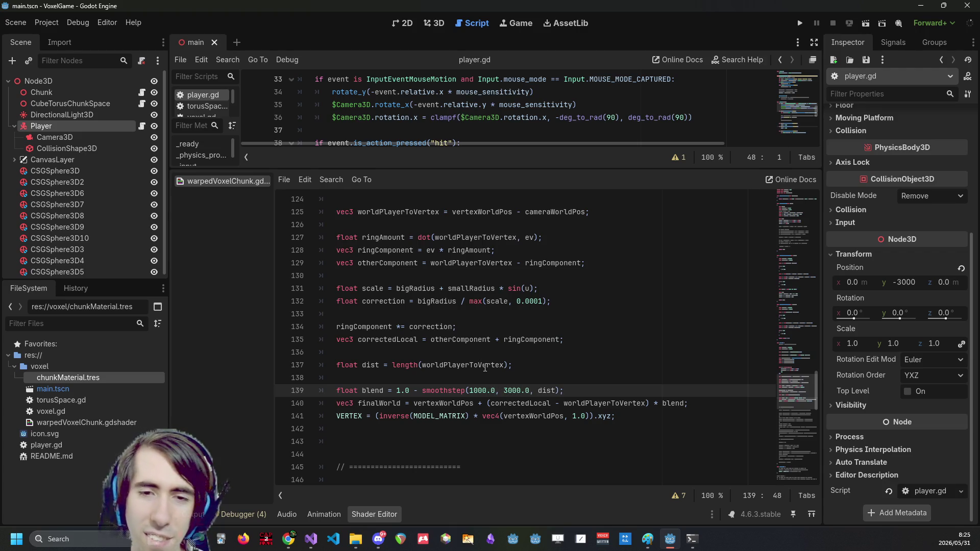
{"action": "double_click", "coordinate": [485, 365]}
{"action": "left_click", "coordinate": [801, 25]}
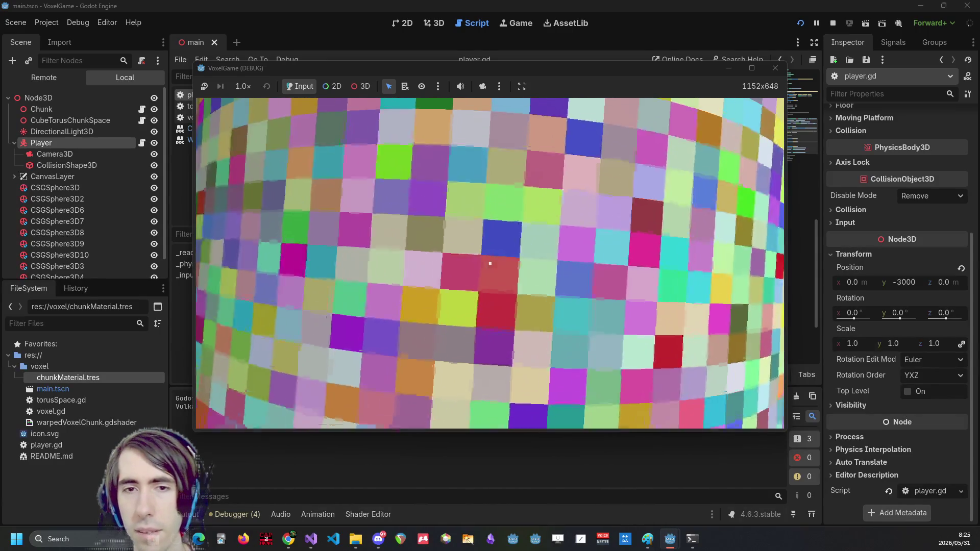
Break four blocks at the crosshair to dig a tunnel, then sprint forward into it
{"action": "left_click", "coordinate": [490, 264]}
{"action": "left_click", "coordinate": [490, 263]}
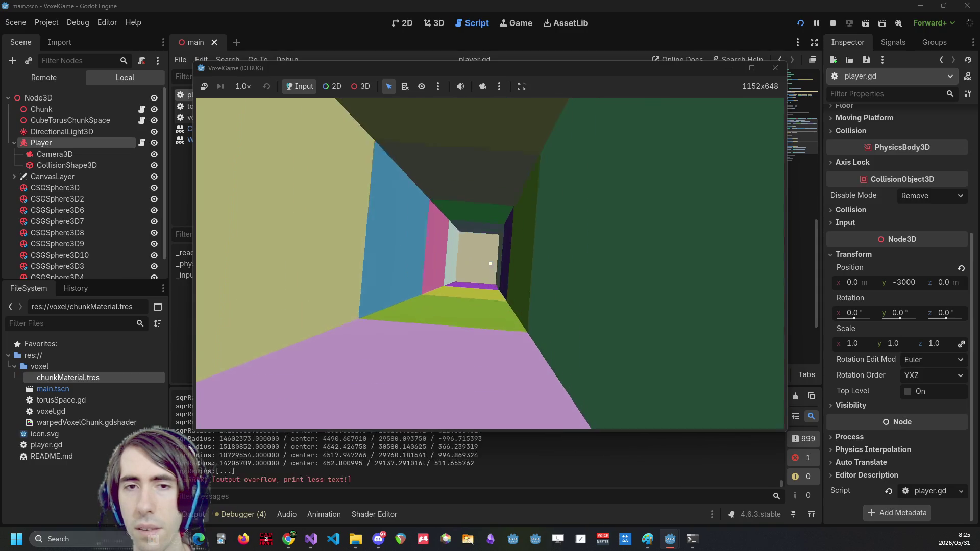
{"action": "left_click", "coordinate": [490, 263]}
{"action": "left_click", "coordinate": [490, 264]}
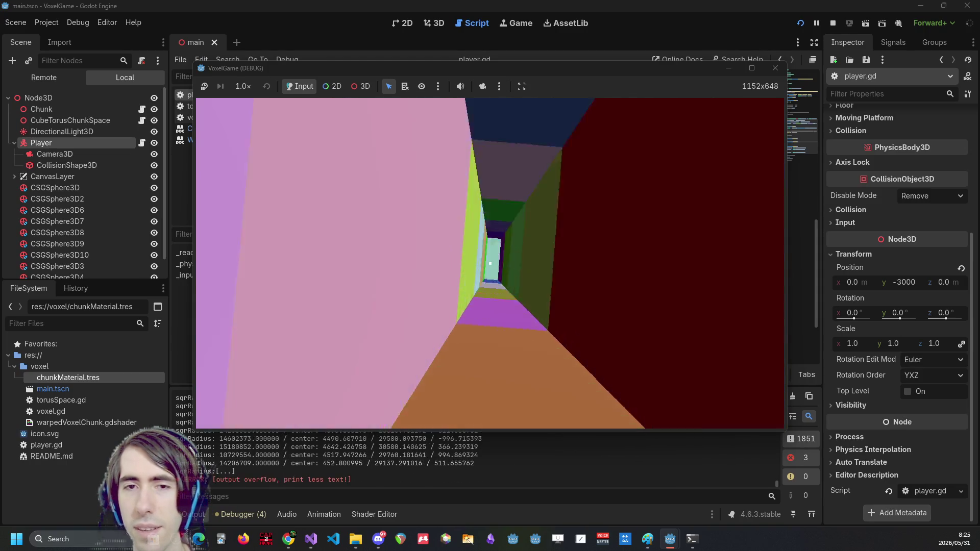
{"action": "key", "text": "w"}
{"action": "key", "text": "w"}
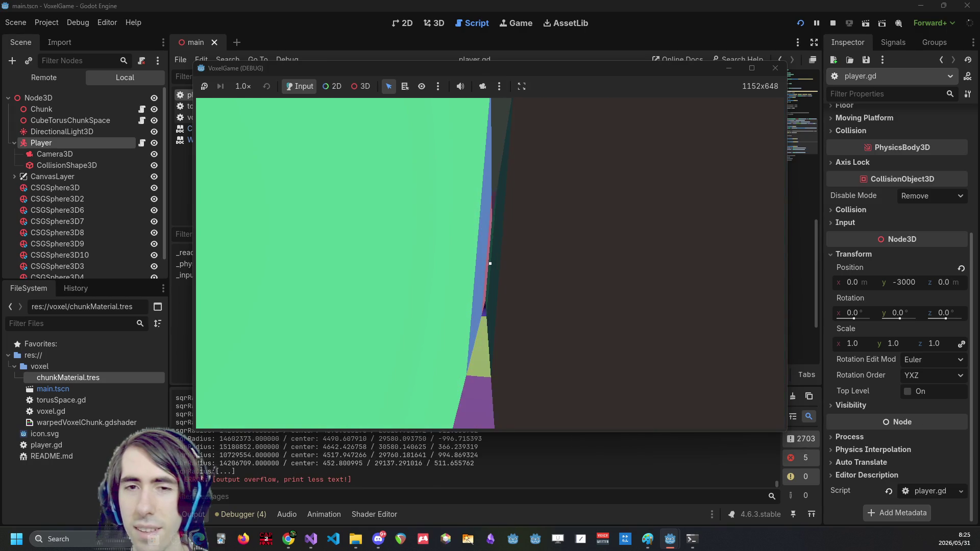